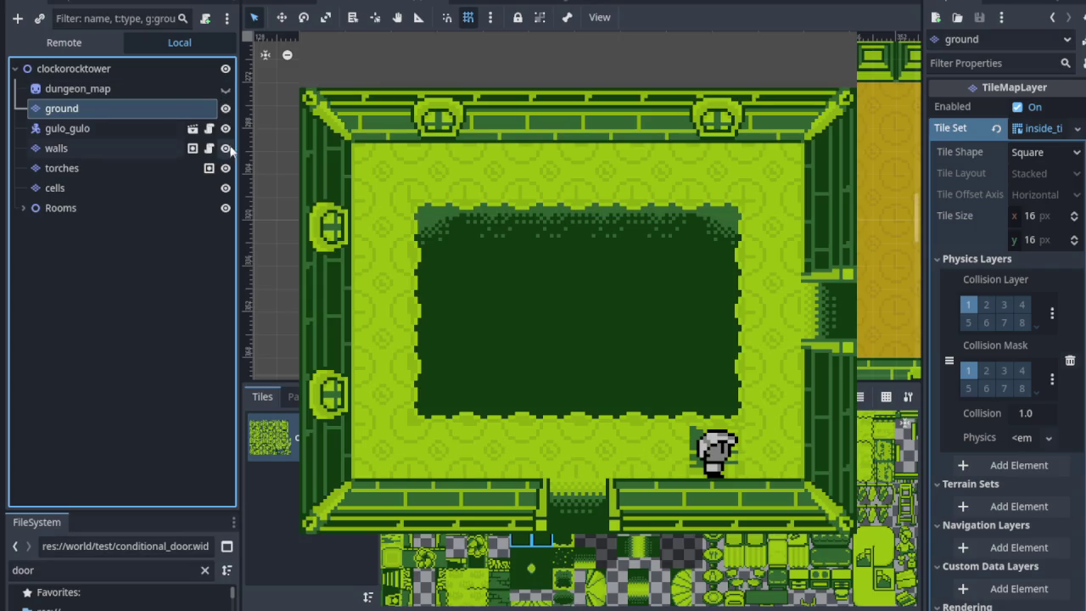
- Hide the cells, torches and ground layers, keep walls visible, and select the walls TileMapLayer
left_click(225, 188)
left_click(225, 168)
left_click(225, 148)
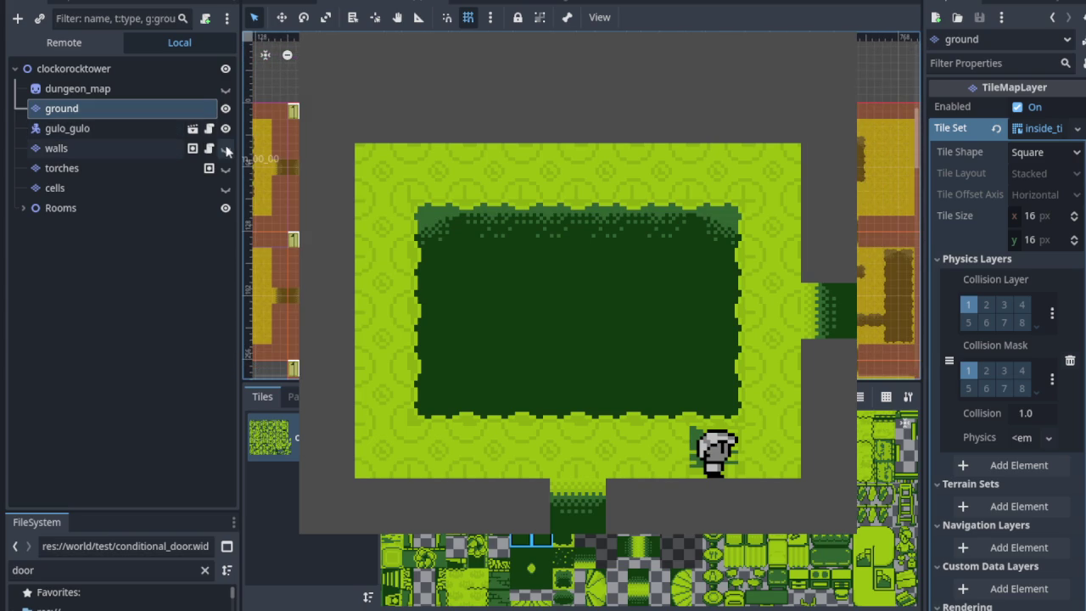
left_click(226, 149)
left_click(226, 109)
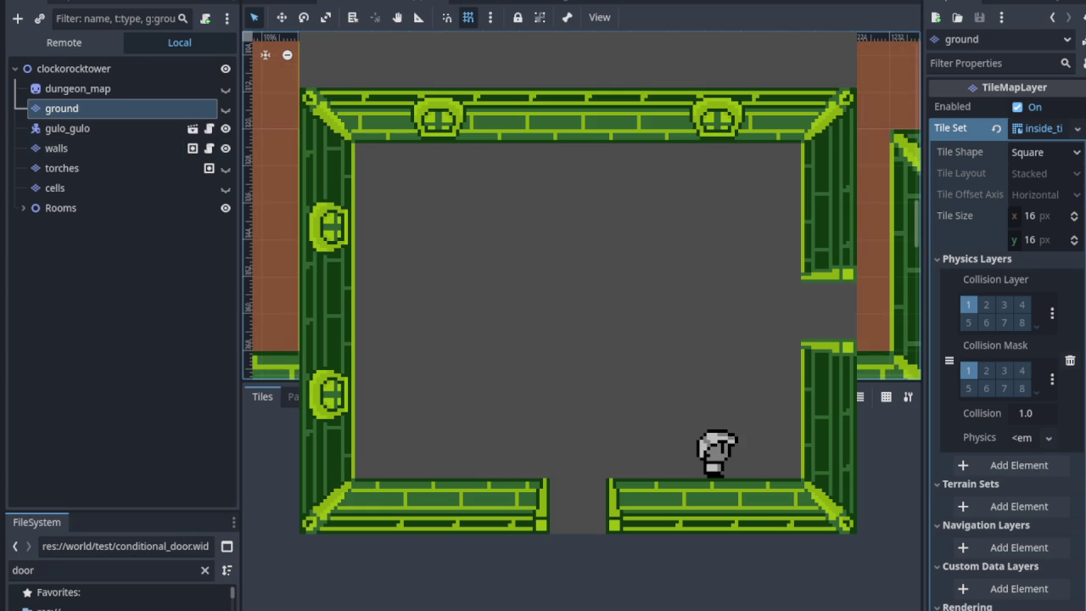
left_click(151, 148)
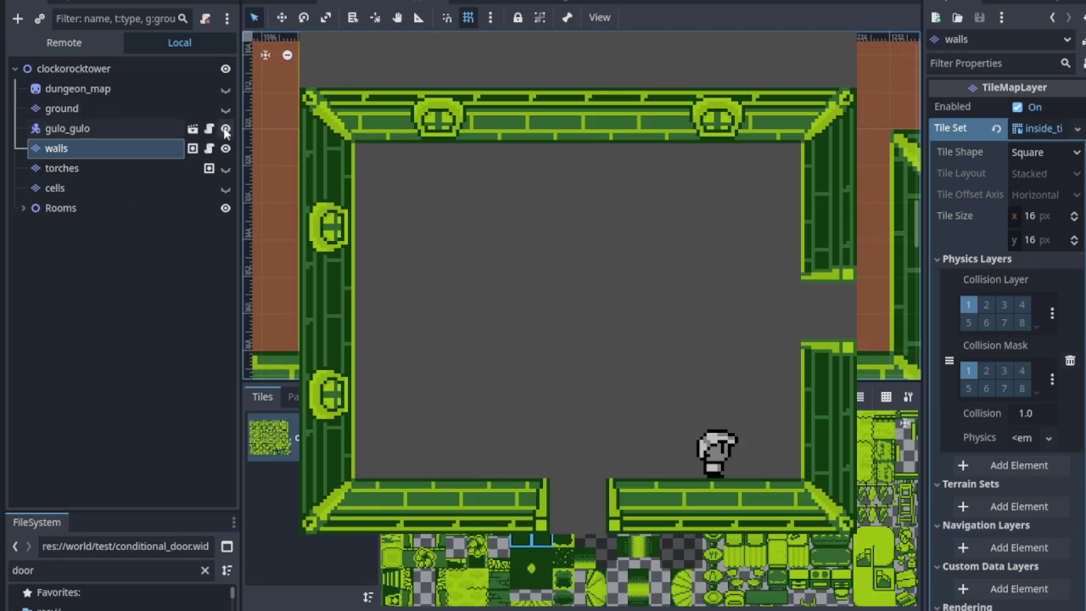
left_click(225, 119)
- Toggle the ground and walls layers to compare them, then make ground the editing layer
left_click(225, 109)
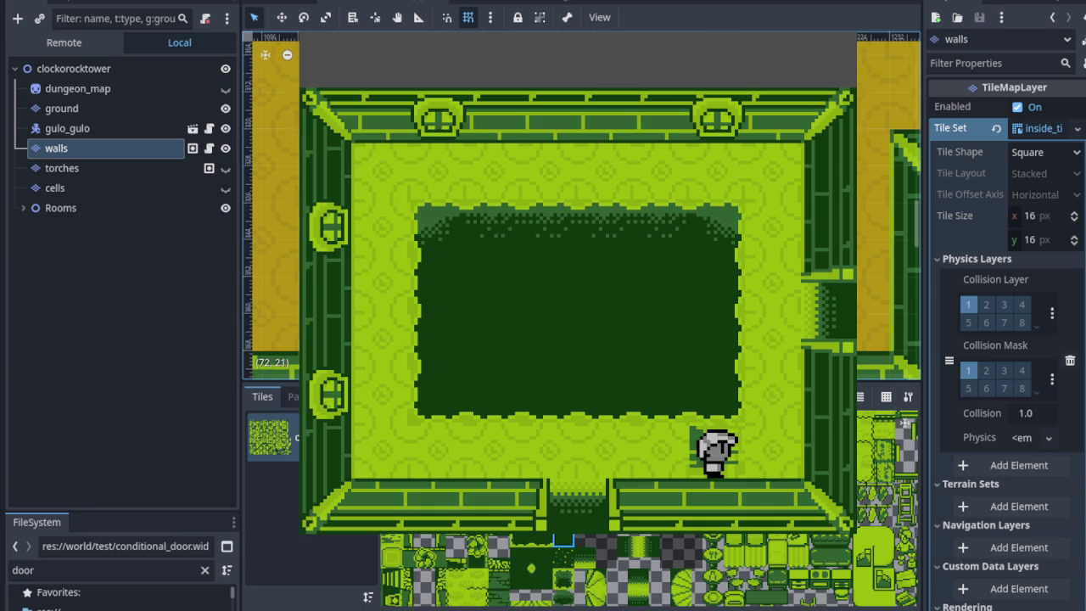
scroll(581, 204, "down", 1)
scroll(582, 203, "down", 4)
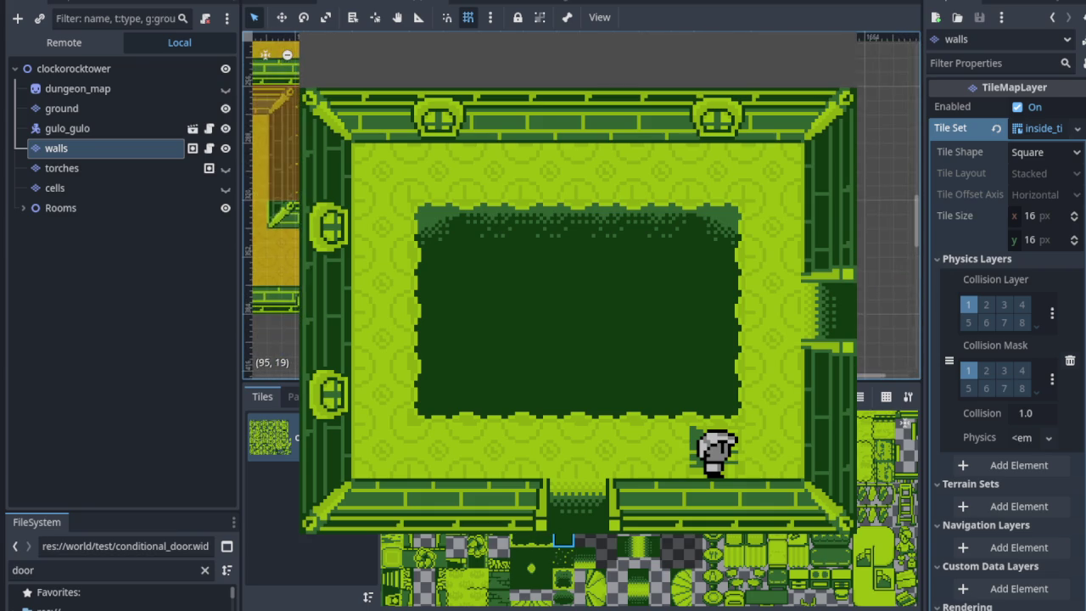
scroll(581, 204, "down", 1)
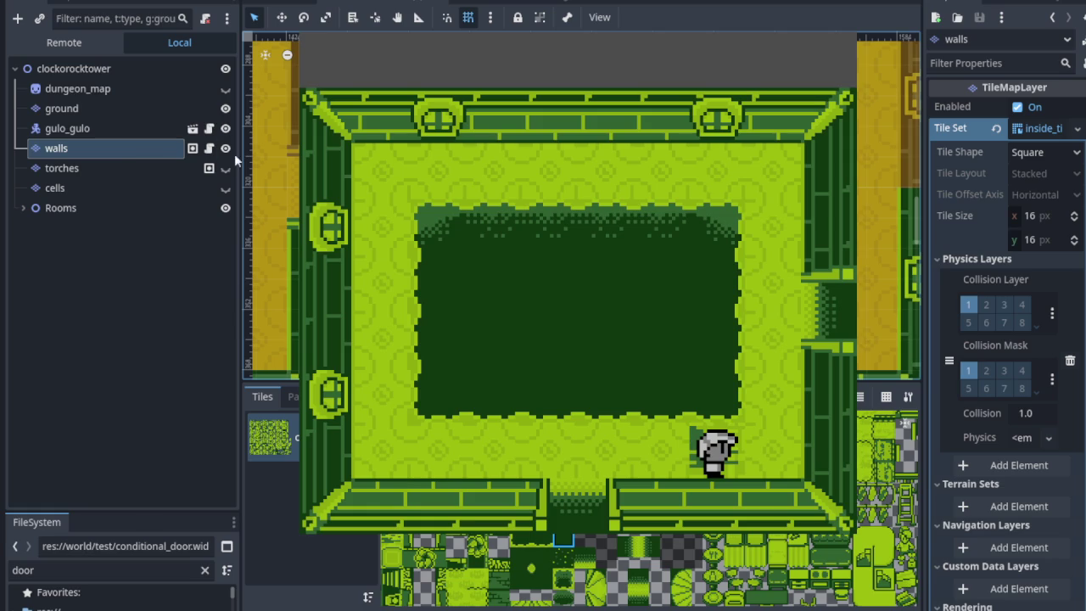
left_click(226, 109)
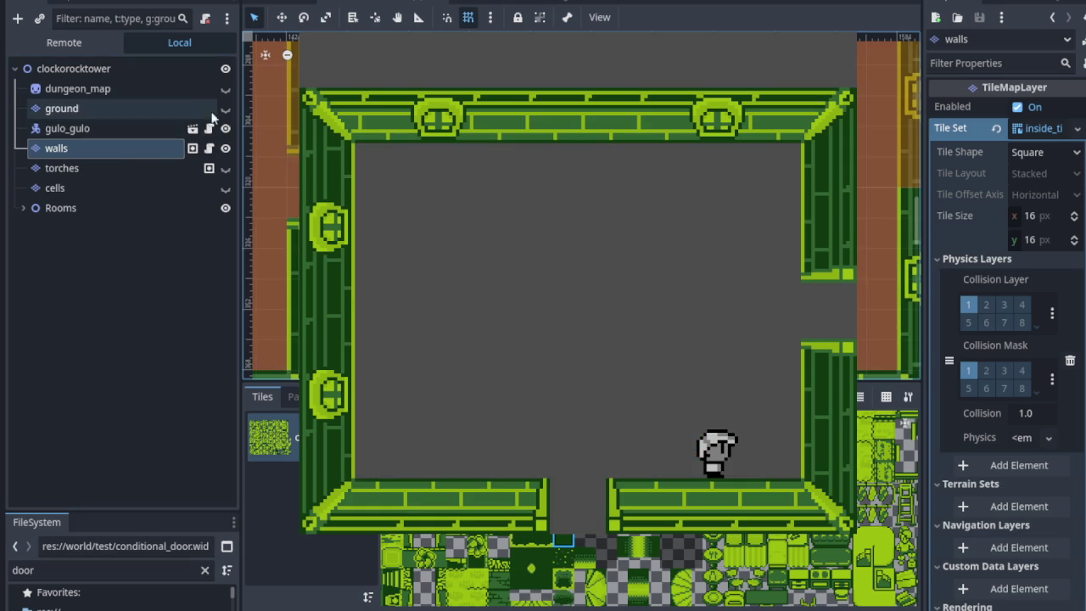
left_click(226, 109)
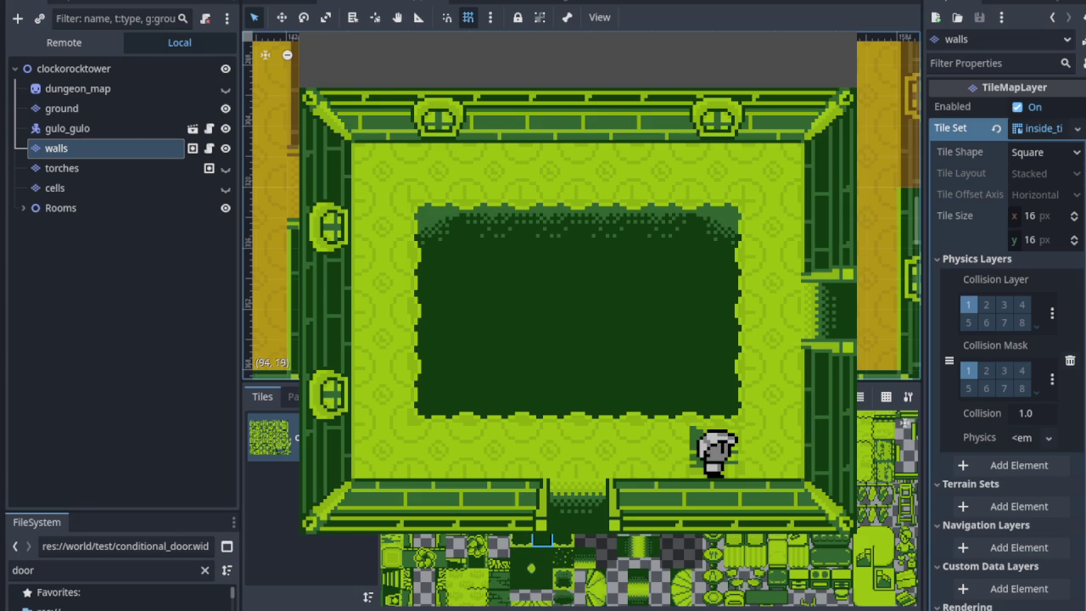
left_click(225, 109)
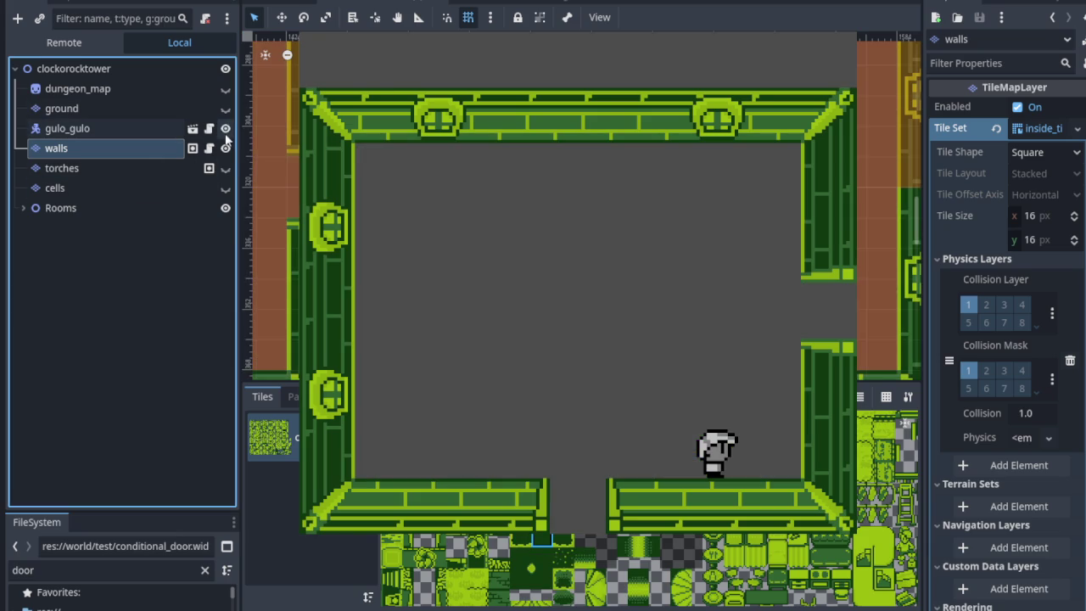
left_click(225, 109)
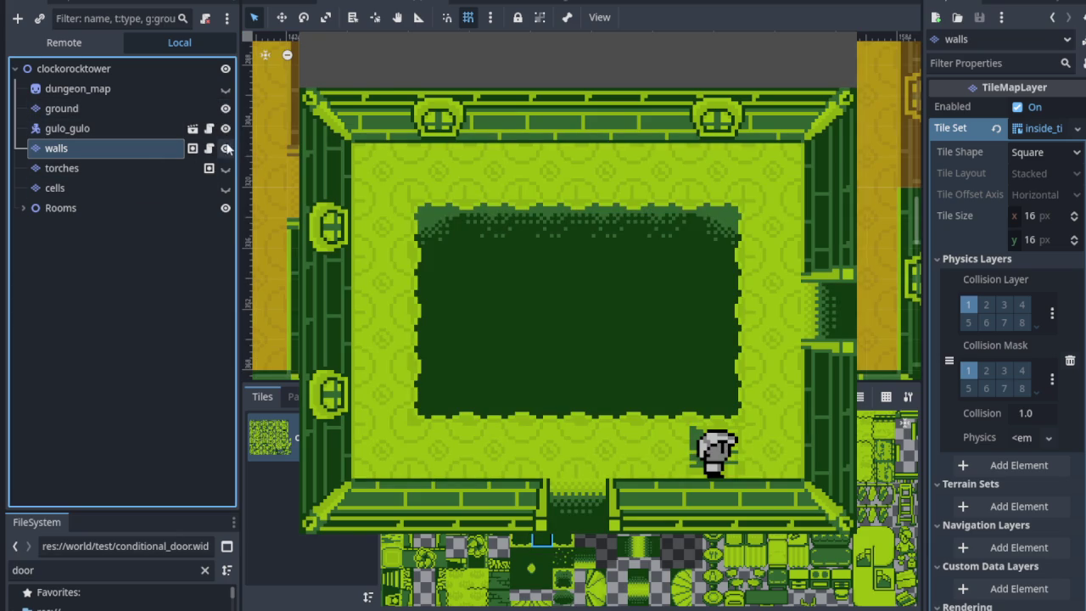
left_click(225, 149)
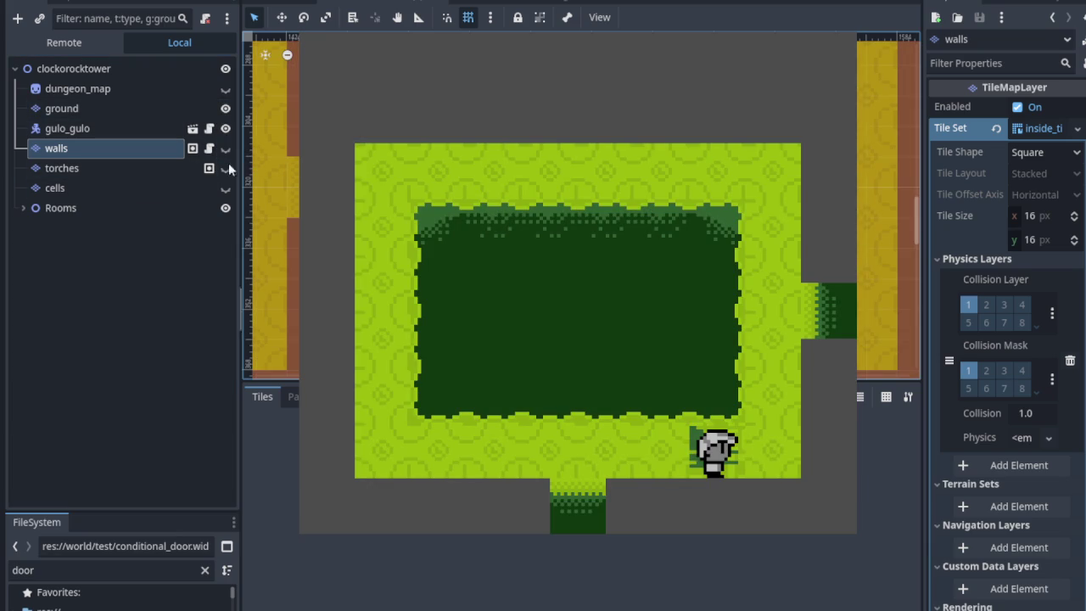
left_click(141, 110)
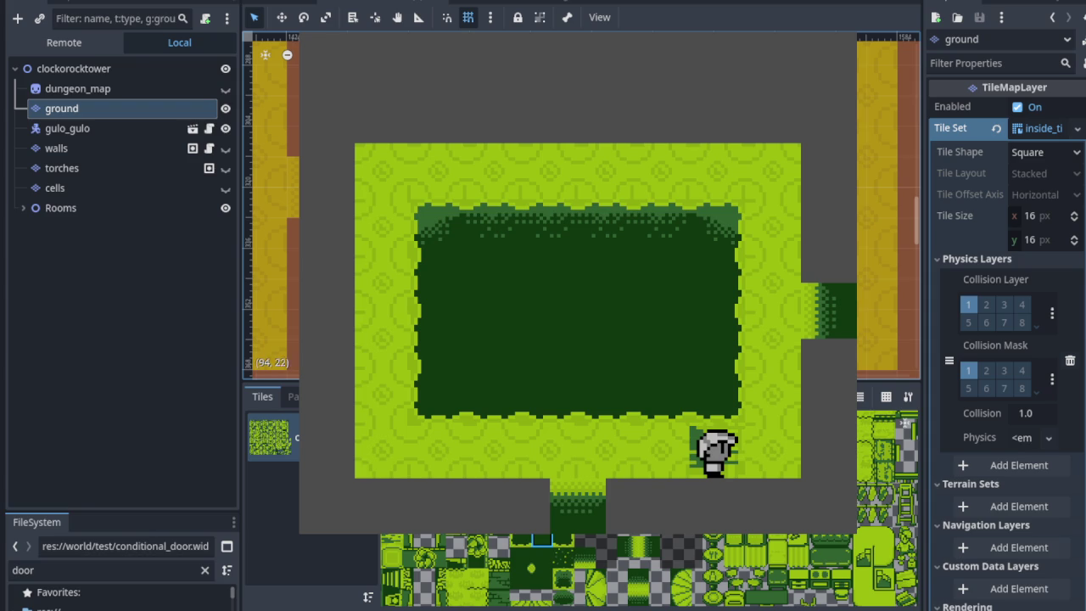
- Hide the Rooms overlay and ground layer, show walls, and select walls for editing
left_click(224, 208)
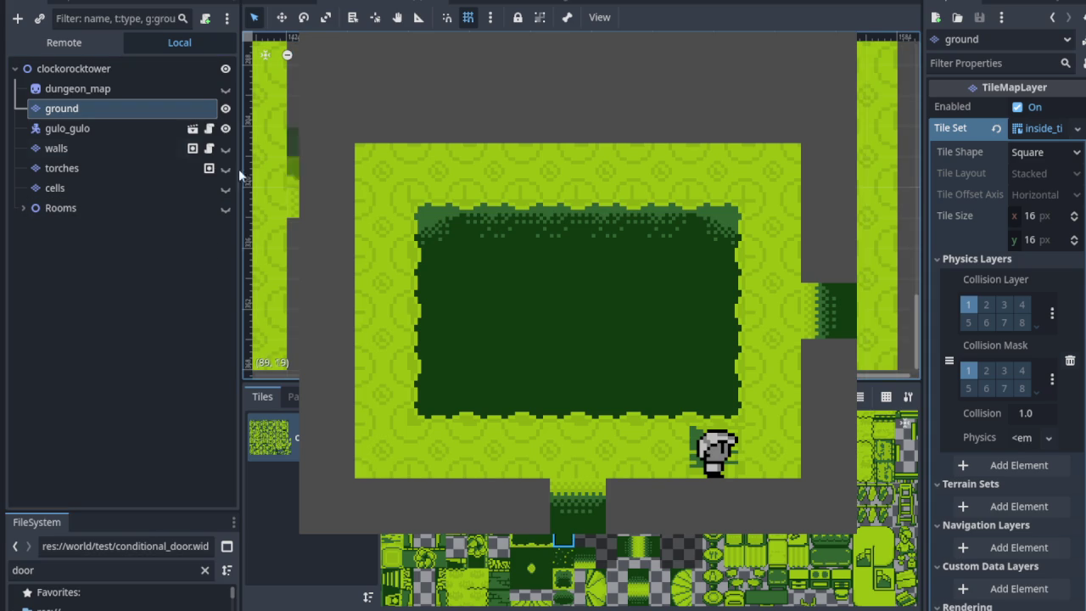
left_click(225, 109)
left_click(225, 109)
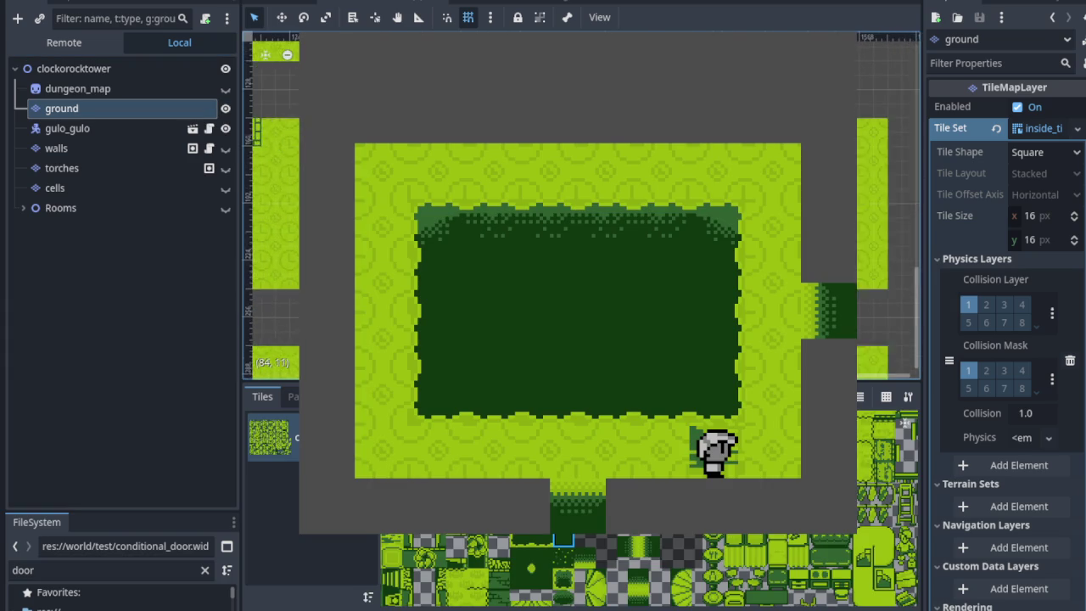
left_click(225, 109)
left_click(225, 148)
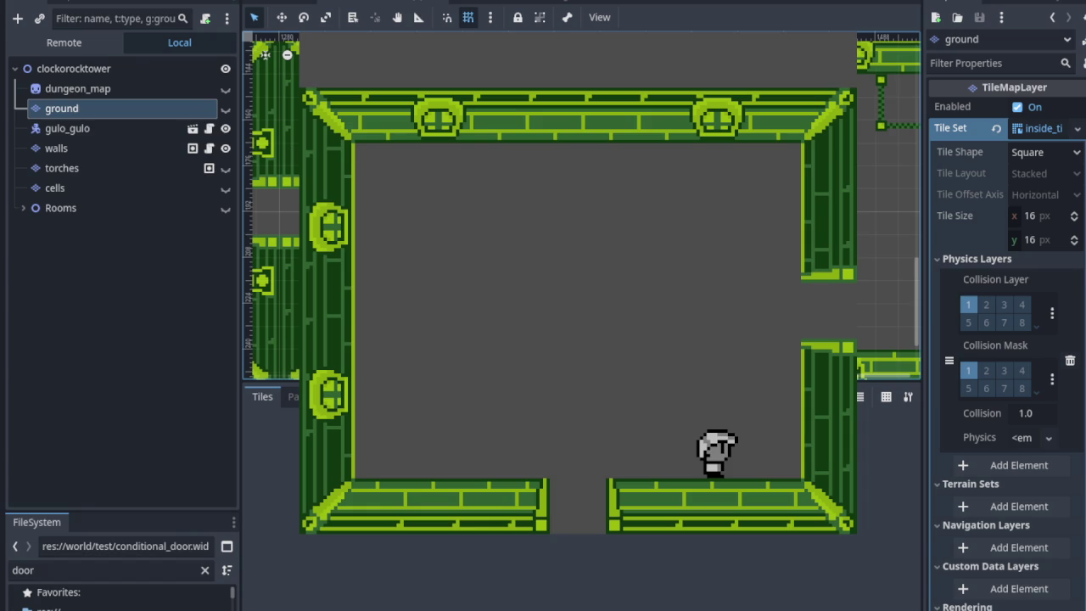
left_click(164, 146)
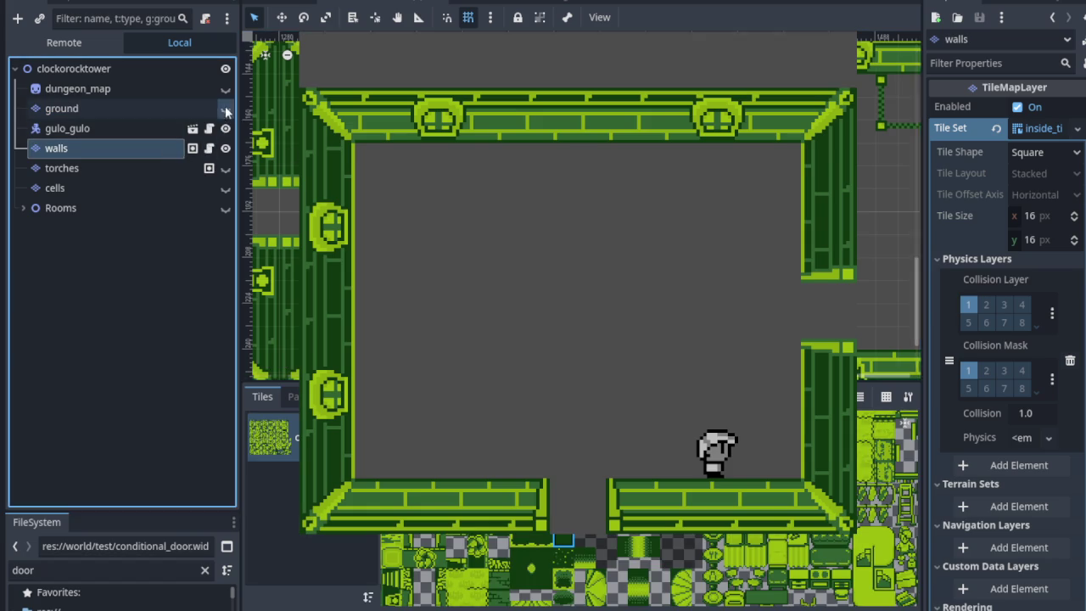
left_click(225, 108)
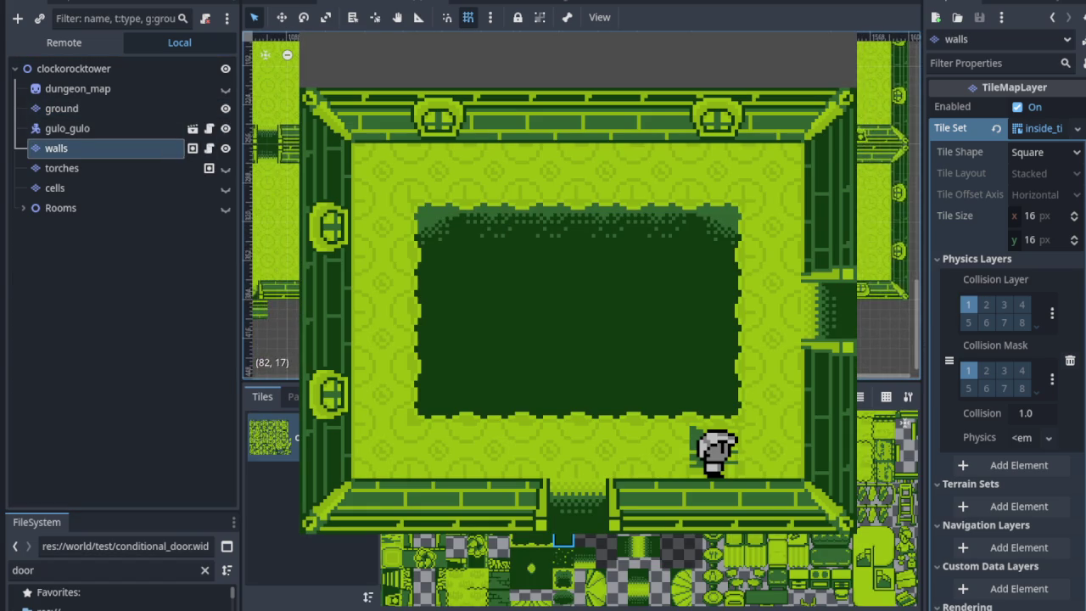
left_click(225, 108)
left_click(225, 110)
left_click(225, 108)
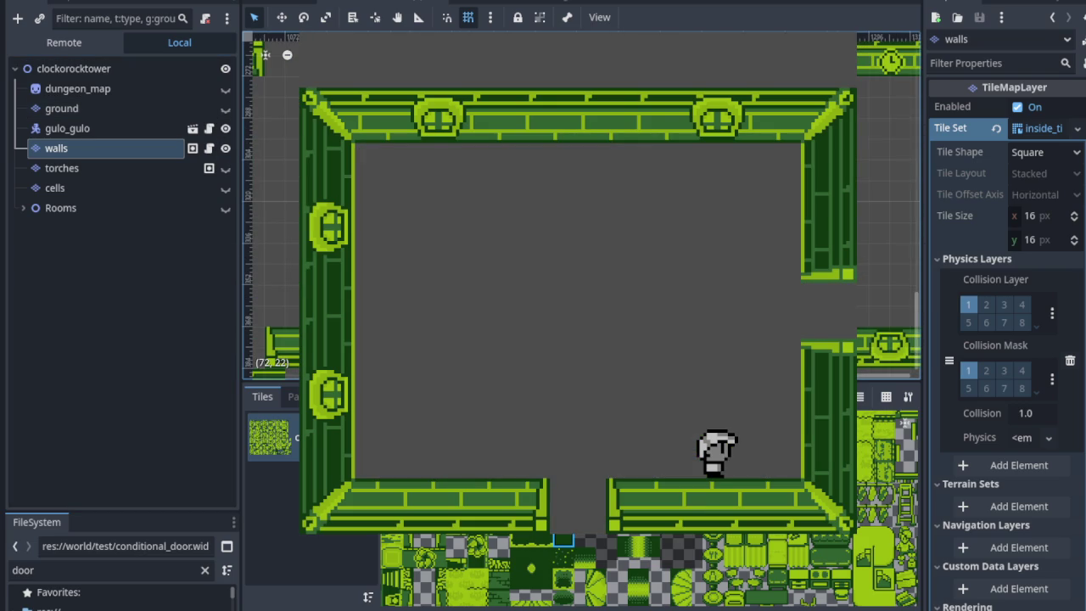
left_click(225, 150)
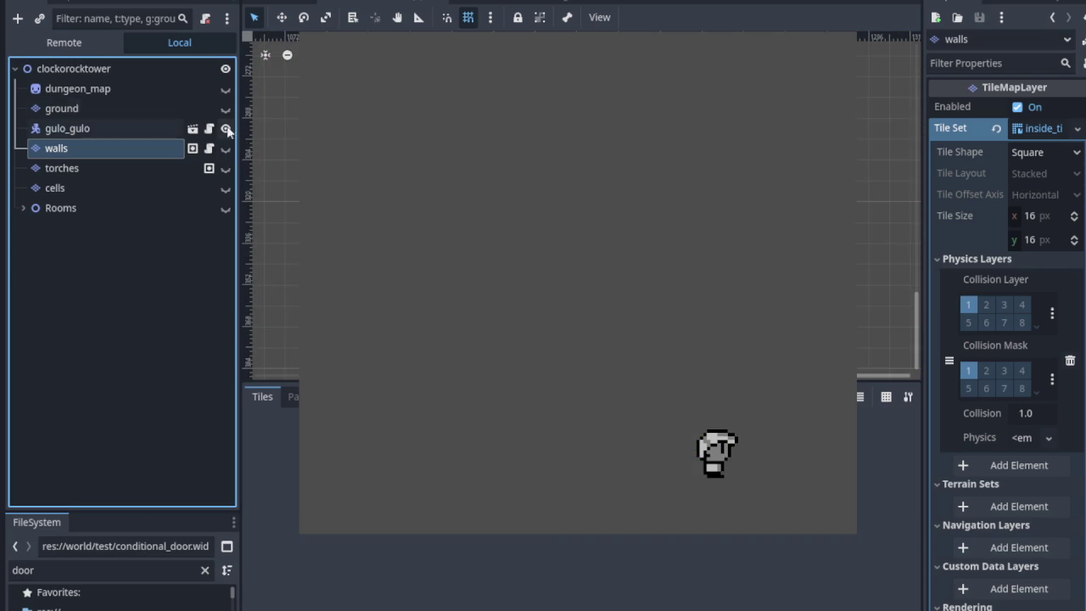
left_click(225, 109)
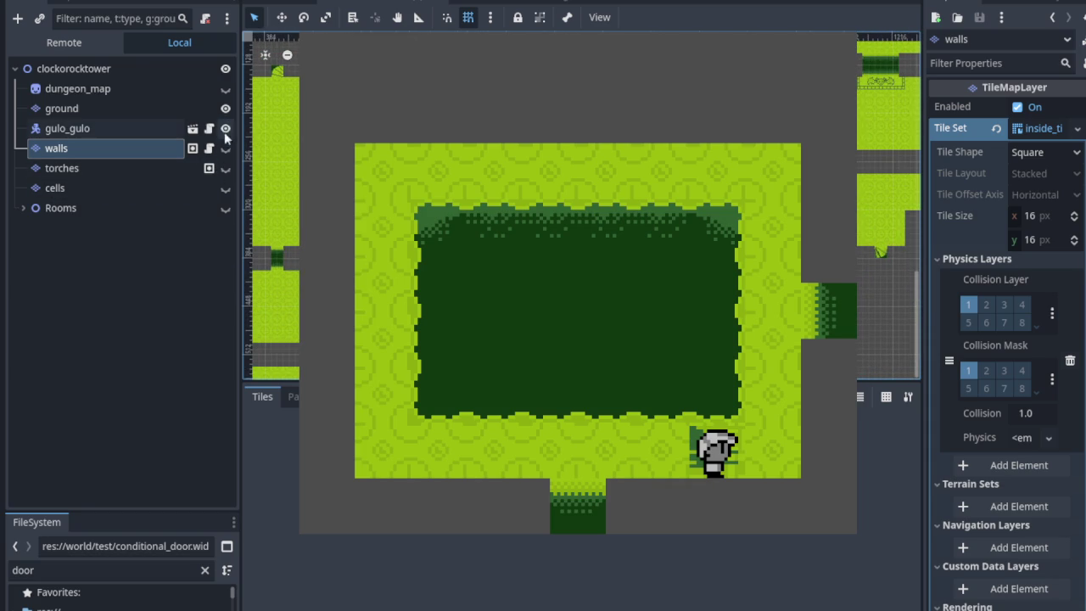
left_click(225, 148)
left_click(225, 109)
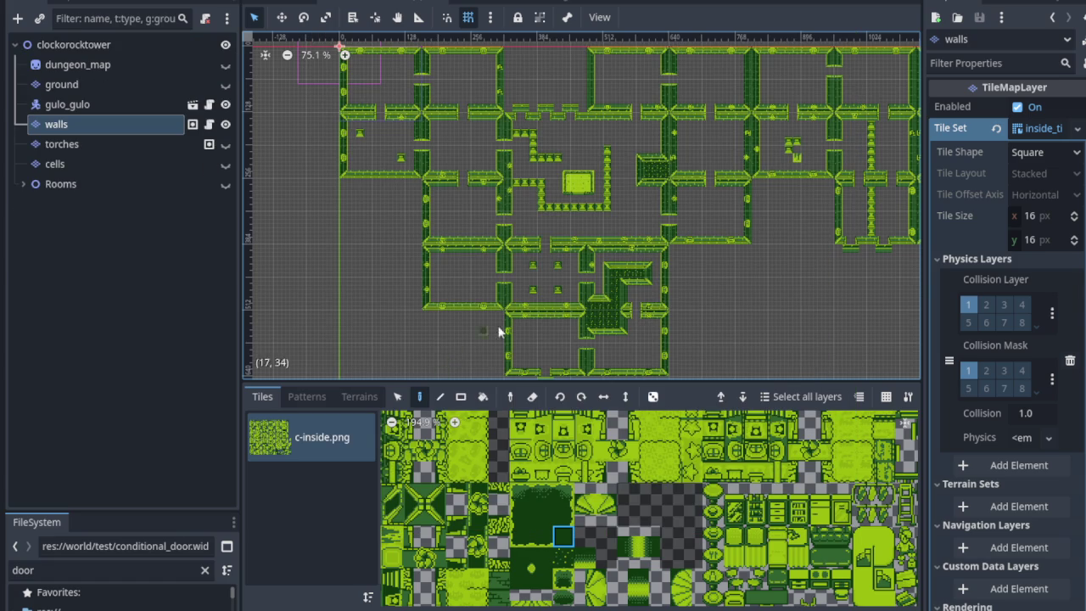
scroll(453, 275, "up", 4)
- Make the torches, cells, ground and dungeon_map layers visible again
scroll(452, 275, "up", 5)
scroll(526, 99, "left", 4)
scroll(506, 185, "right", 10)
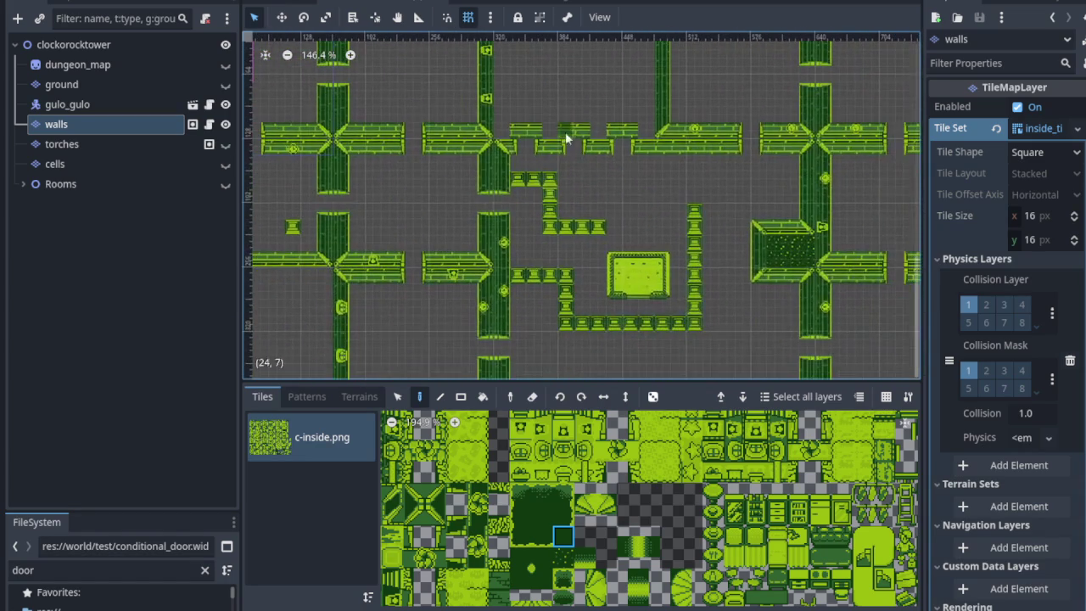
scroll(524, 138, "down", 2)
scroll(638, 164, "right", 2)
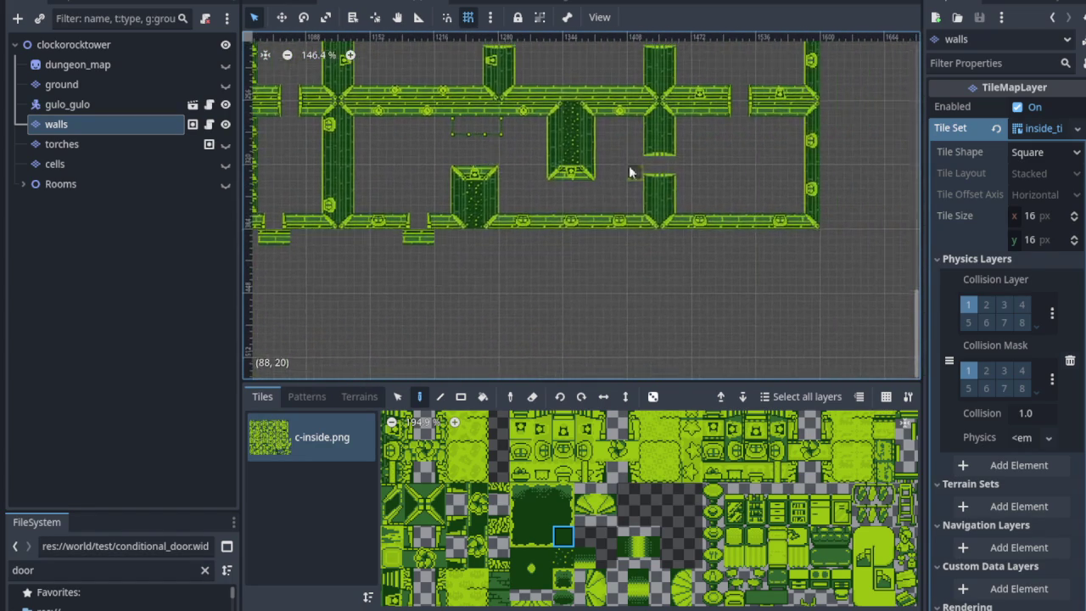
scroll(517, 219, "down", 2)
scroll(425, 207, "right", 2)
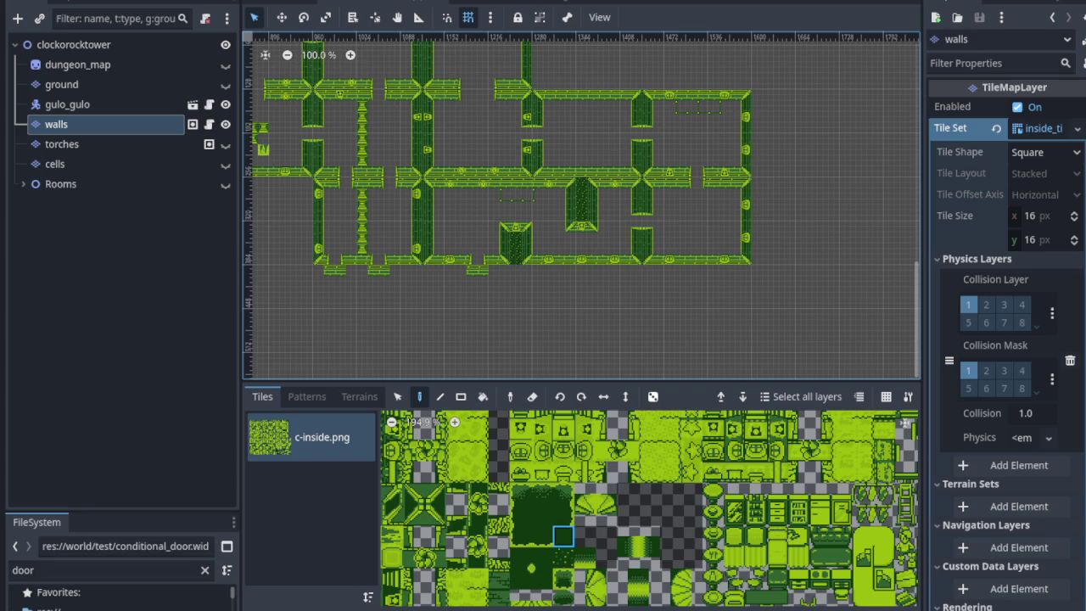
left_click(226, 145)
left_click(226, 164)
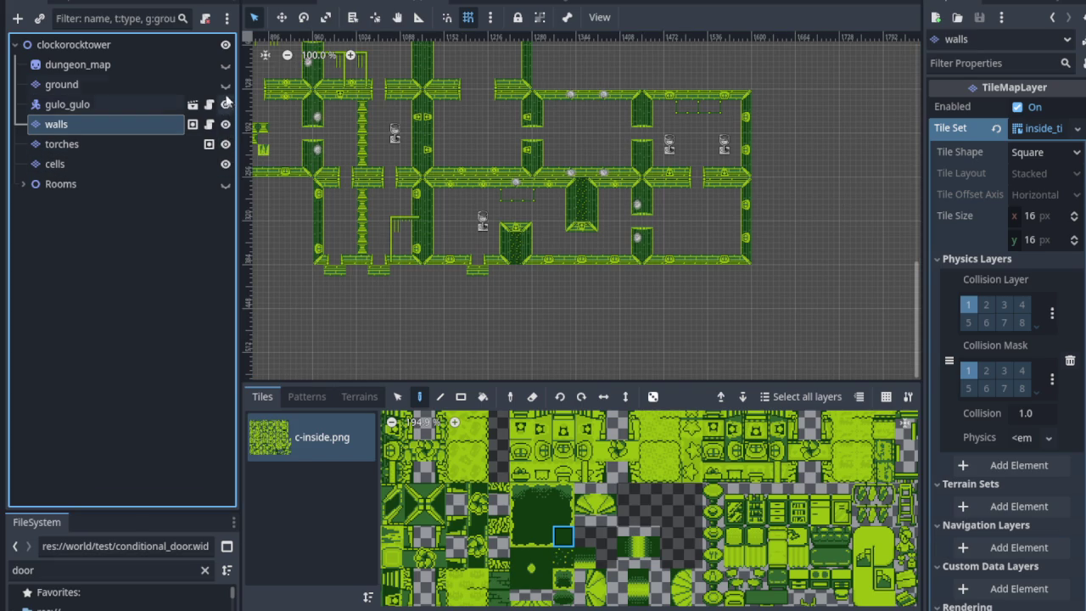
left_click(225, 84)
left_click(226, 65)
- Save the scene with Ctrl+S and turn the Rooms overlay back on
scroll(468, 190, "down", 3)
scroll(468, 190, "left", 5)
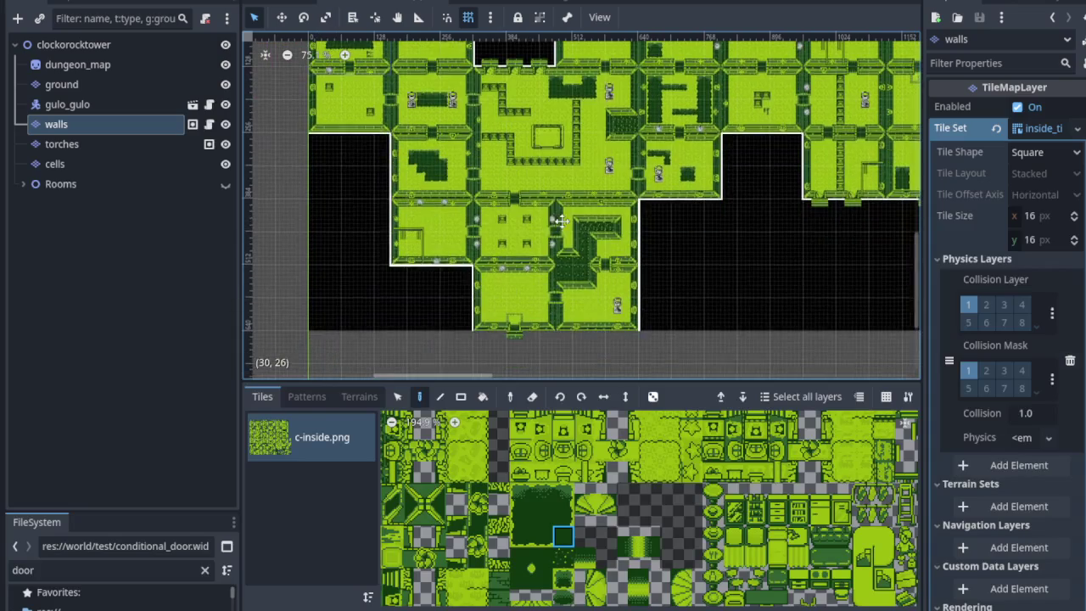
key("ctrl+s")
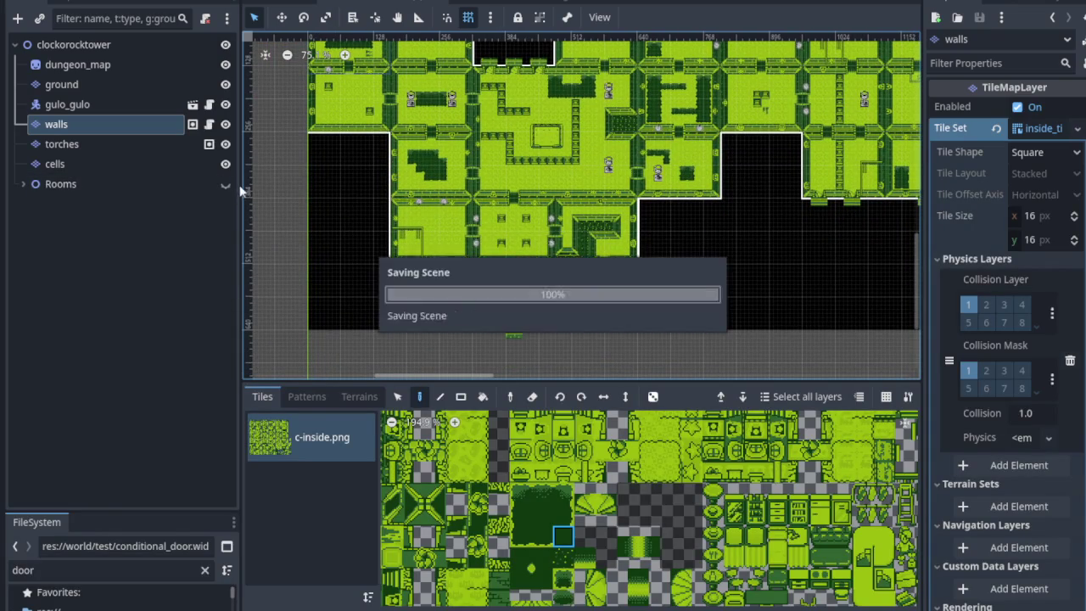
left_click(226, 184)
scroll(482, 233, "down", 1)
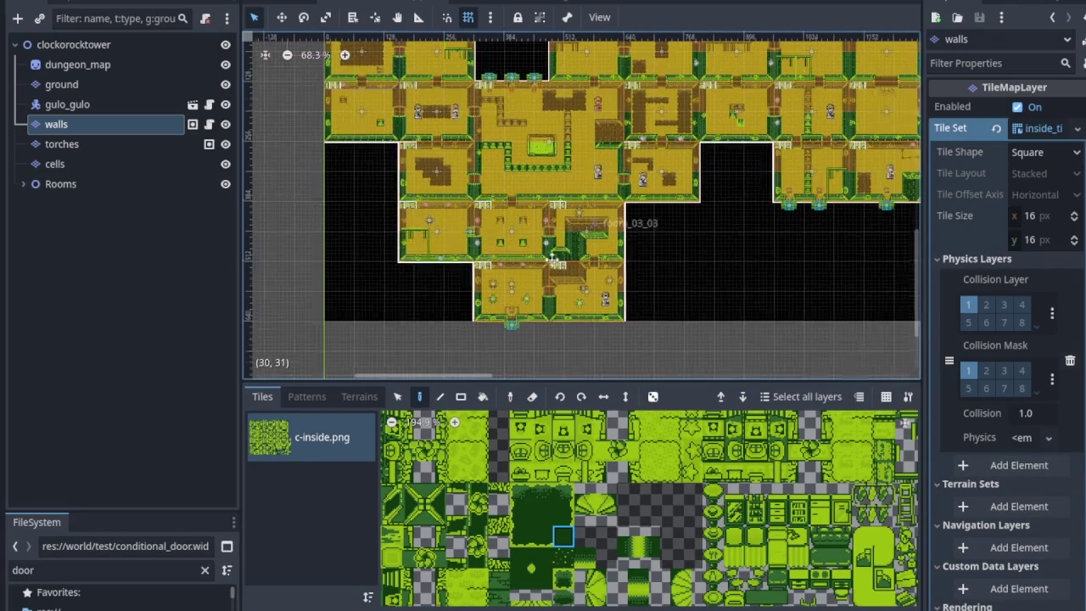
scroll(459, 331, "right", 3)
- Pan the 2D viewport across the finished dungeon map
left_click_drag(459, 331, 514, 273)
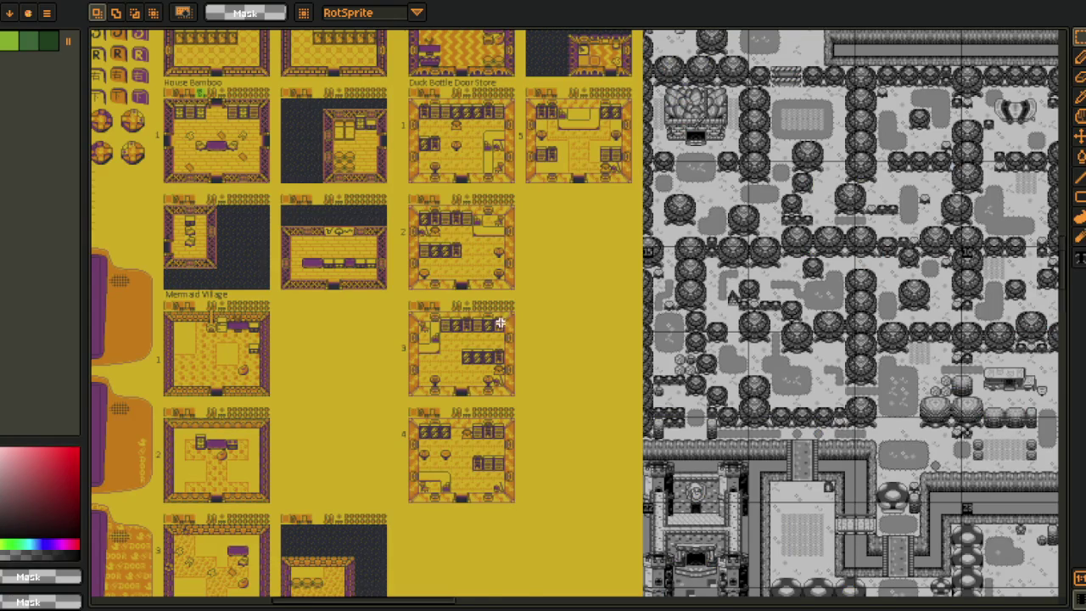
scroll(481, 345, "up", 2)
left_click_drag(502, 468, 518, 292)
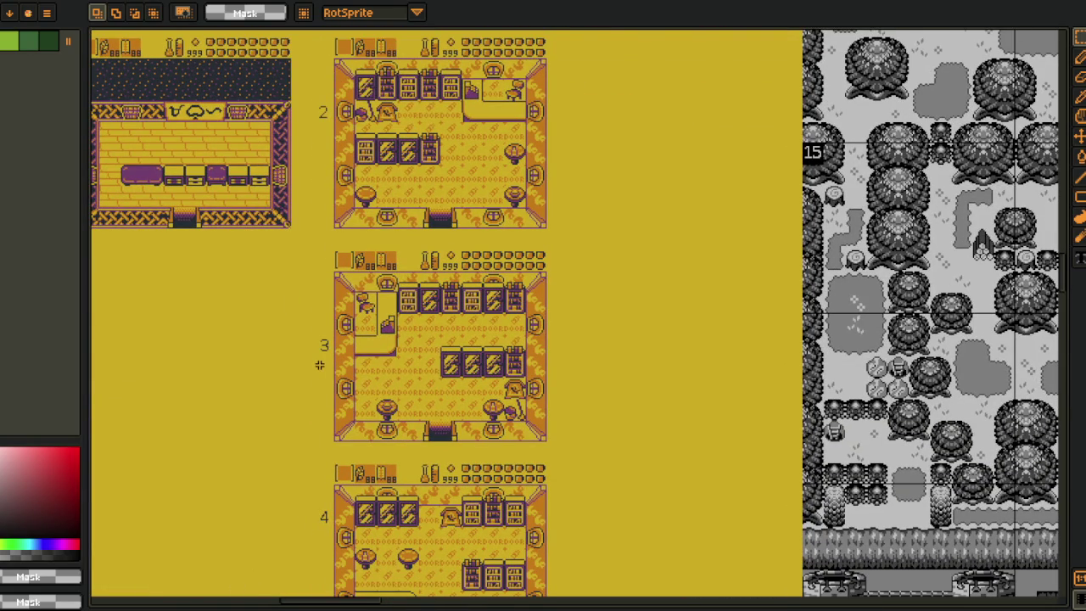
scroll(534, 392, "down", 5)
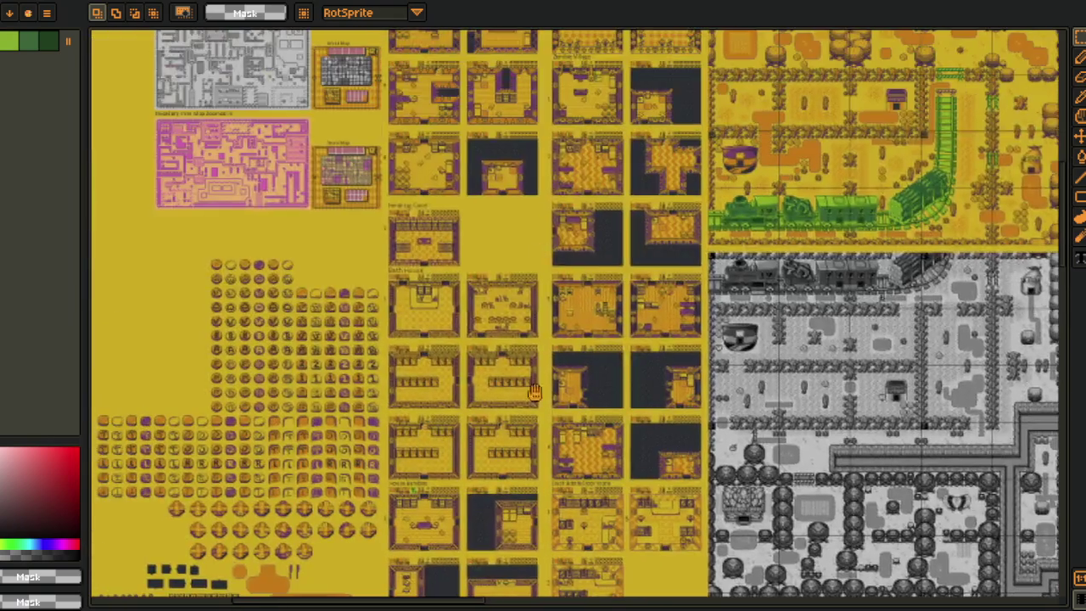
left_click_drag(534, 392, 527, 560)
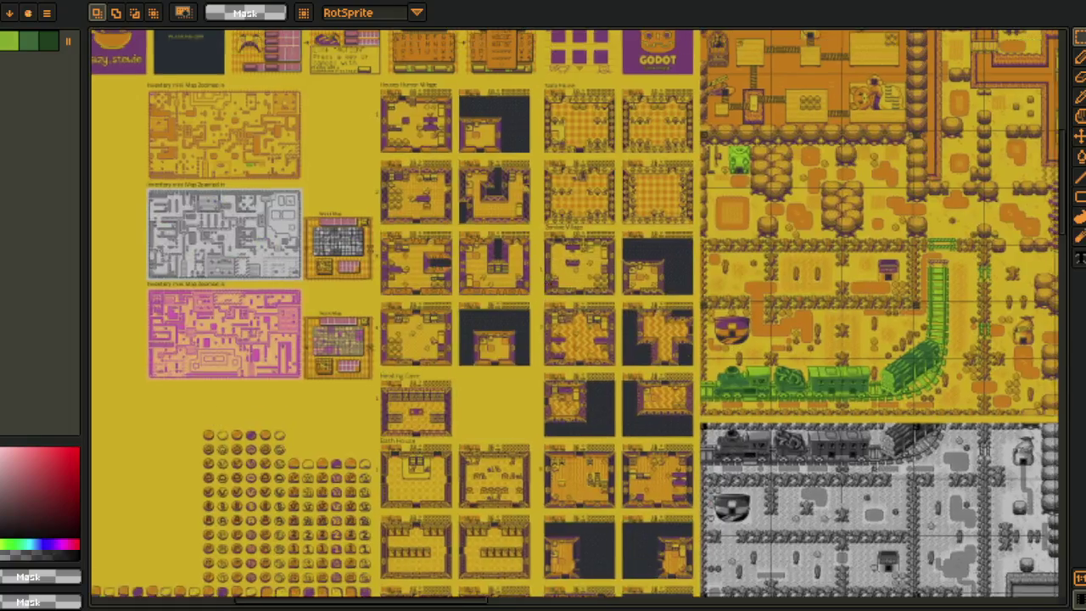
scroll(472, 228, "up", 5)
mouse_move(618, 425)
left_mouse_down()
mouse_move(615, 343)
mouse_move(598, 312)
mouse_move(520, 293)
left_mouse_up()
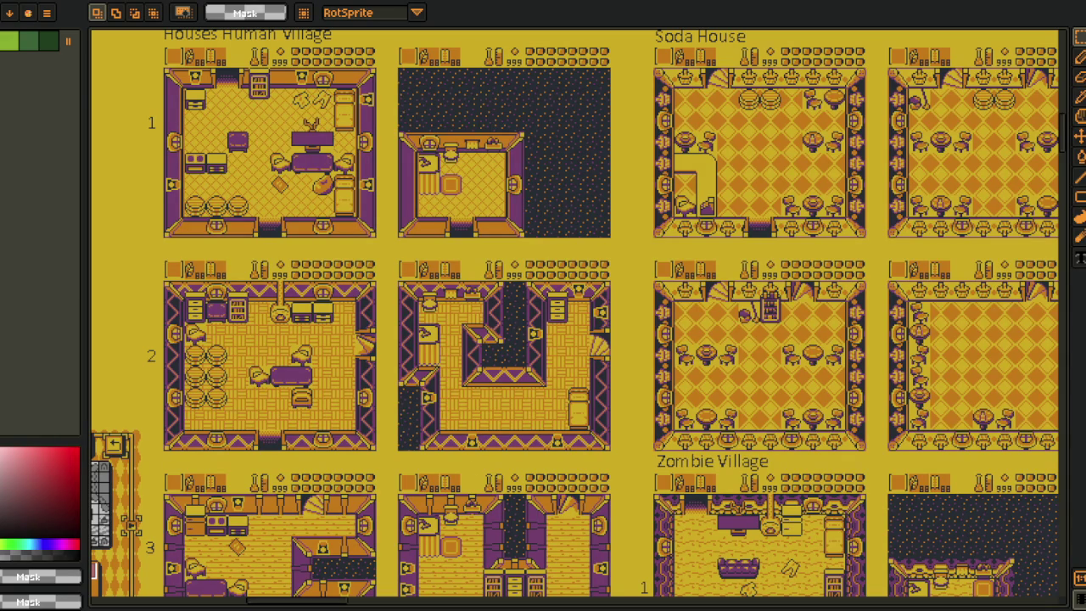
scroll(563, 428, "down", 10)
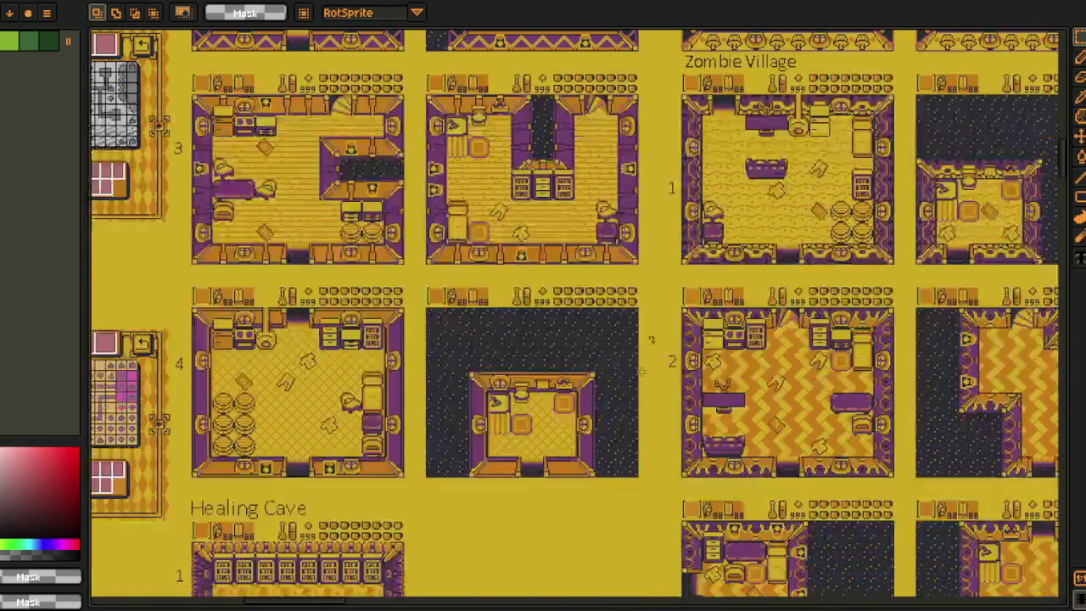
scroll(652, 330, "down", 2)
scroll(623, 413, "down", 2)
scroll(637, 385, "down", 1)
scroll(645, 413, "up", 5)
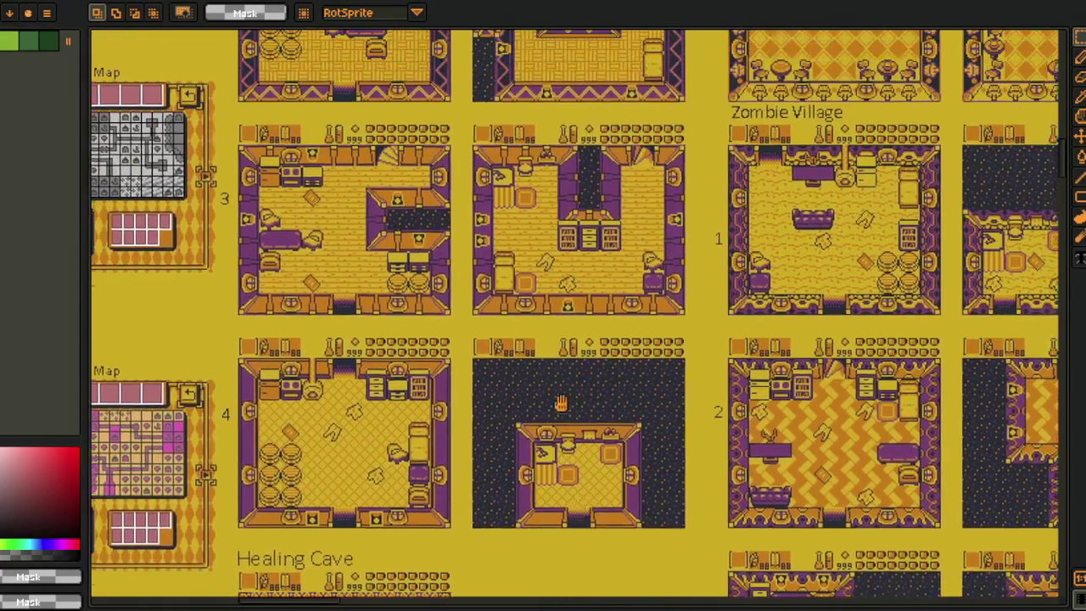
scroll(561, 404, "up", 6)
scroll(533, 541, "down", 3)
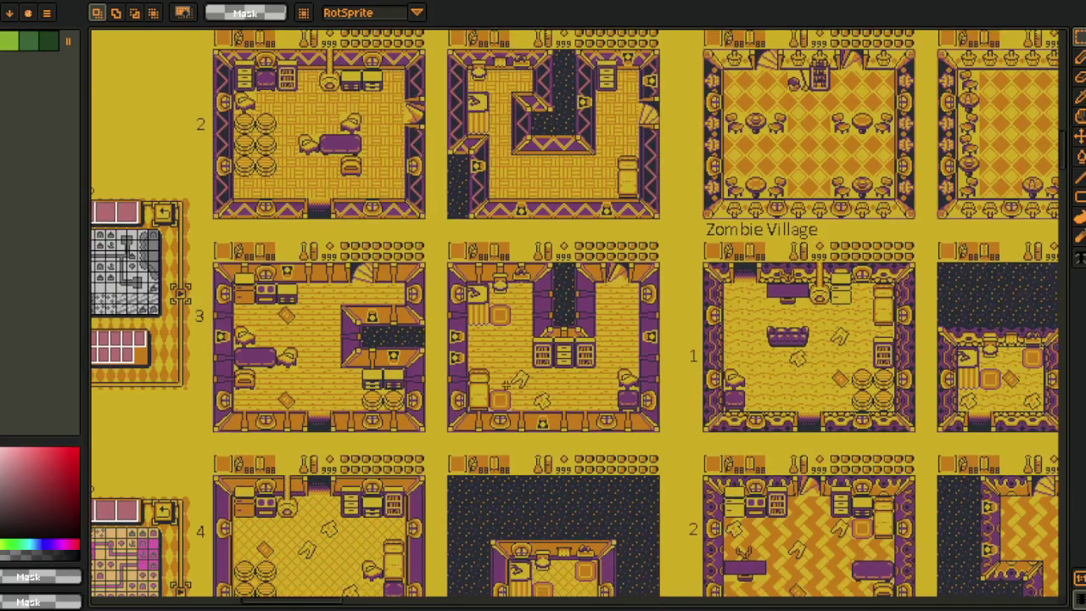
scroll(507, 384, "down", 2)
scroll(496, 337, "down", 2)
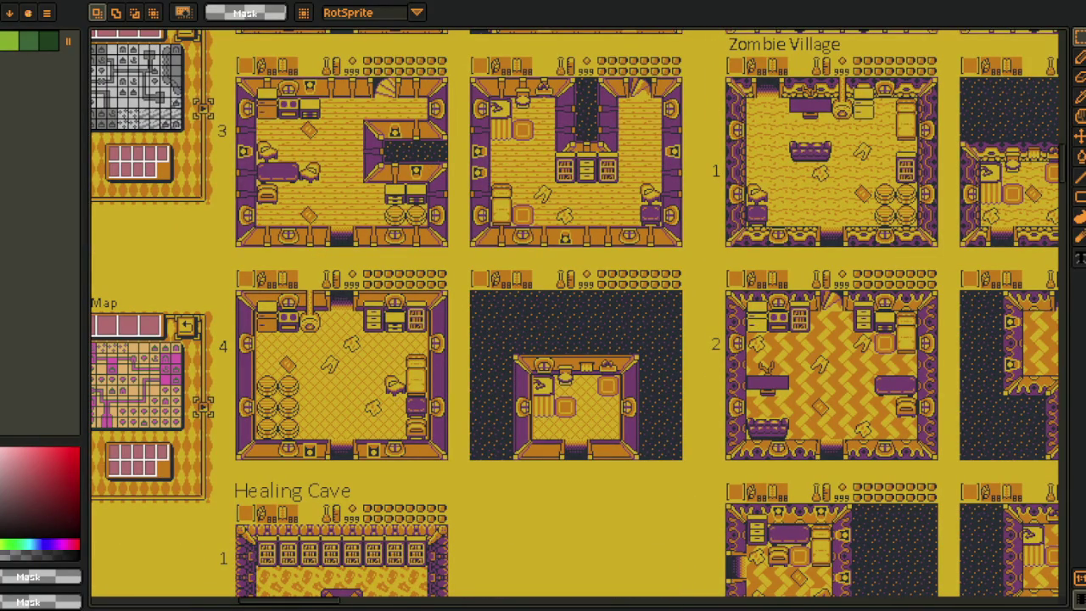
scroll(509, 382, "down", 5)
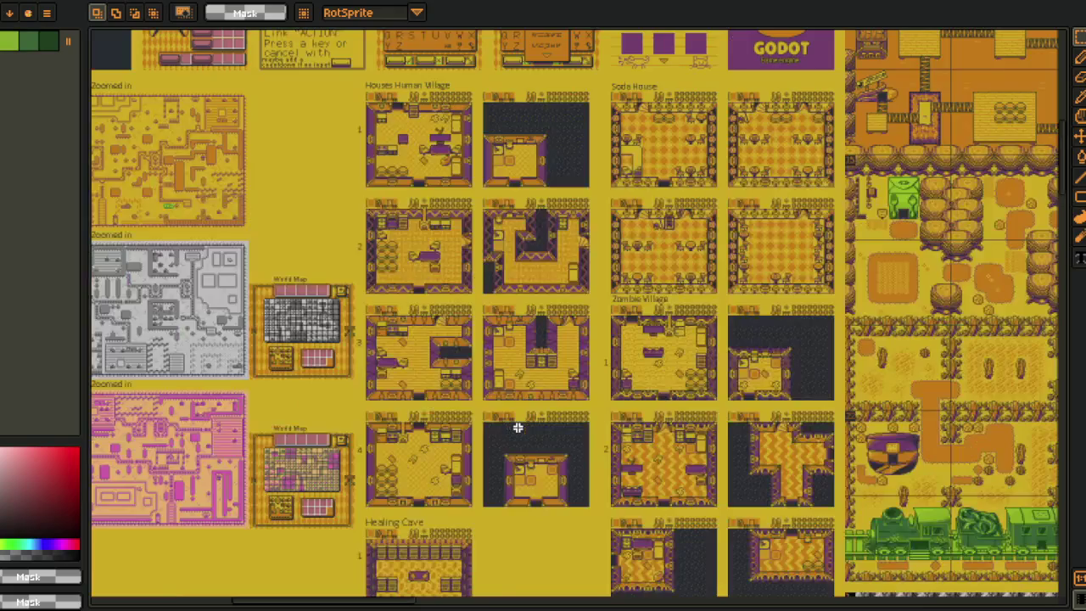
scroll(517, 427, "down", 1)
scroll(543, 414, "up", 4)
- Pan the reference sheet to the top house row and marquee-select Houses Human Village room 1
mouse_move(540, 325)
left_mouse_down()
mouse_move(561, 481)
mouse_move(563, 408)
left_mouse_up()
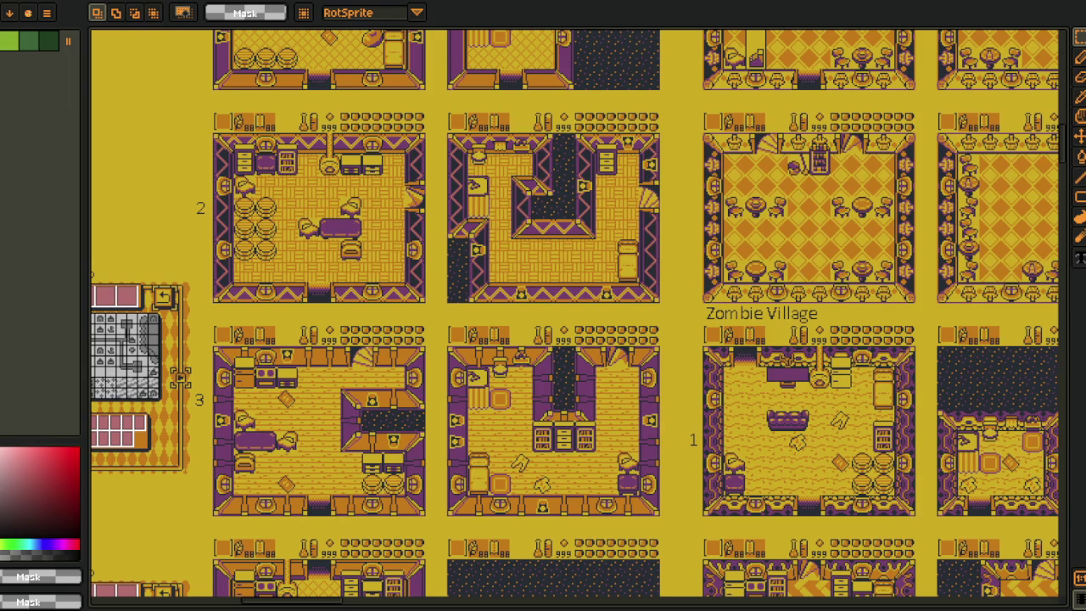
scroll(481, 424, "up", 5)
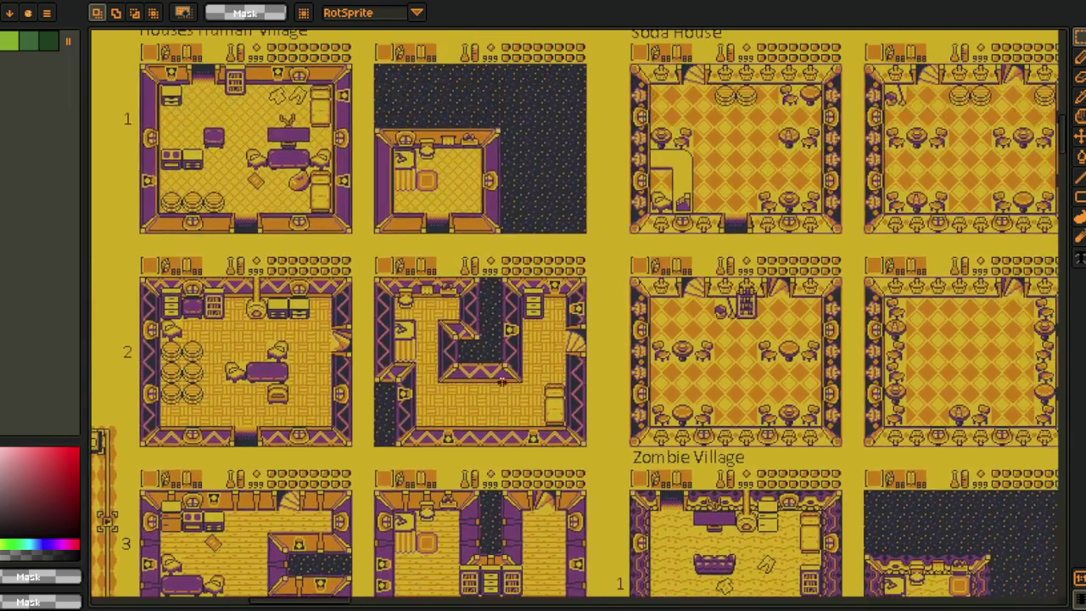
left_click_drag(502, 384, 505, 394)
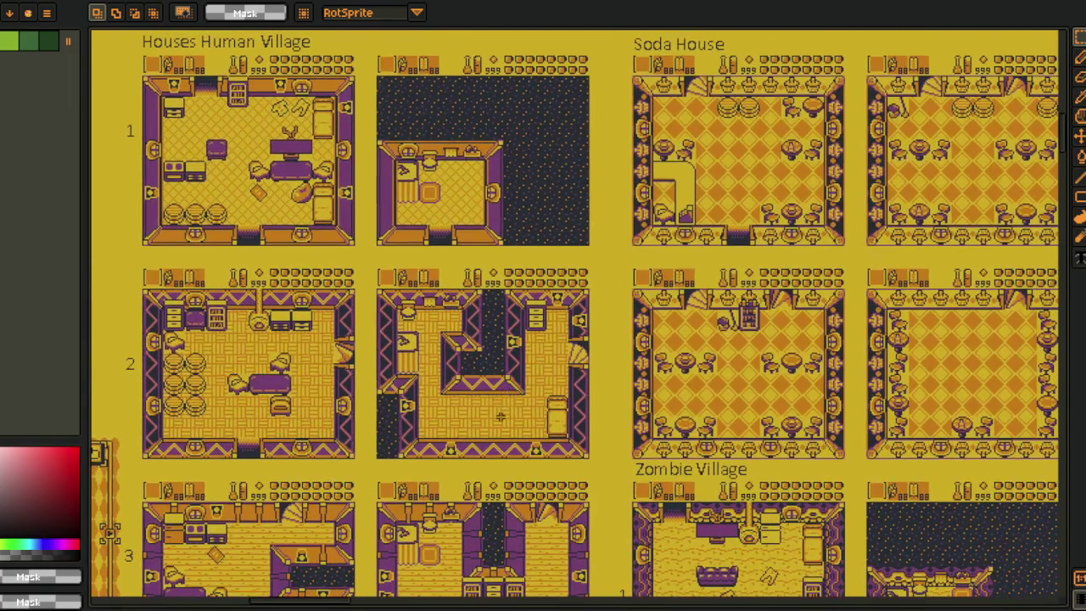
key("i")
left_click_drag(452, 252, 477, 327)
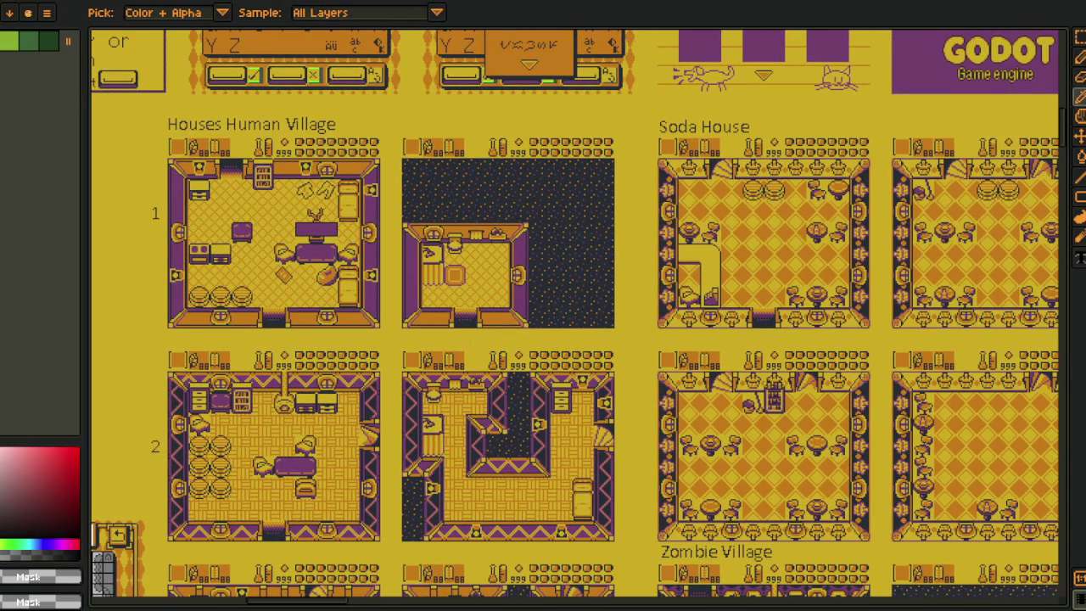
key("m")
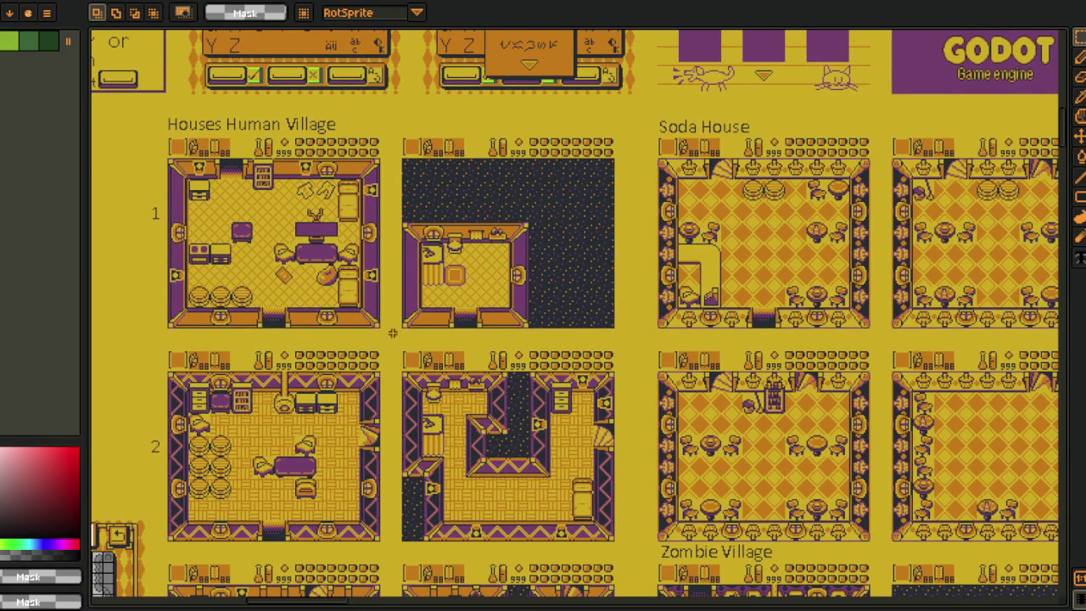
scroll(215, 182, "up", 3)
mouse_move(146, 110)
left_mouse_down()
mouse_move(704, 538)
mouse_move(523, 344)
left_mouse_up()
scroll(705, 539, "down", 5)
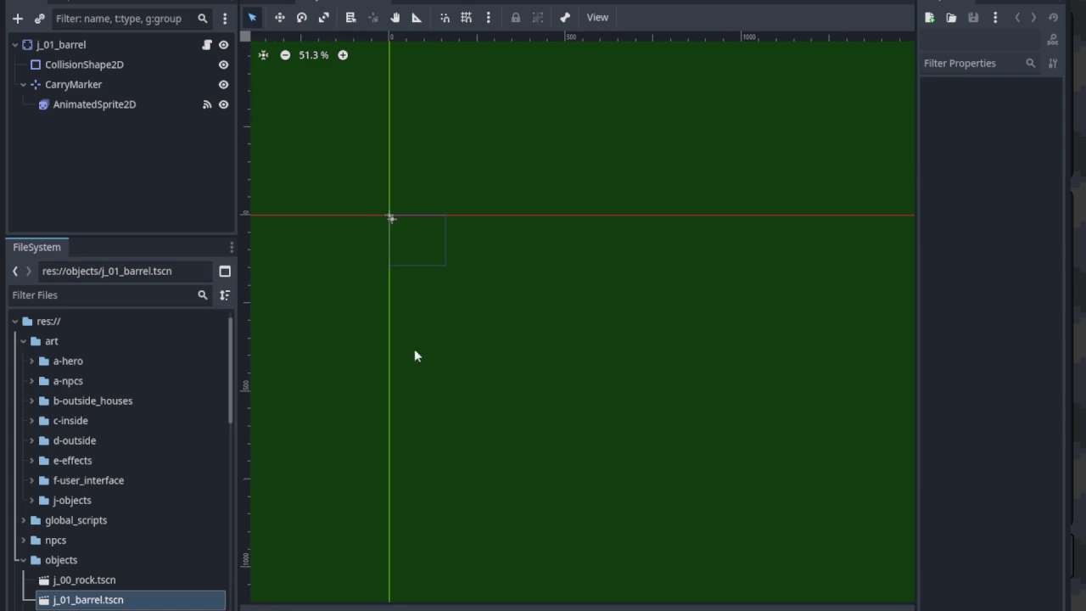
scroll(415, 355, "down", 1)
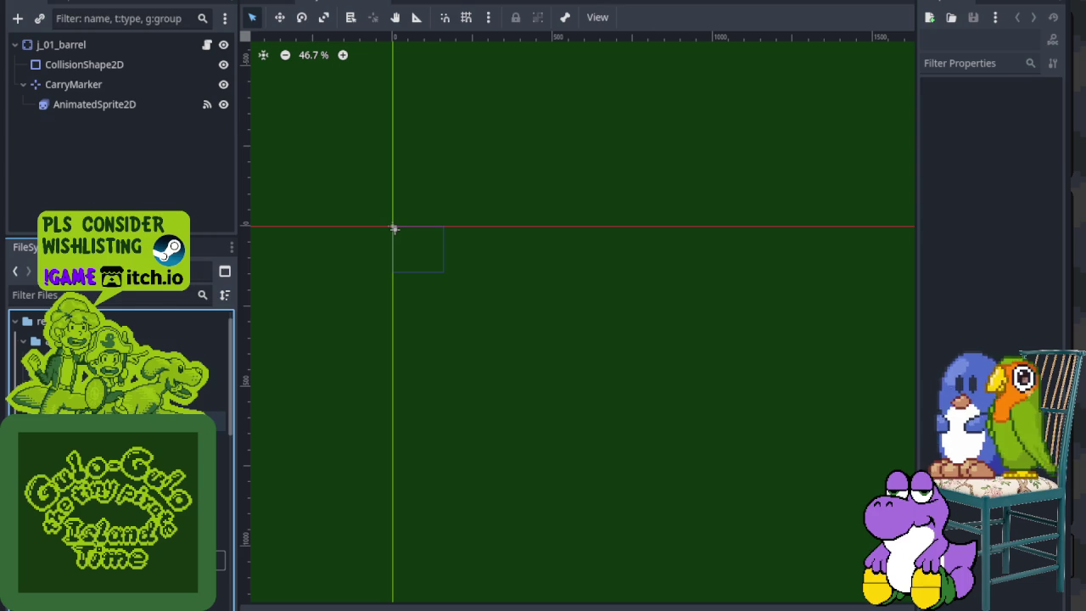
- Expand a project folder in the FileSystem dock and switch to the Aya_Inside scene
left_click(24, 341)
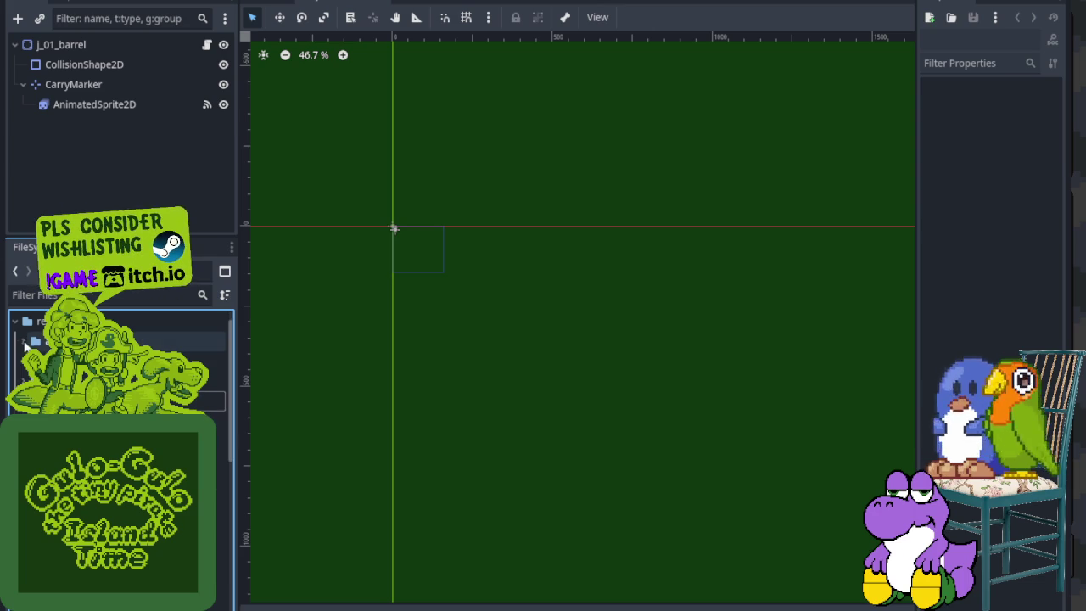
left_click(24, 342)
scroll(119, 356, "down", 5)
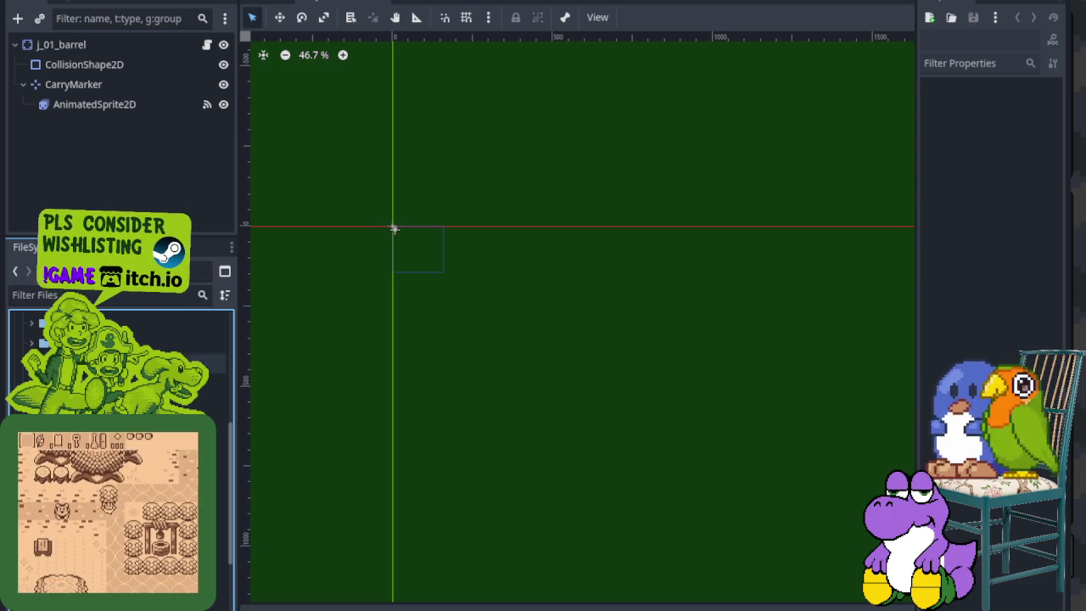
key("ctrl+Tab")
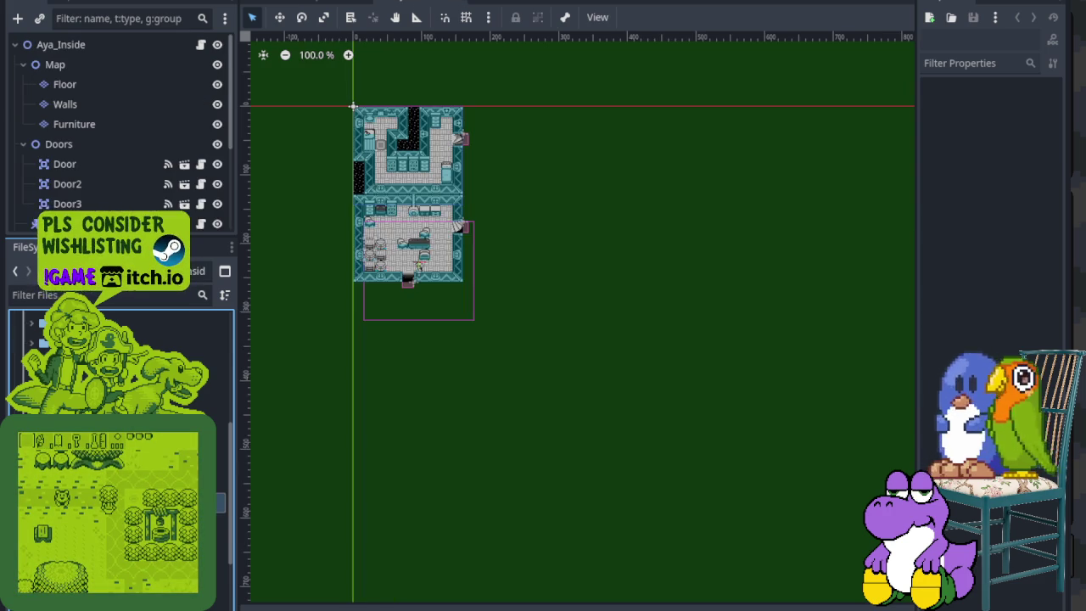
- View the Aya_Inside, j_01_barrel, World and Caroline_Inside scenes, zooming the interiors
key("ctrl+Tab")
key("ctrl+Tab")
key("ctrl+Tab")
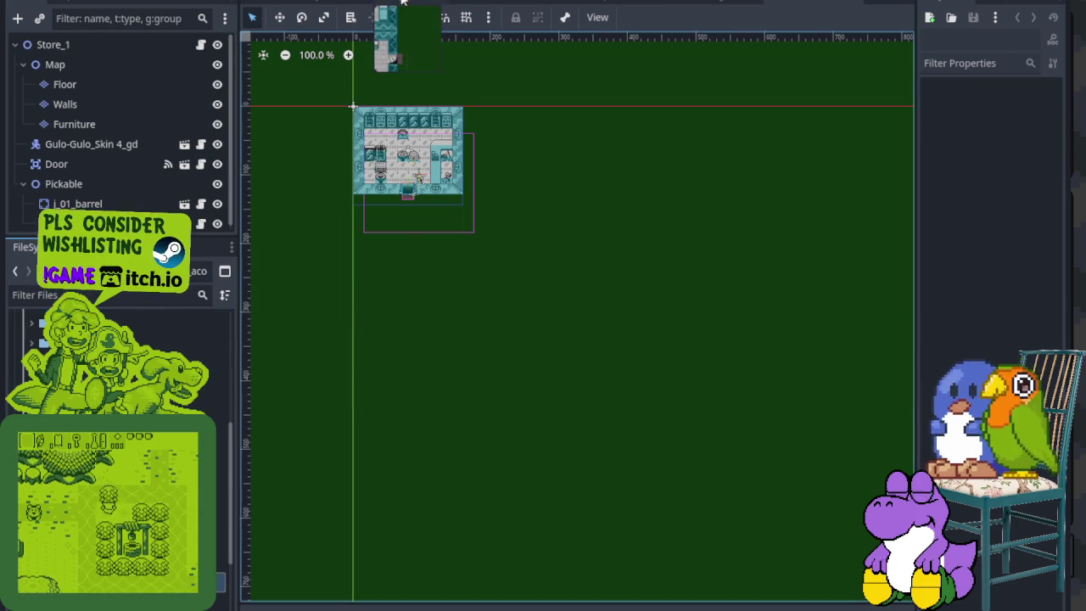
left_click(374, 3)
scroll(414, 211, "up", 3)
scroll(414, 211, "up", 4)
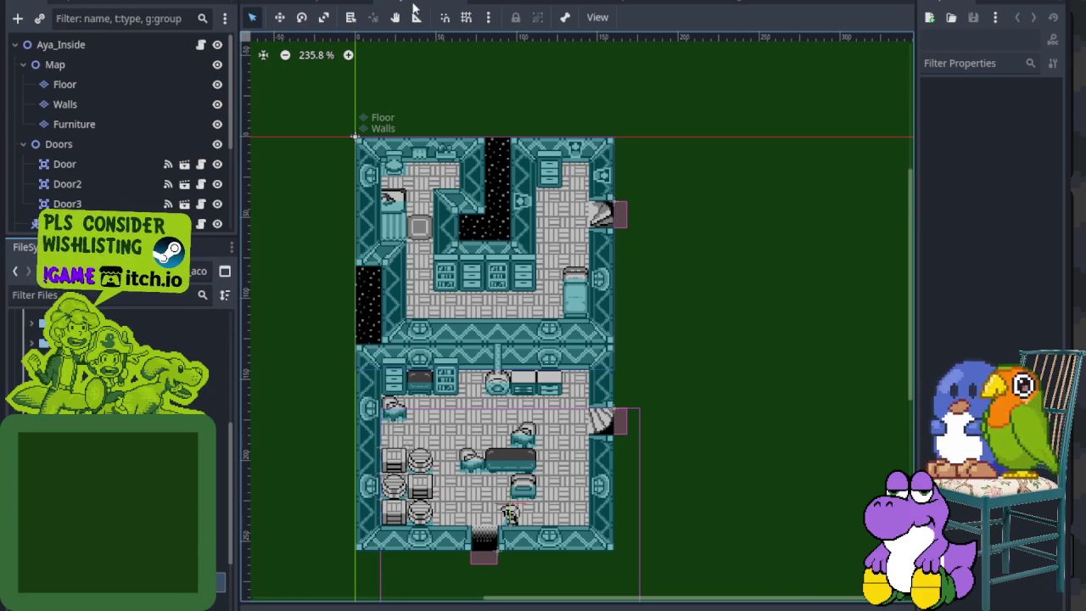
left_click(459, 4)
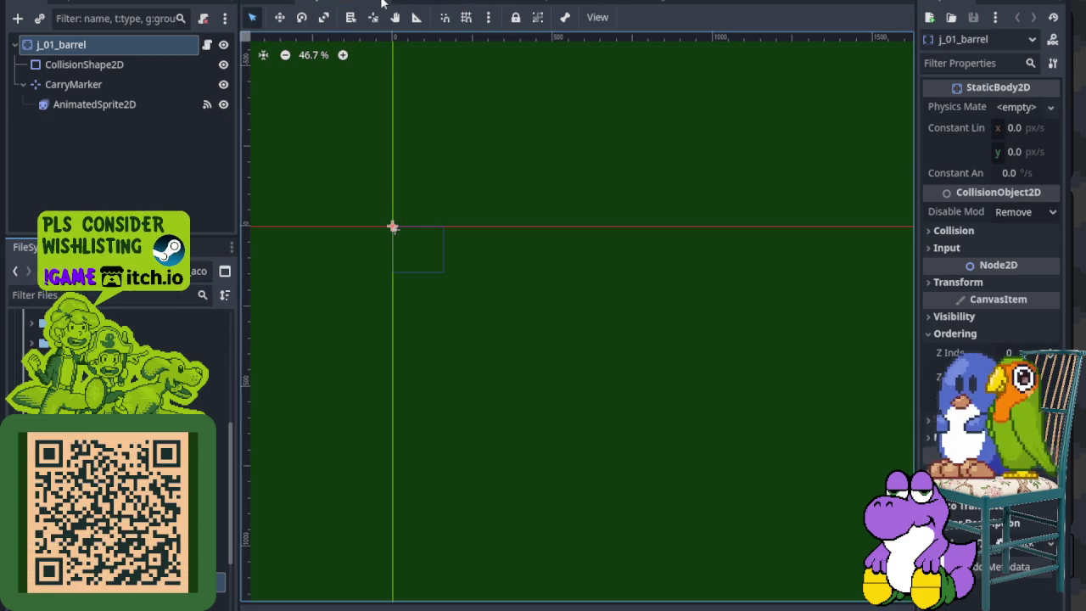
left_click(348, 5)
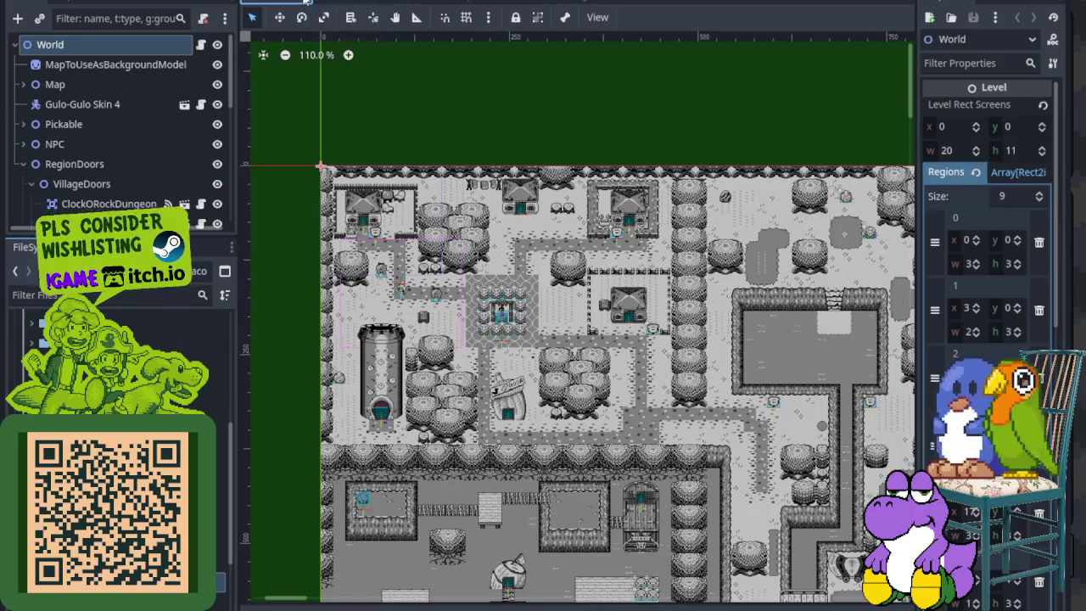
left_click(304, 4)
scroll(392, 209, "up", 5)
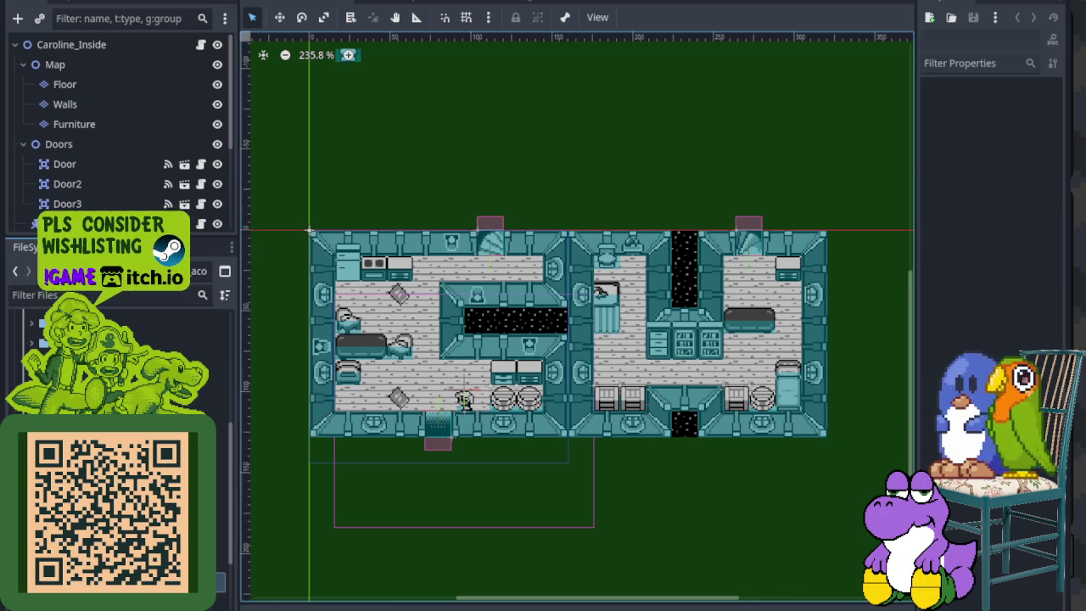
- Look over Kandarapa_Inside and Maliwanag_Inside, then switch to the Store_1 store interior
left_click(435, 1)
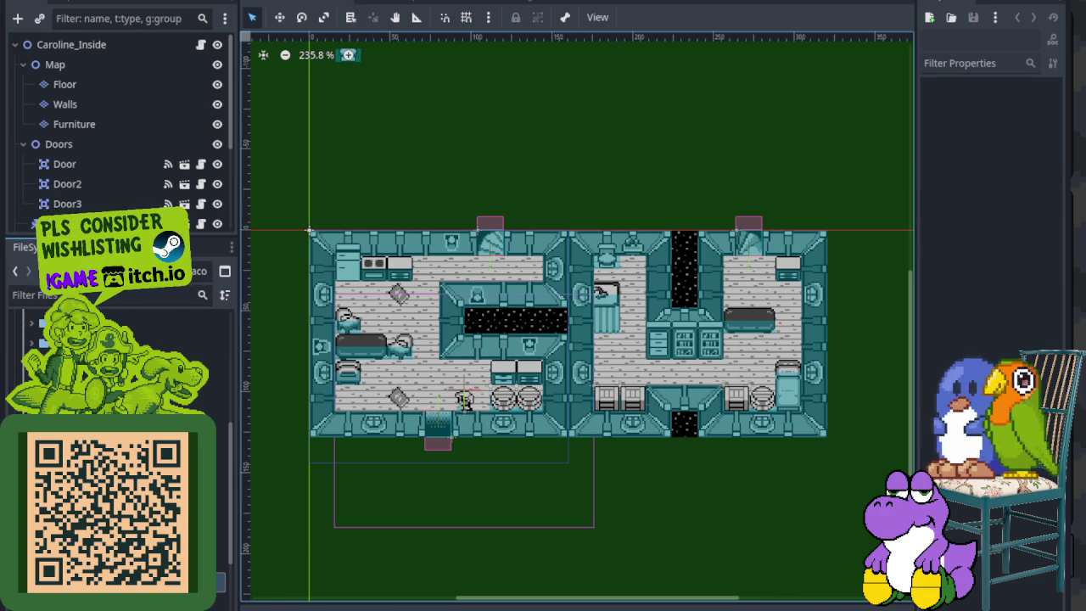
scroll(369, 140, "up", 4)
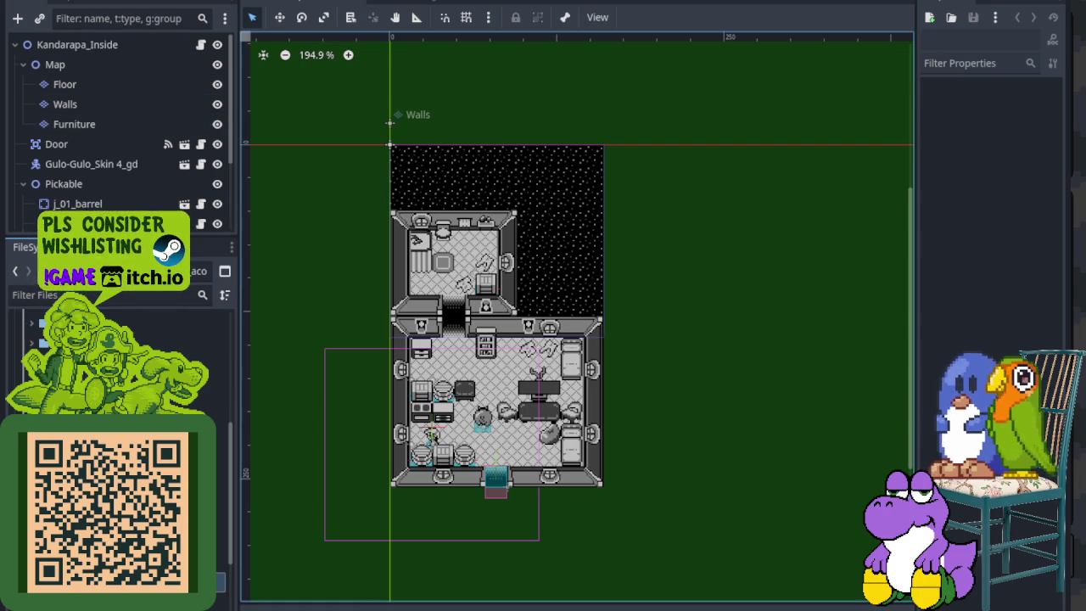
left_click(354, 5)
scroll(372, 81, "up", 5)
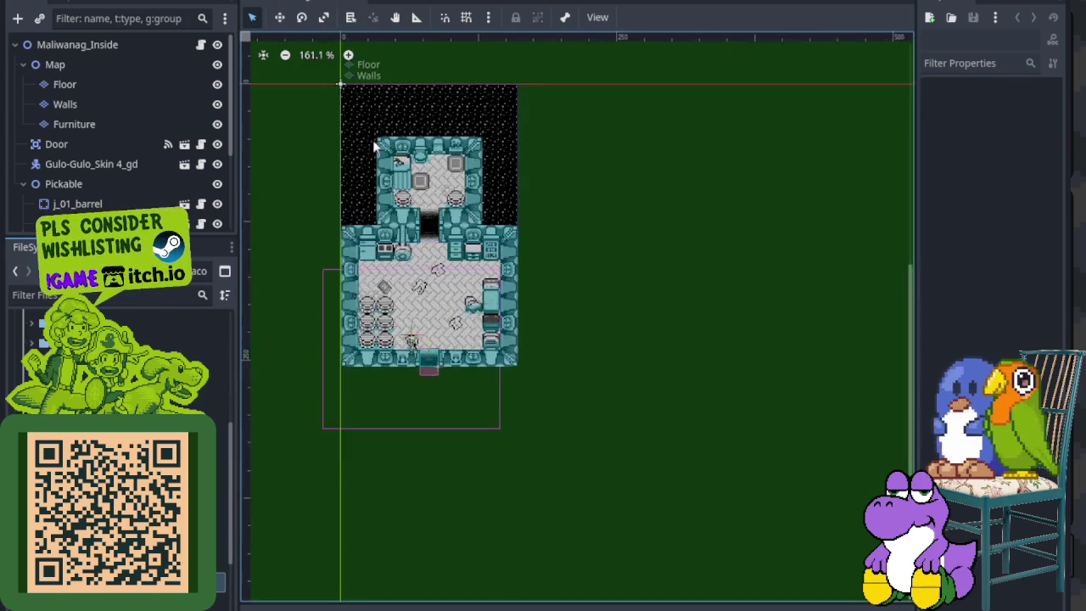
left_click_drag(407, 192, 431, 236)
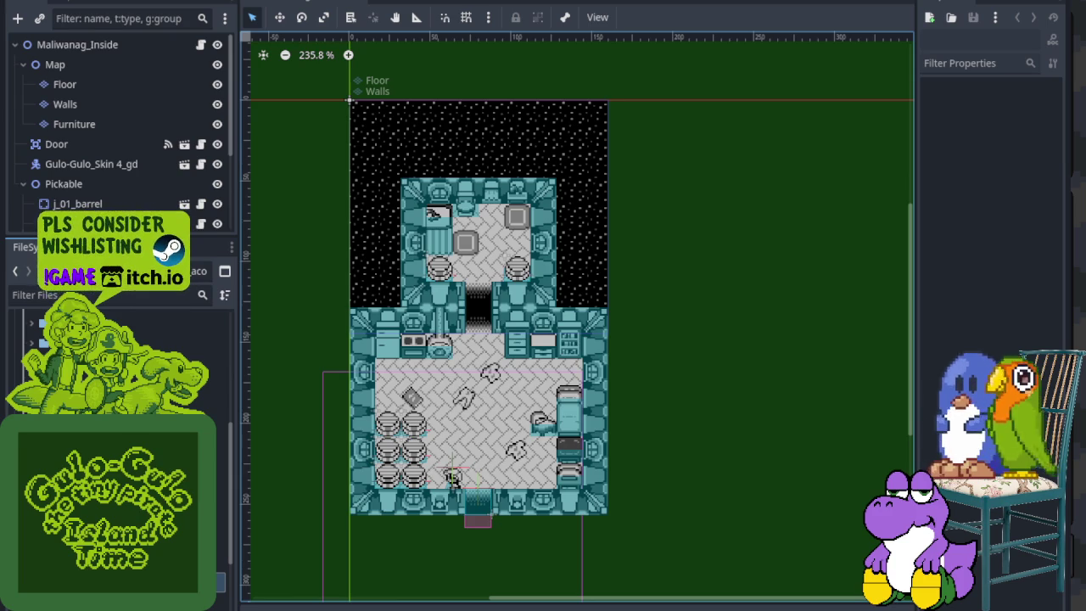
left_click(358, 5)
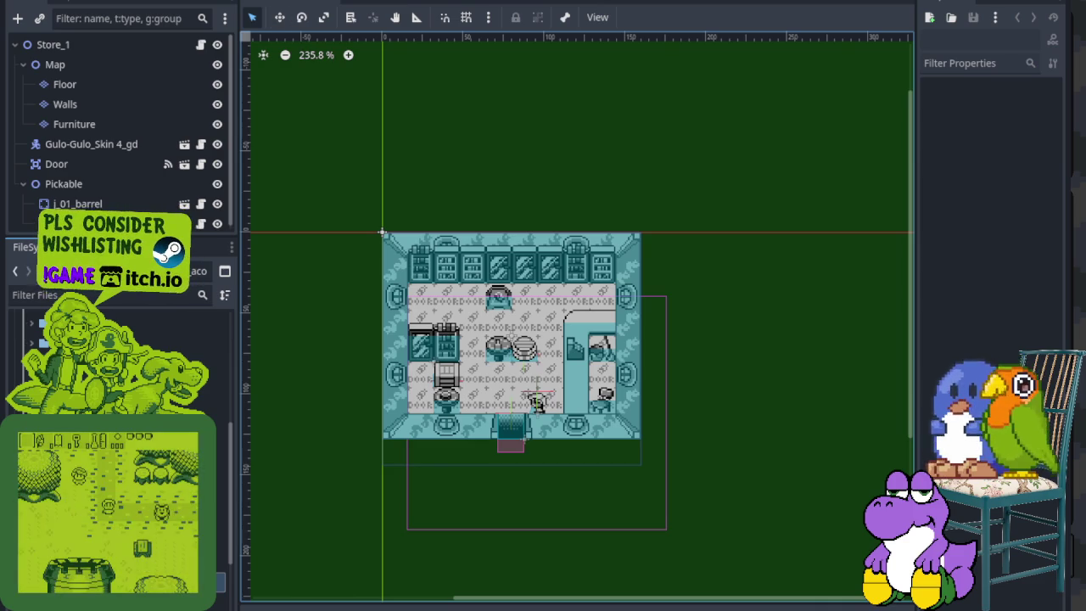
- Close Store_1 with Ctrl+W, then go via ConditionalDoor and clockorocktower to the overworld scene
key("ctrl+w")
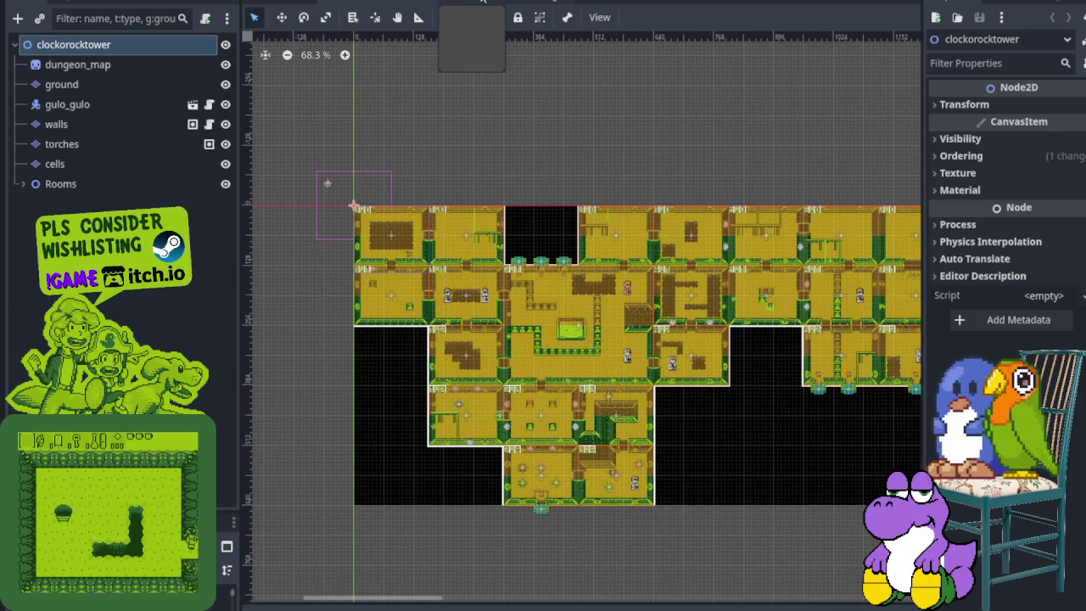
left_click(509, 3)
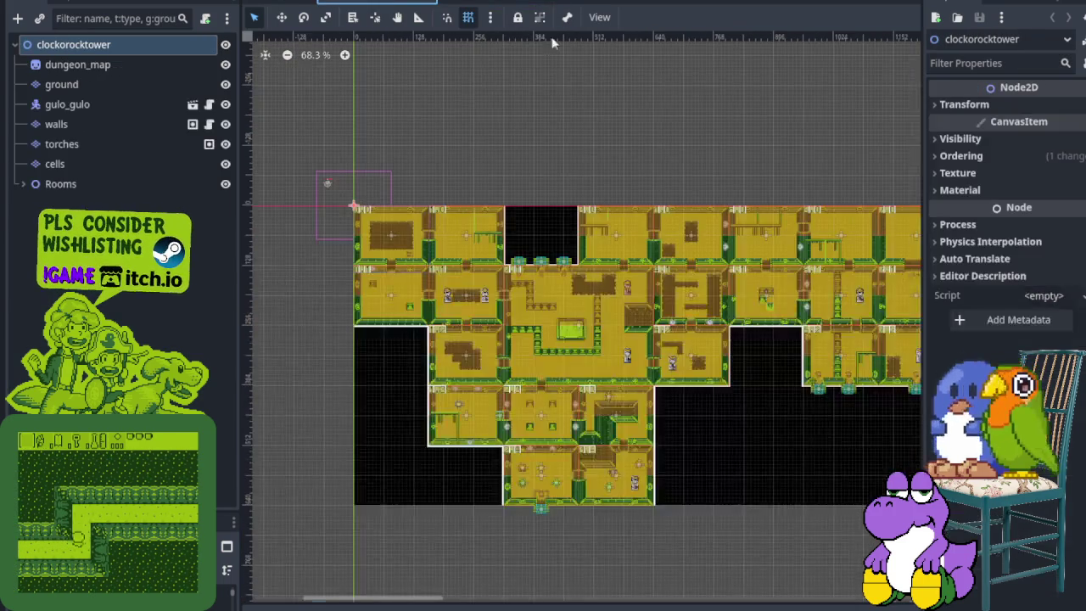
left_click(378, 3)
left_click(302, 5)
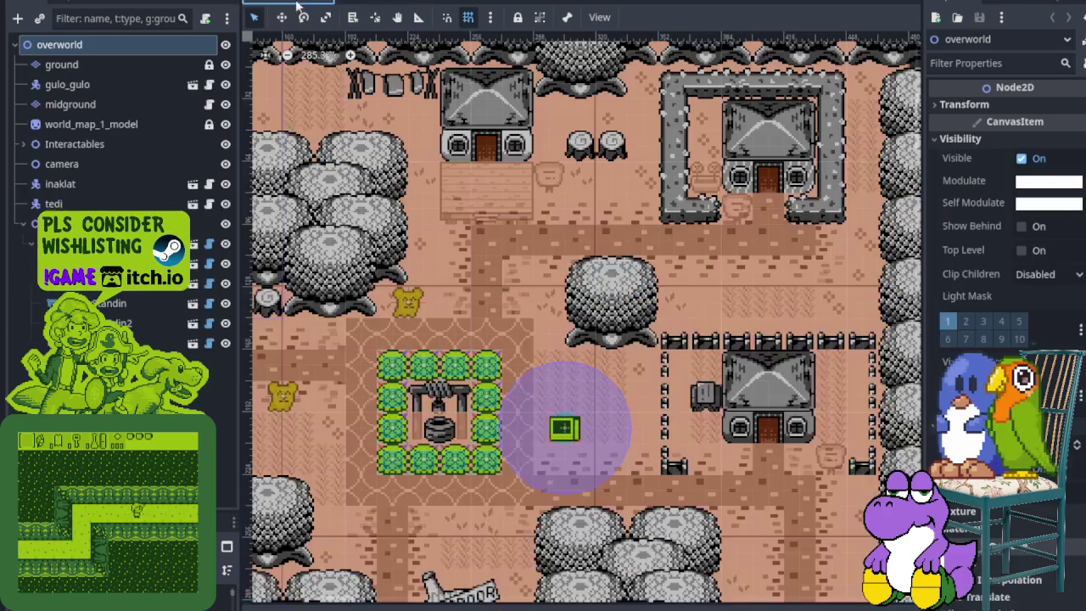
- Collapse and re-expand a scene-tree group, then select the clocktower Door node
scroll(418, 534, "up", 9)
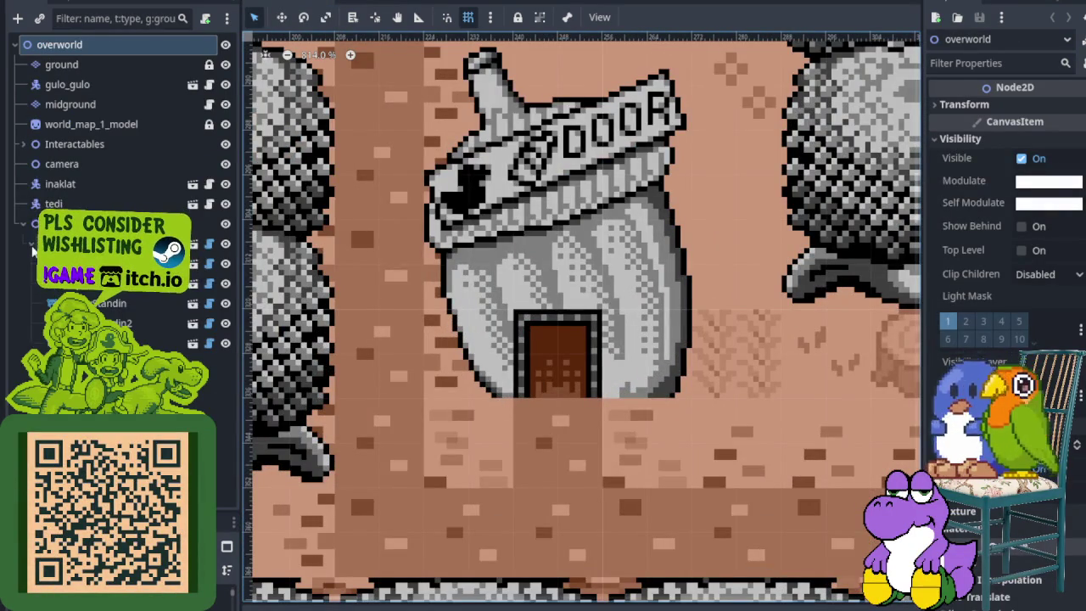
left_click(30, 245)
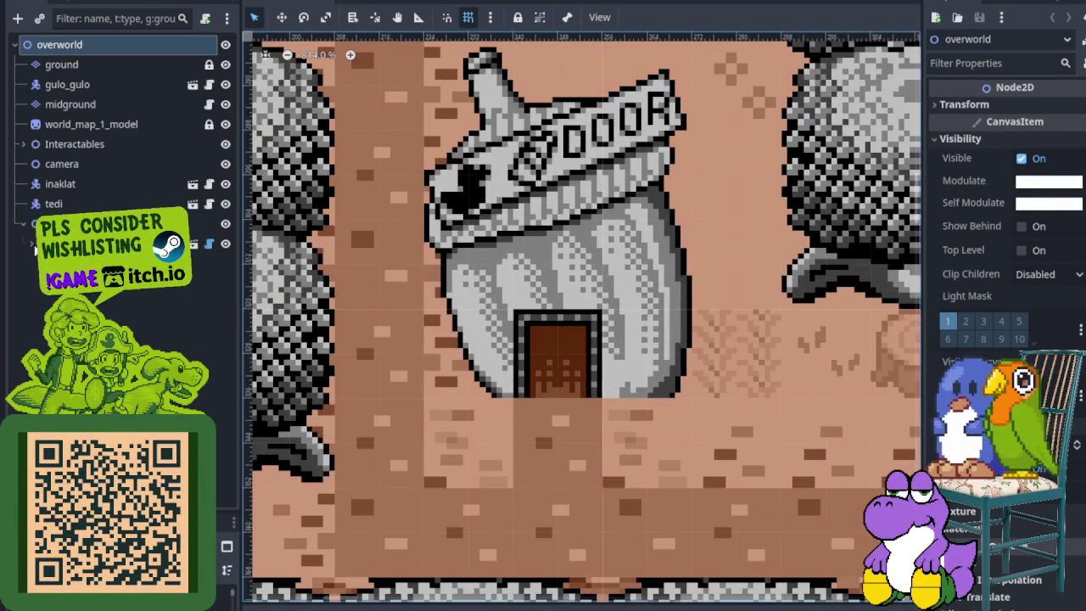
left_click(31, 244)
scroll(361, 280, "down", 5)
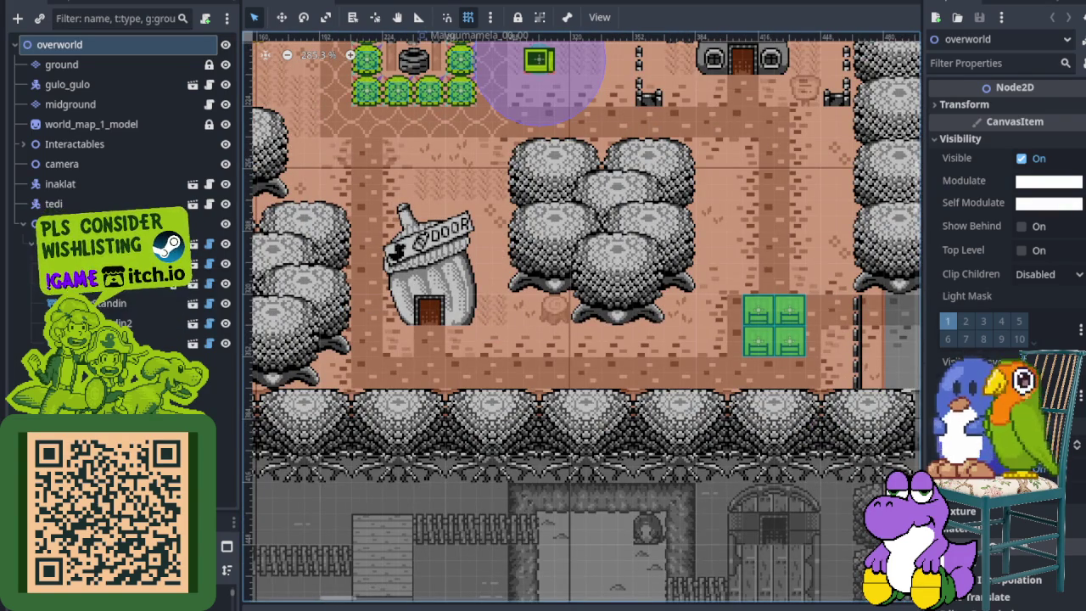
left_click(85, 283)
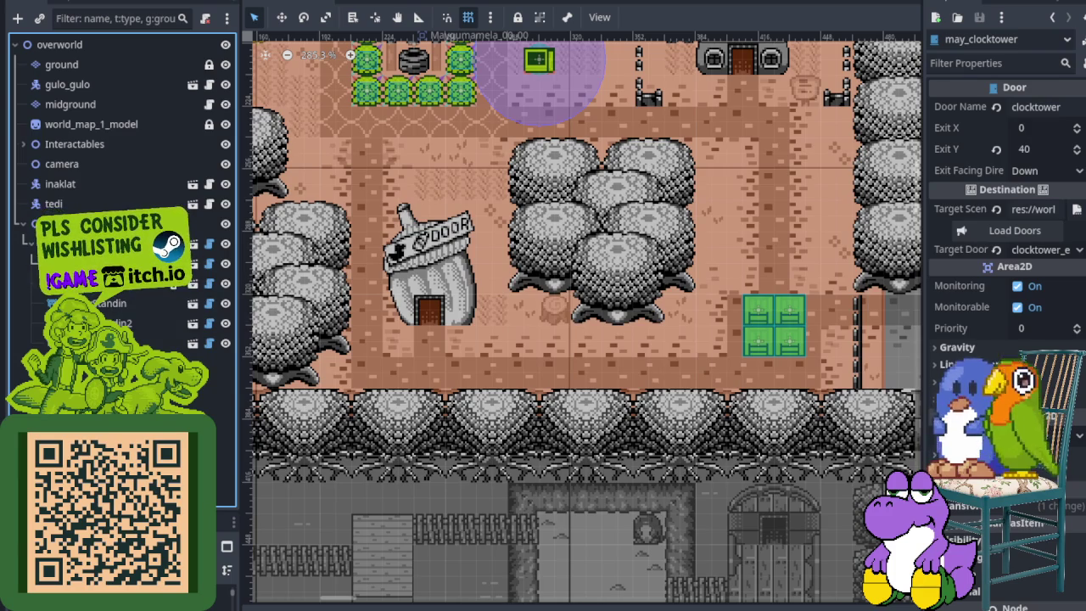
- Enlarge the FileSystem dock upward, scroll its file list, and pan toward the room's corner
left_click_drag(140, 507, 140, 331)
left_click(127, 450)
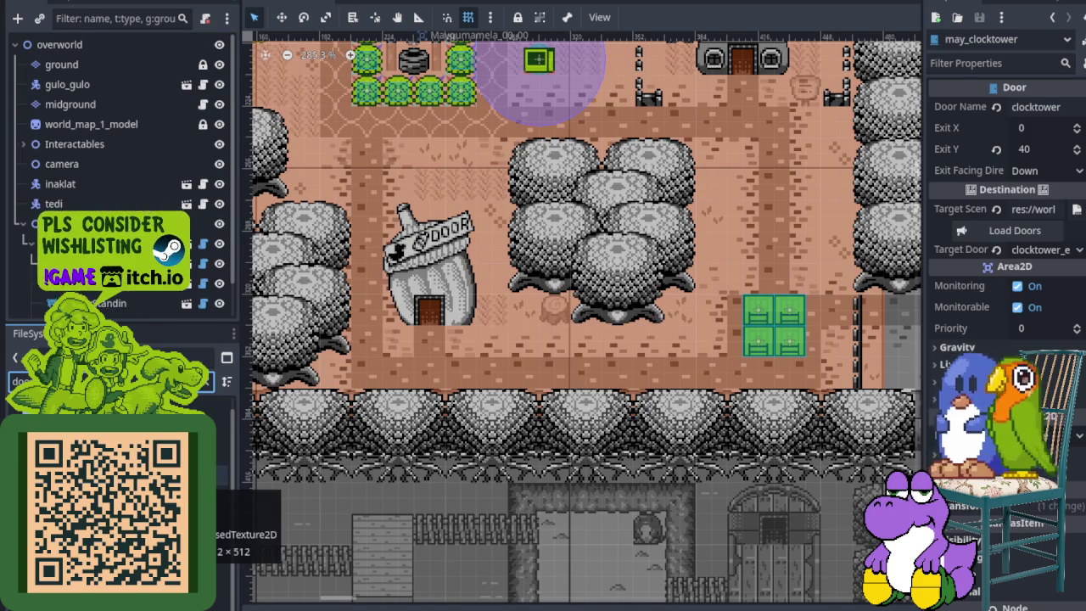
scroll(119, 170, "down", 1)
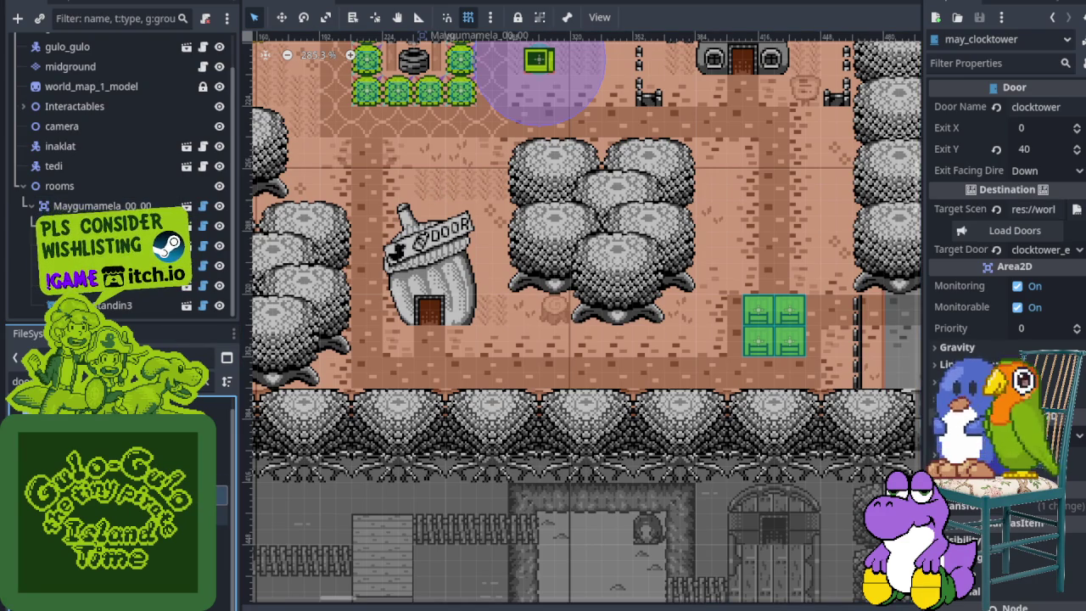
scroll(399, 260, "down", 5)
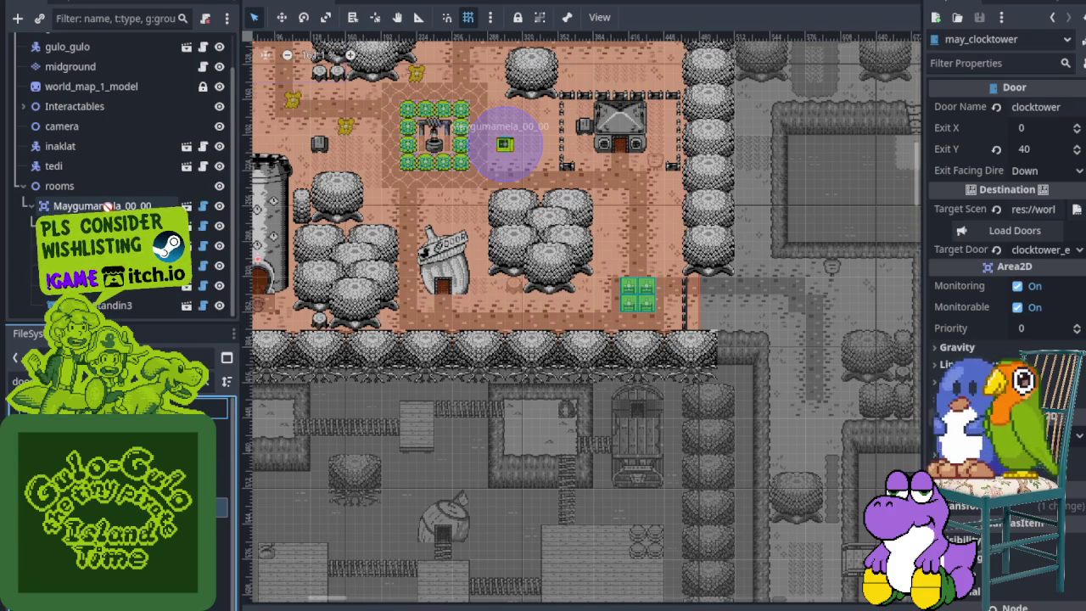
scroll(432, 198, "down", 1)
scroll(432, 198, "down", 3)
left_click_drag(251, 91, 362, 273)
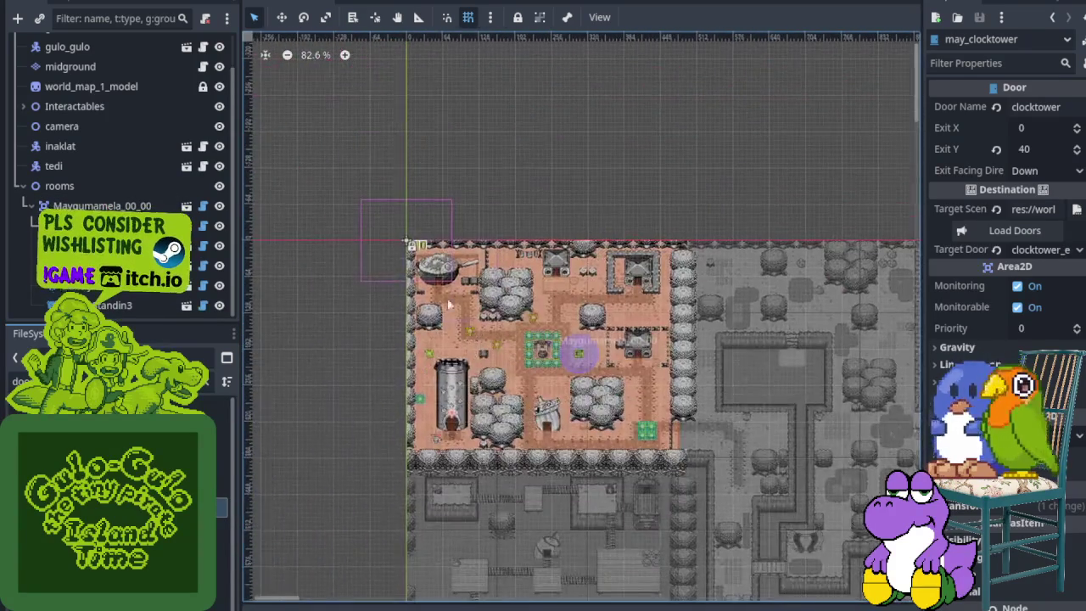
- Select Maygumamela_00_00 to show its 3×3 size and 160×128 block size in the Inspector
scroll(361, 274, "up", 10)
scroll(362, 273, "up", 1)
left_click(102, 205)
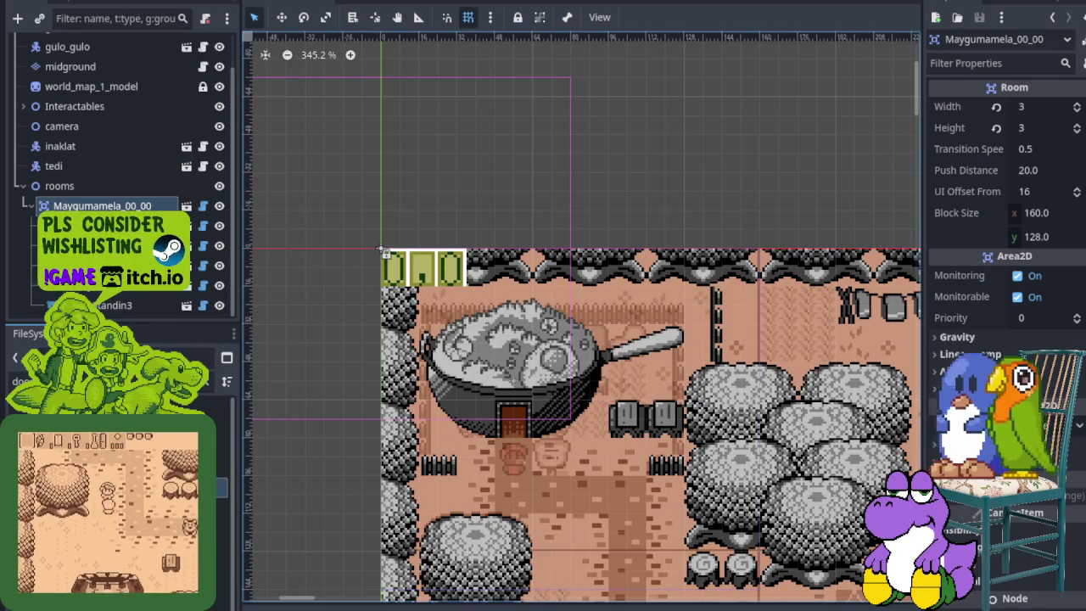
scroll(321, 214, "down", 5)
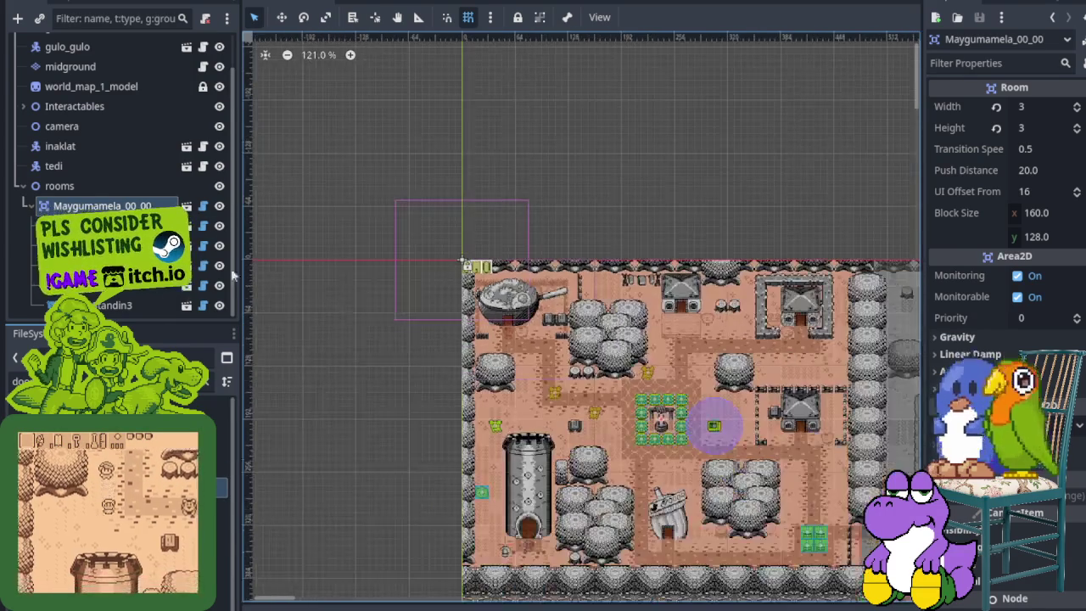
scroll(97, 165, "up", 1)
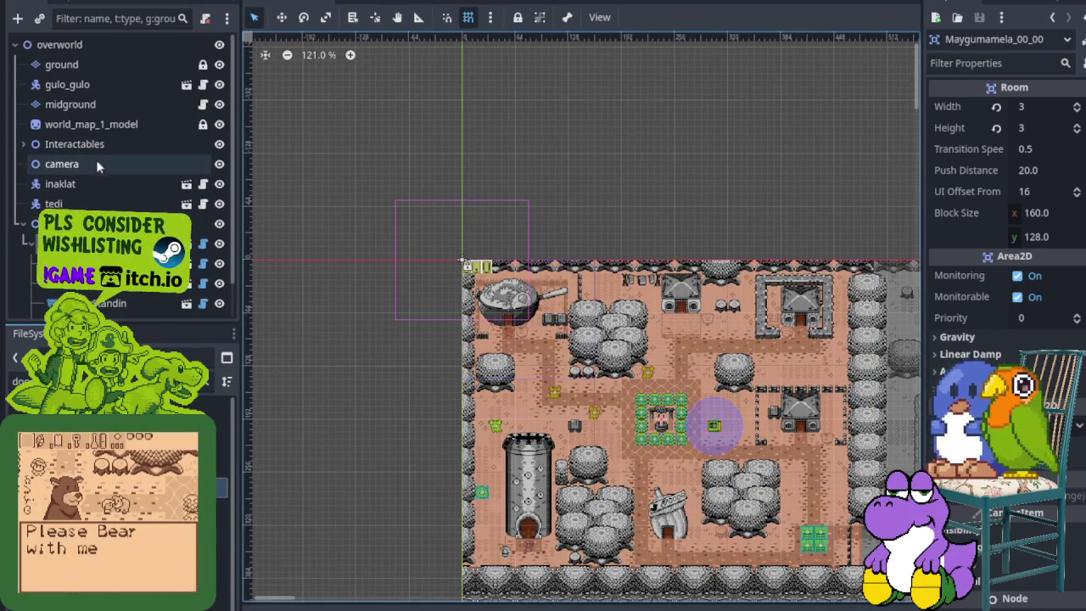
scroll(127, 170, "down", 1)
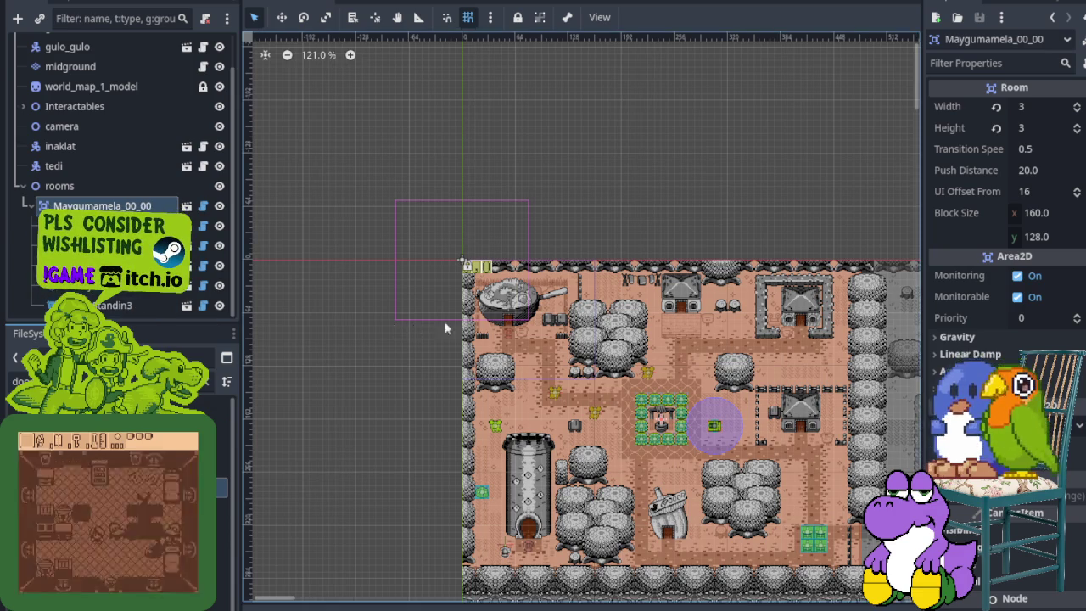
scroll(427, 331, "up", 1)
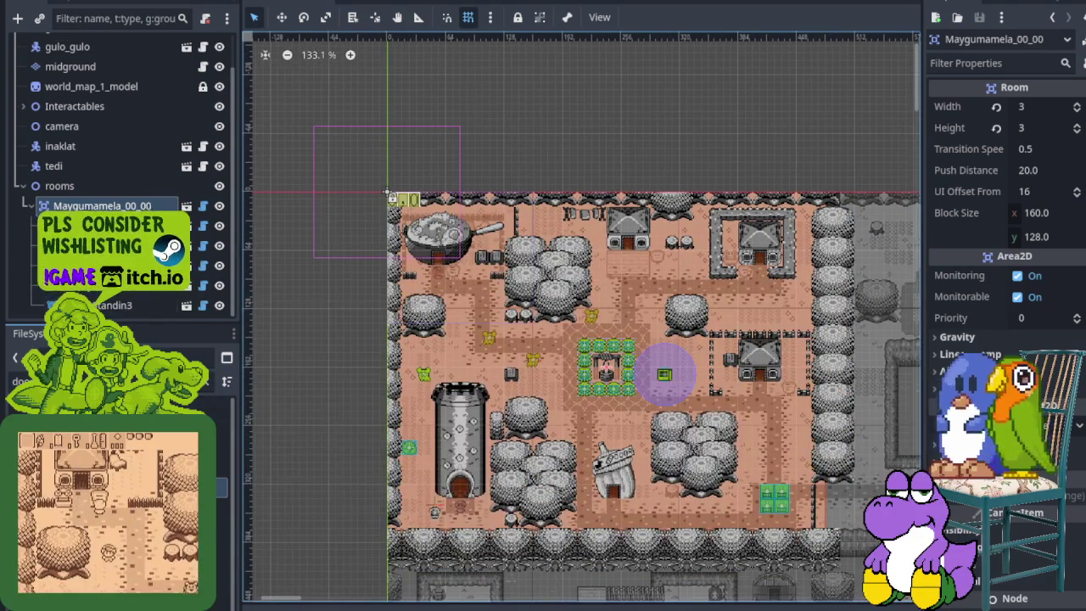
scroll(384, 204, "up", 16)
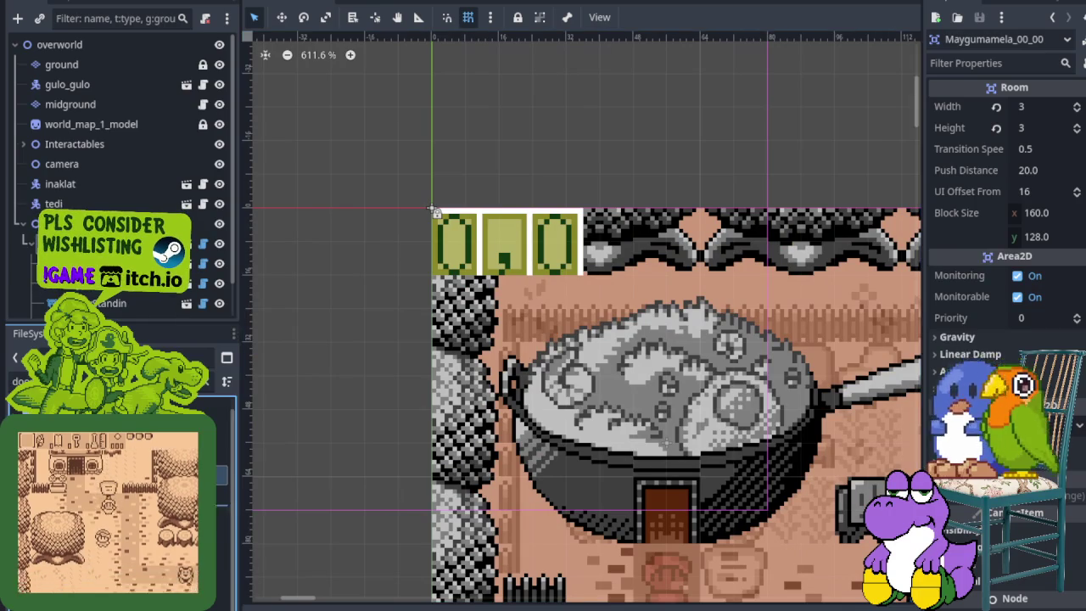
scroll(118, 170, "down", 1)
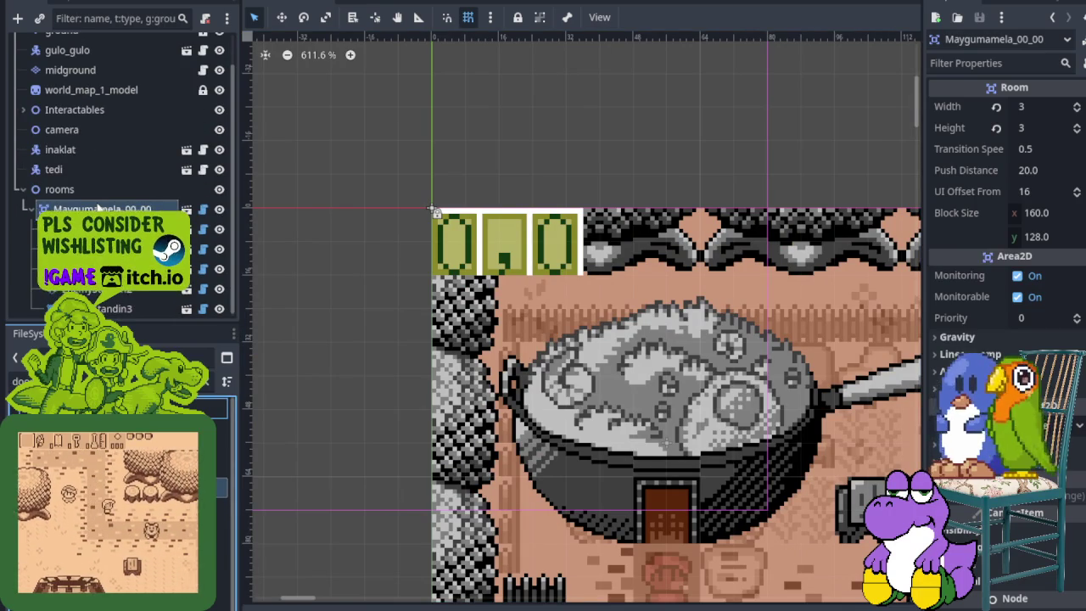
scroll(120, 293, "down", 1)
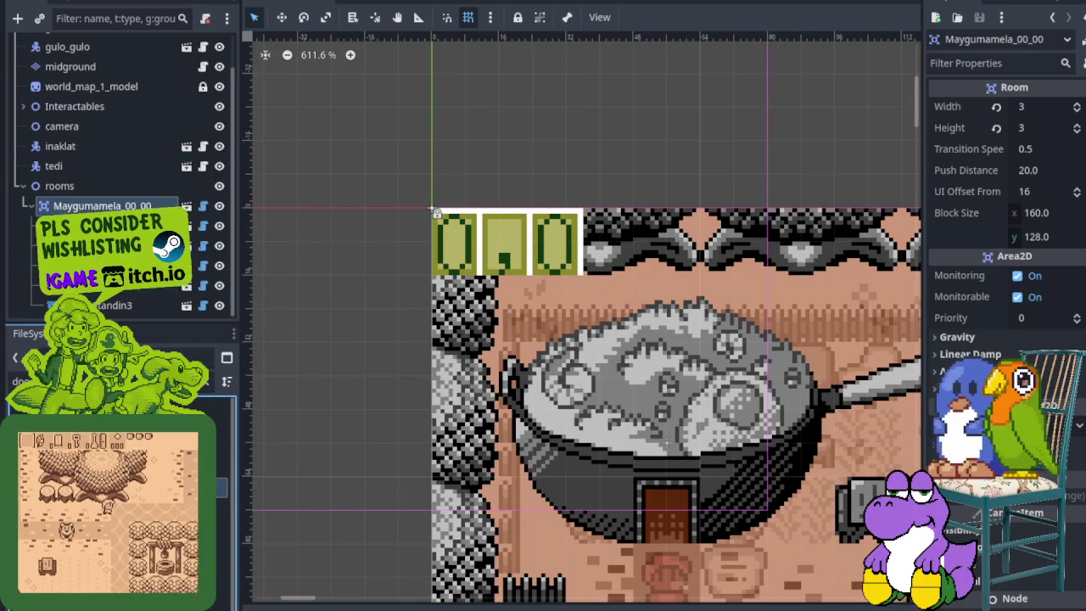
- Instantiate the door scene as a child of Maygumamela_00_00
right_click(93, 205)
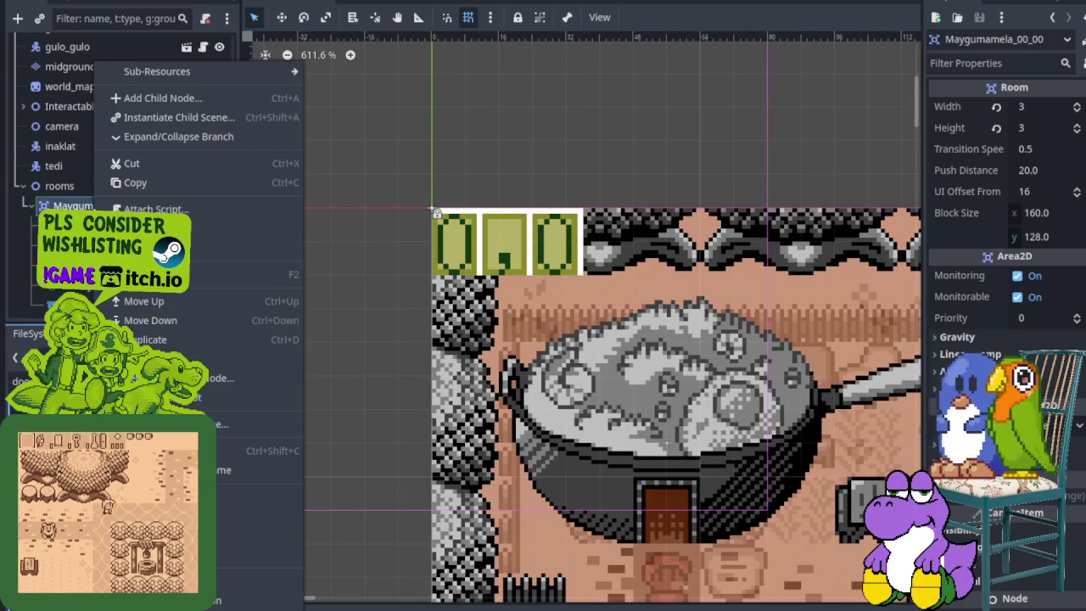
left_click(178, 119)
type("door")
double_click(417, 129)
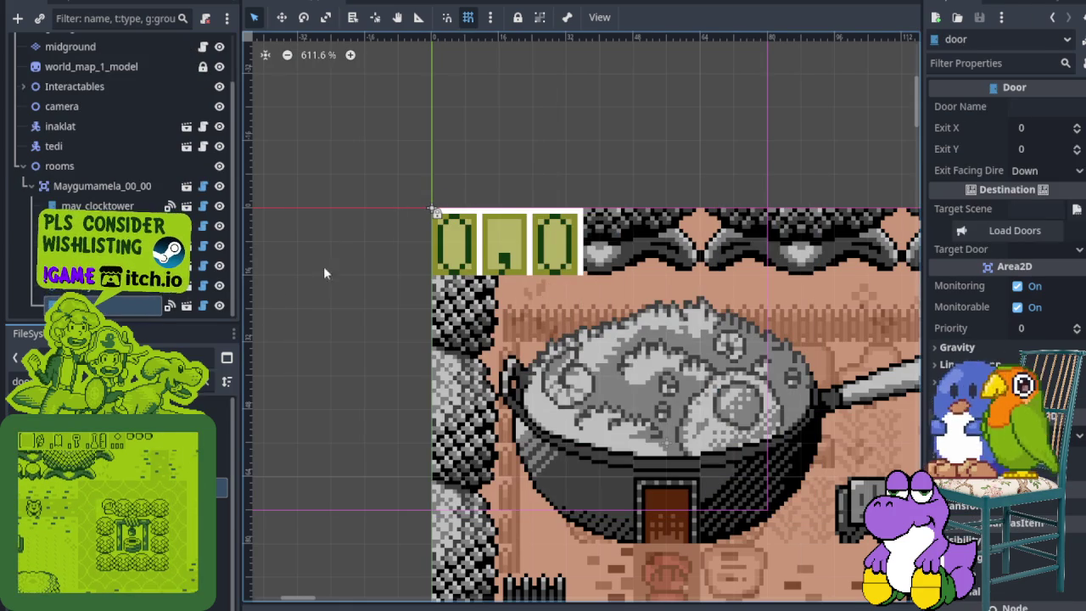
- Hide the ground, midground, map artwork, interactables, camera and character layers to expose the doors
scroll(303, 286, "down", 5)
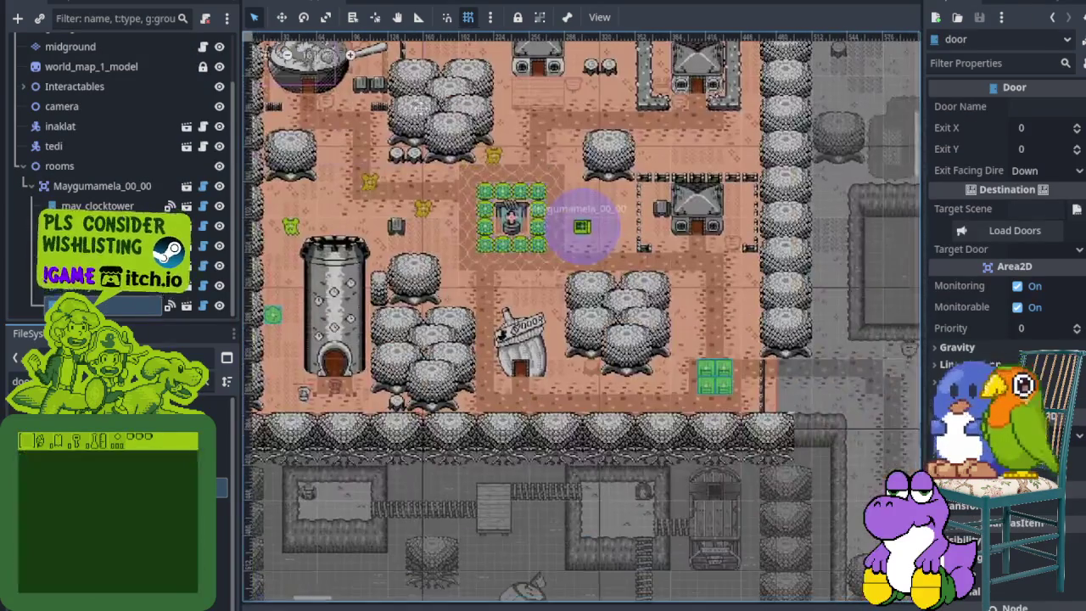
left_click_drag(543, 323, 598, 373)
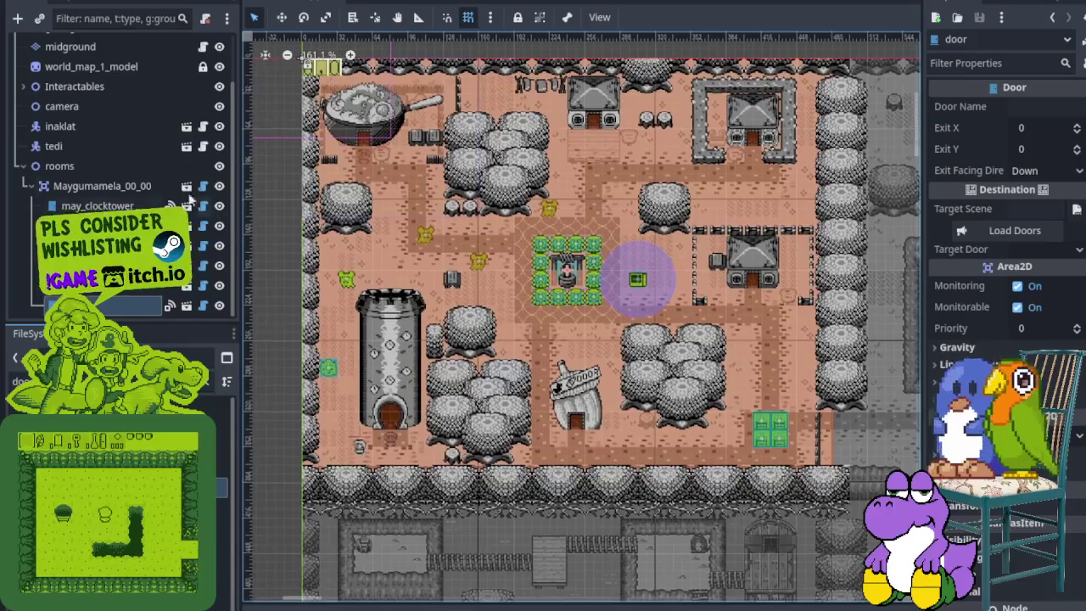
scroll(187, 127, "up", 2)
left_click(219, 85)
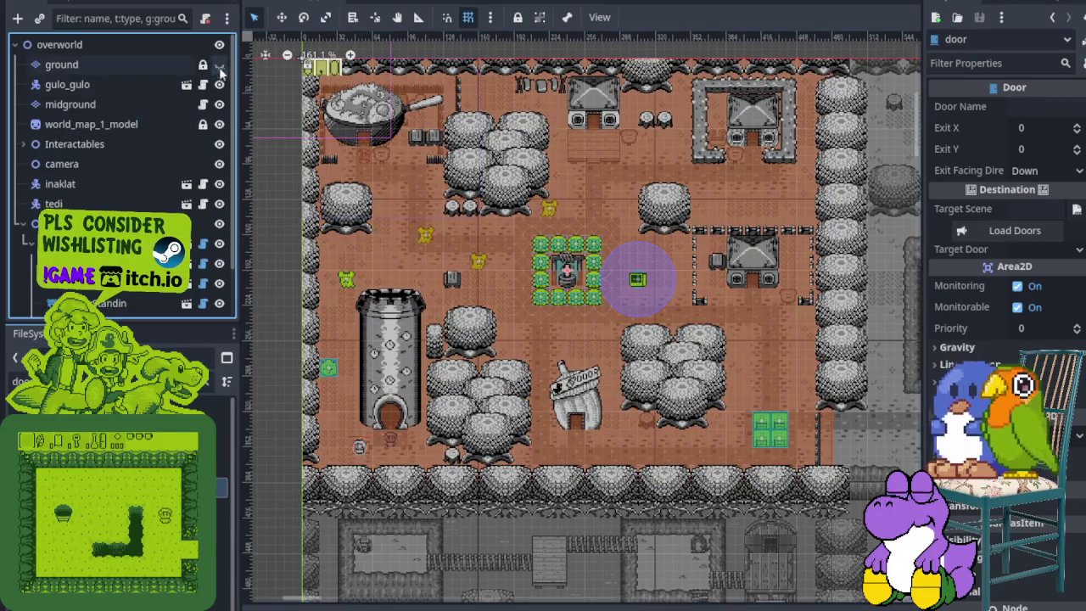
left_click(219, 123)
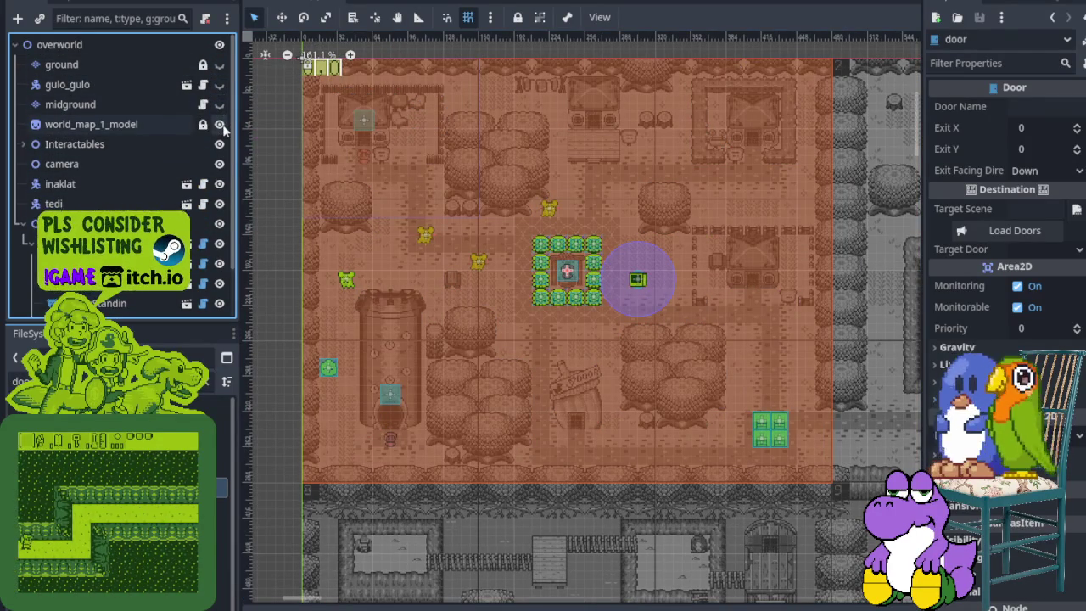
left_click(219, 124)
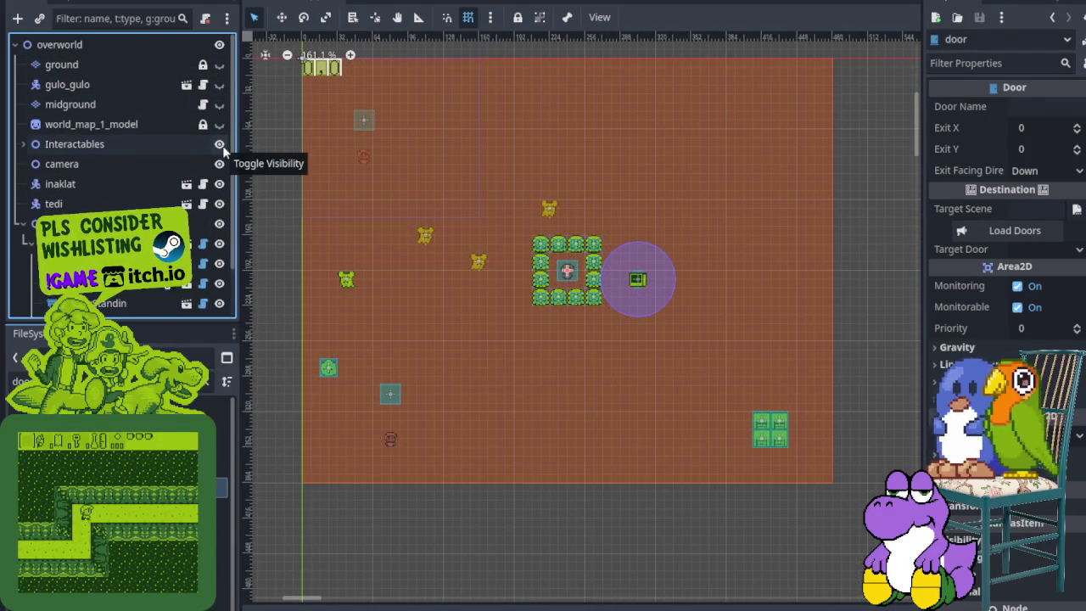
left_click(219, 145)
left_click(219, 164)
left_click(219, 184)
left_click(219, 204)
left_click(221, 226)
left_click(221, 226)
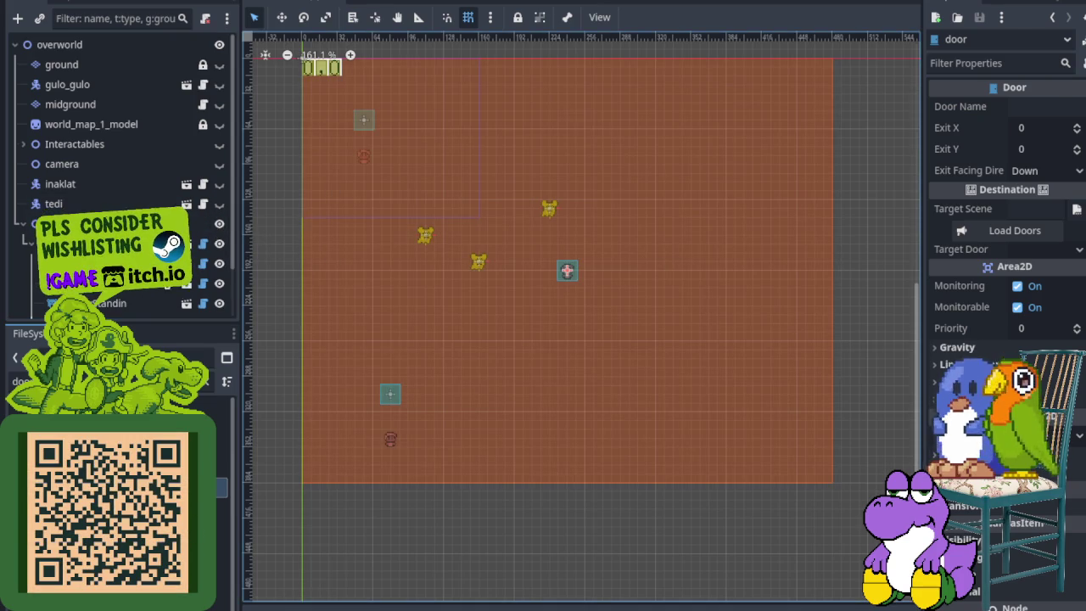
- Drag the new door to the DOOR house entrance and show the map artwork again
left_click(390, 393)
left_click(568, 270)
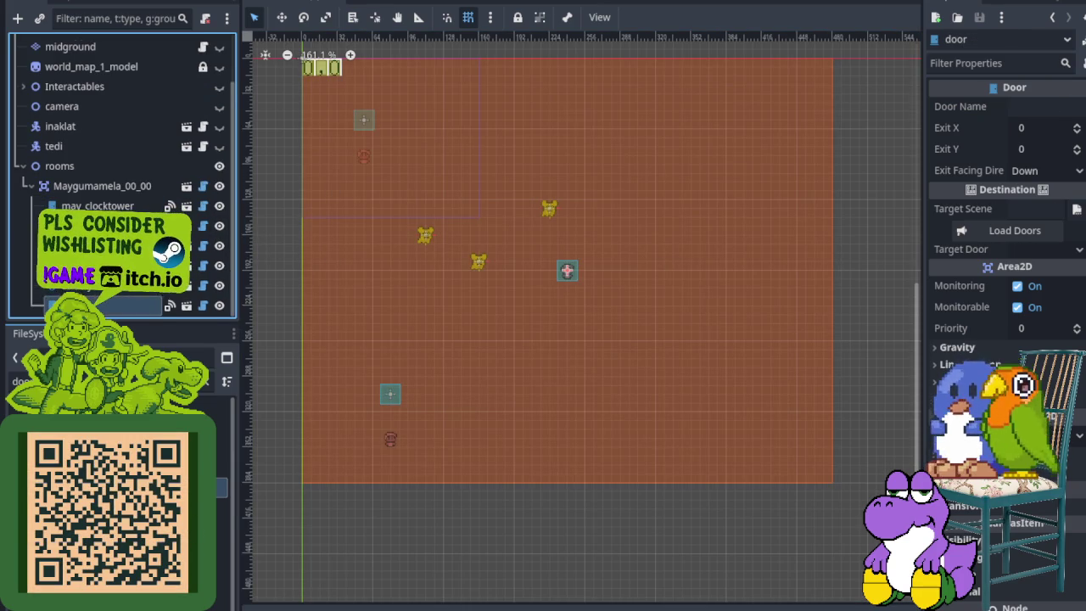
scroll(570, 263, "up", 5)
mouse_move(561, 288)
left_mouse_down()
mouse_move(553, 404)
mouse_move(626, 501)
left_mouse_up()
scroll(569, 482, "down", 2)
left_click_drag(570, 482, 504, 235)
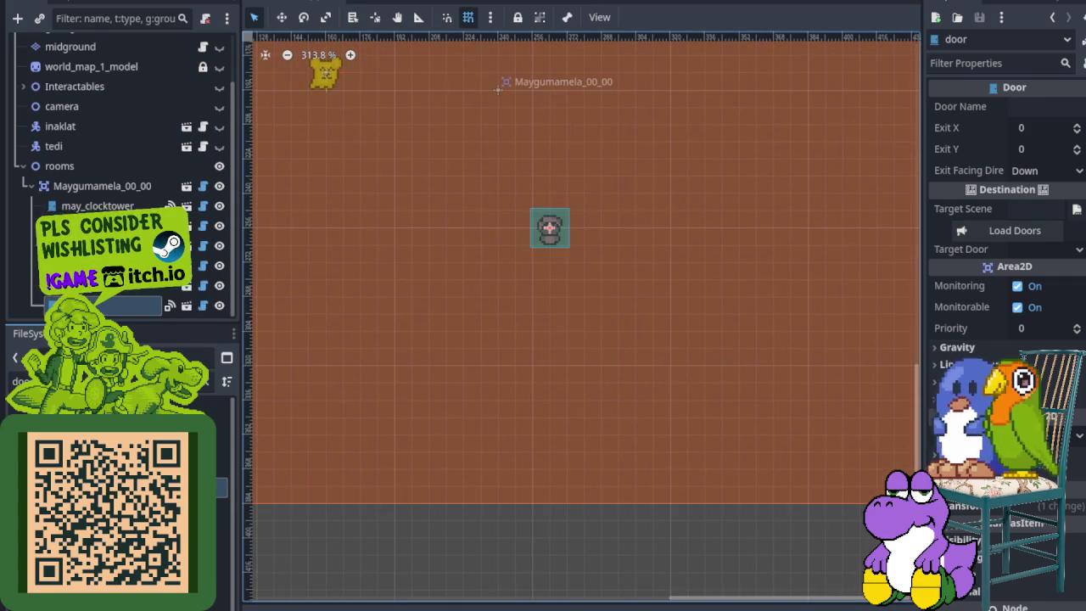
scroll(110, 131, "up", 1)
scroll(111, 138, "up", 1)
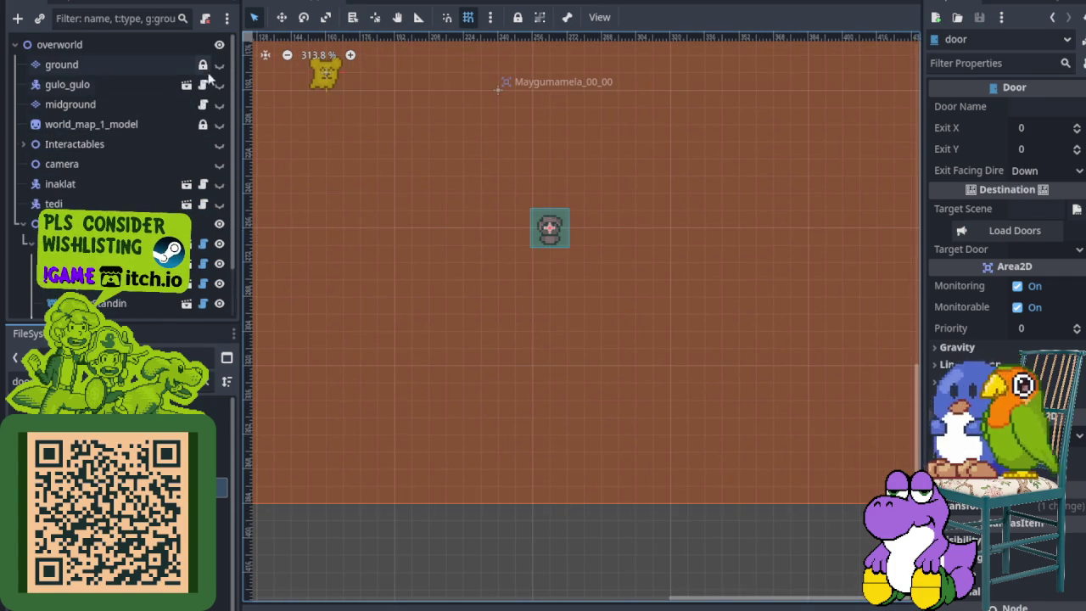
left_click(219, 124)
scroll(561, 272, "up", 3)
left_click_drag(574, 165, 519, 423)
scroll(481, 339, "down", 4)
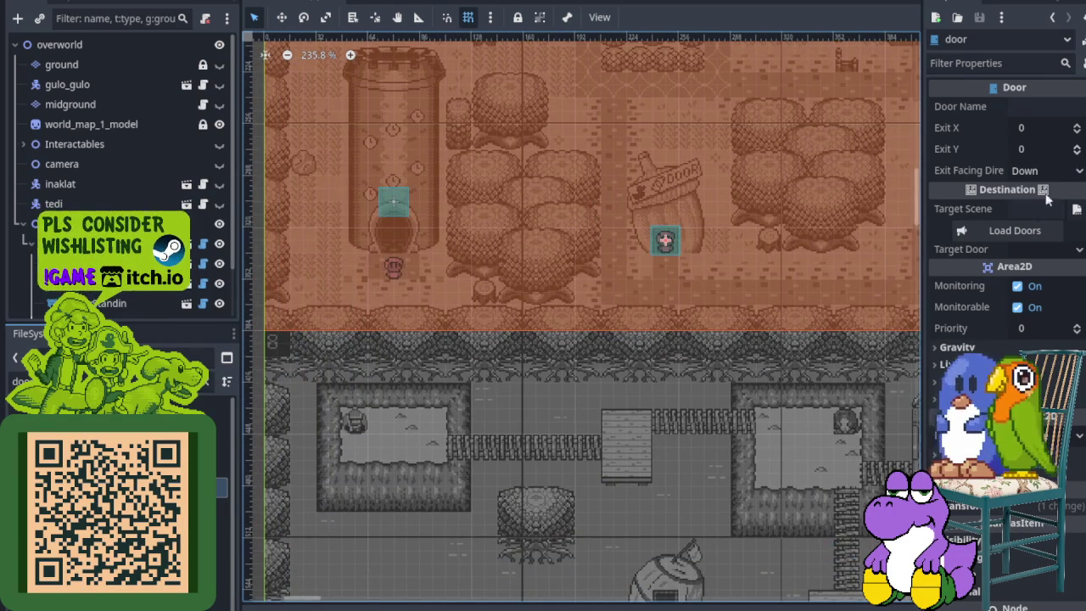
- Nudge the new door up onto the house doorway
left_click(1057, 151)
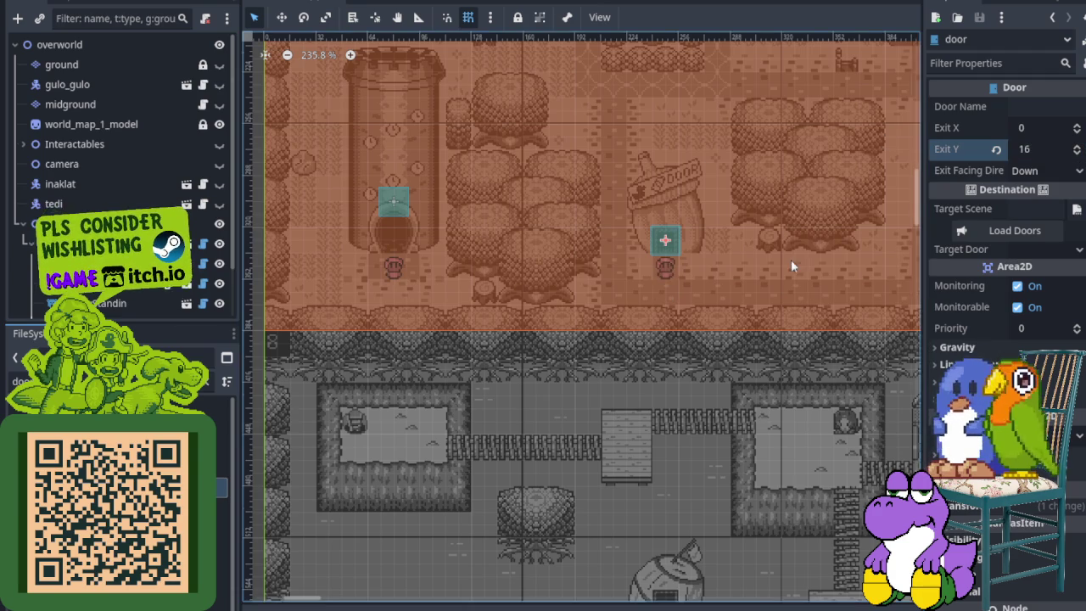
scroll(789, 259, "up", 5)
scroll(595, 225, "up", 2)
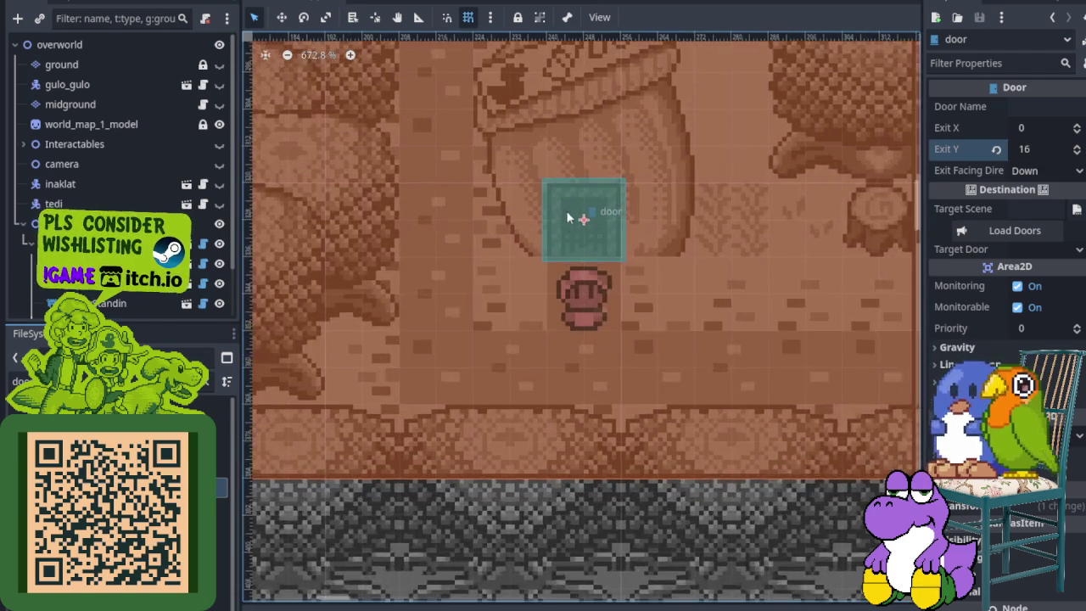
mouse_move(572, 243)
left_mouse_down()
mouse_move(575, 172)
mouse_move(569, 185)
left_mouse_up()
scroll(568, 180, "down", 8)
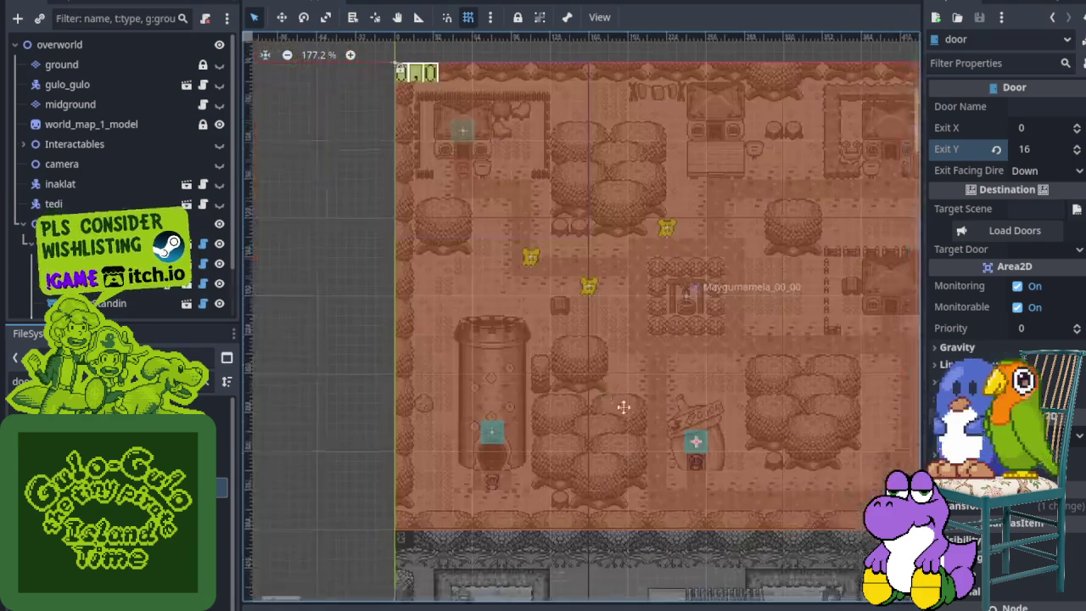
scroll(487, 152, "up", 3)
scroll(479, 173, "down", 4)
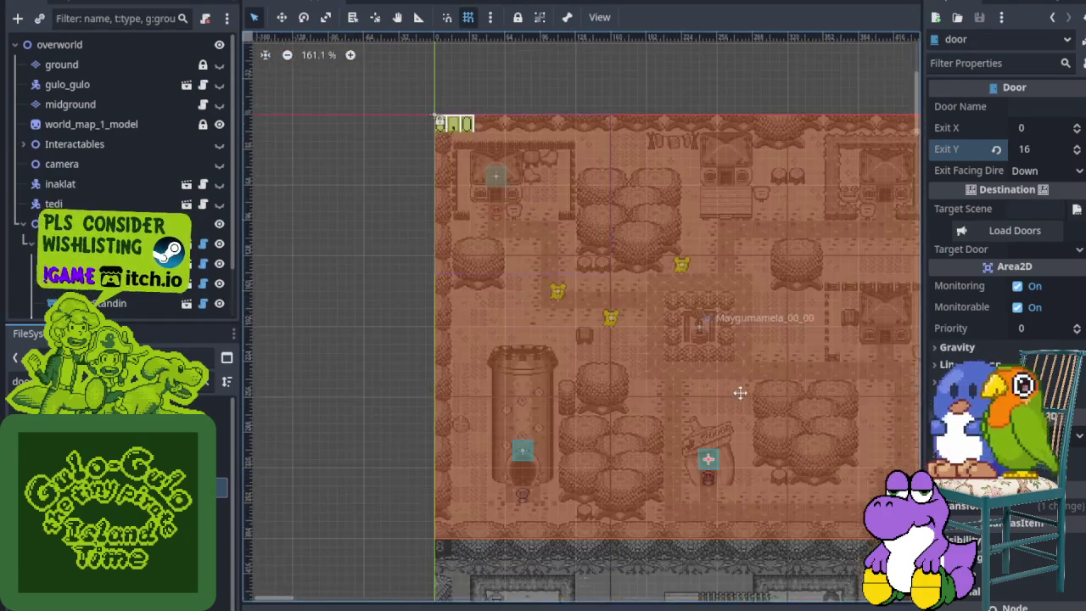
scroll(566, 137, "up", 4)
- Set the door's Exit Y to 32 and save the scene
left_click(1037, 150)
type("32")
key("Return")
scroll(682, 204, "down", 3)
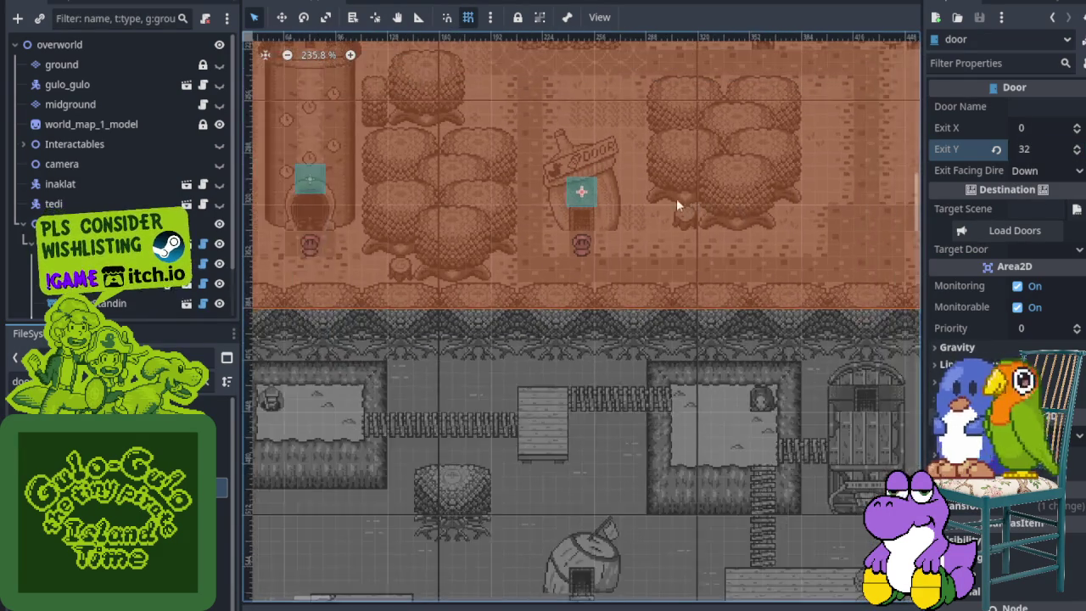
scroll(669, 209, "up", 2)
key("ctrl+s")
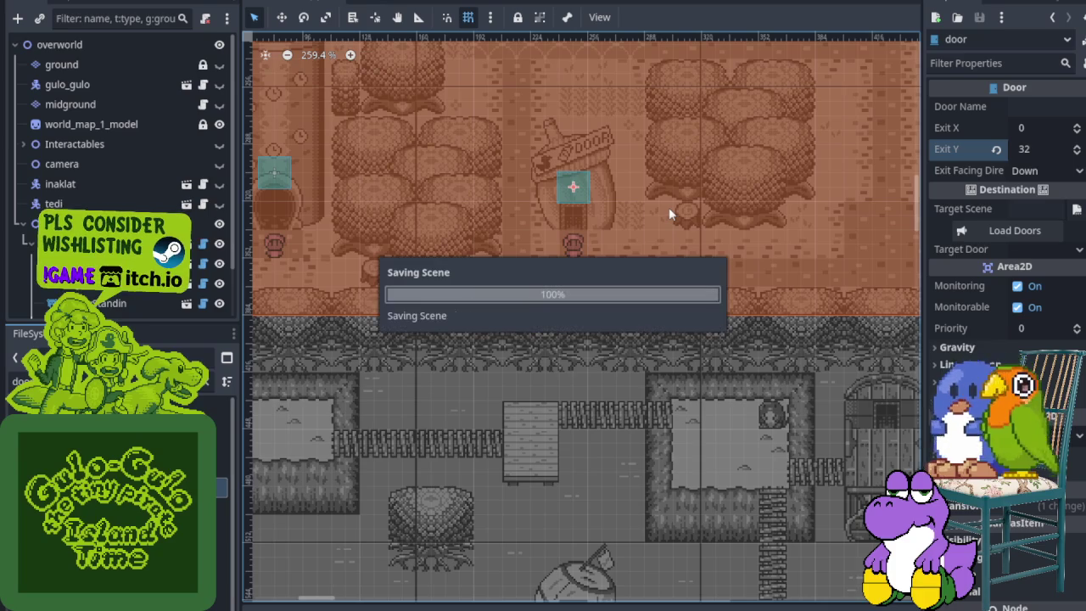
scroll(686, 175, "down", 2)
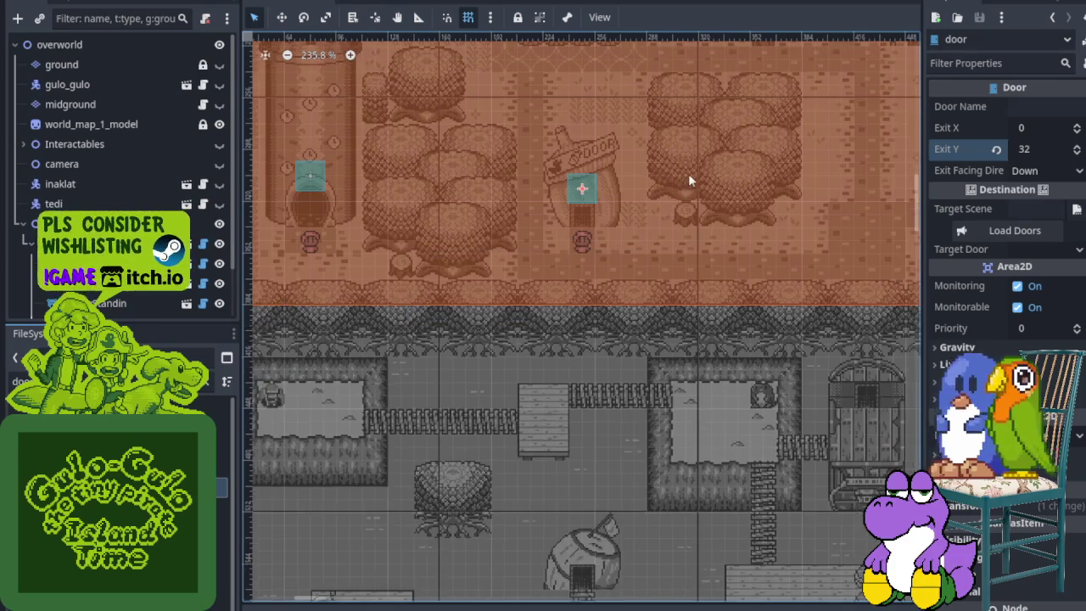
- Rename the new door node to door_store
scroll(643, 230, "up", 1)
scroll(488, 237, "left", 3)
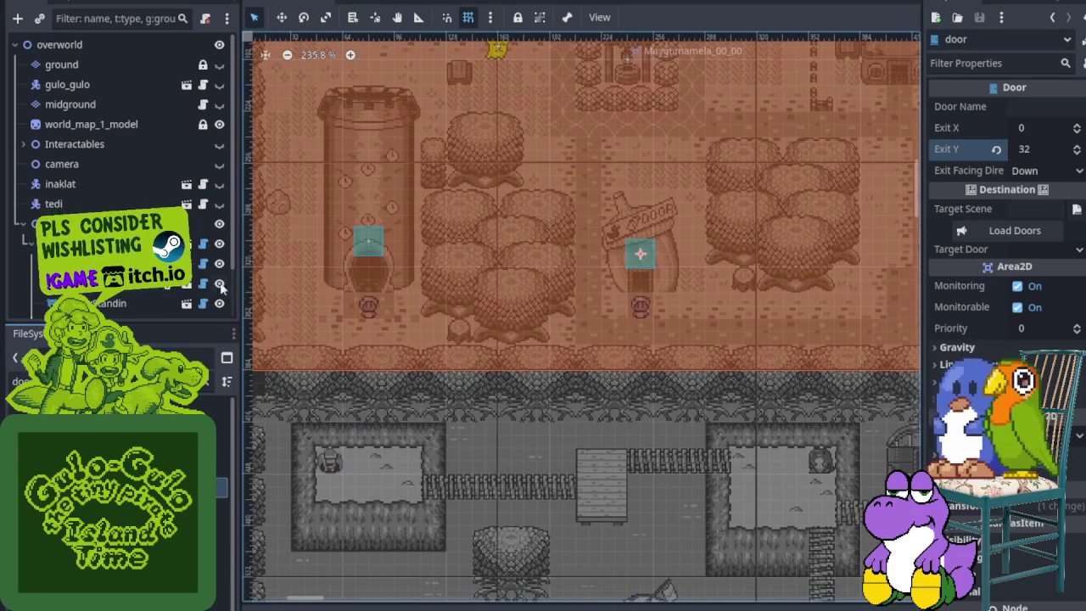
scroll(127, 304, "down", 1)
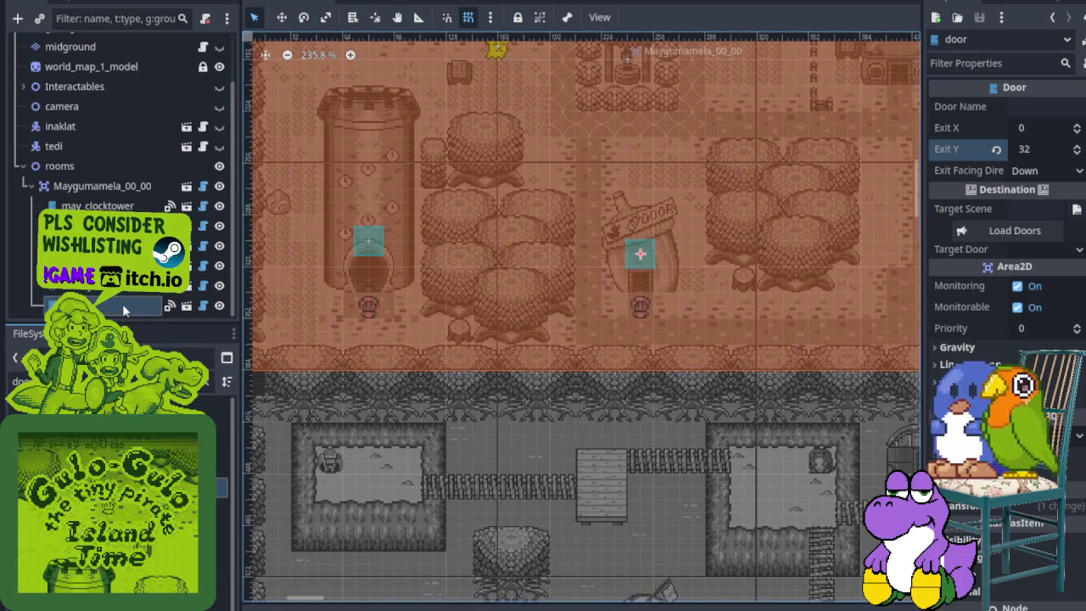
right_click(121, 304)
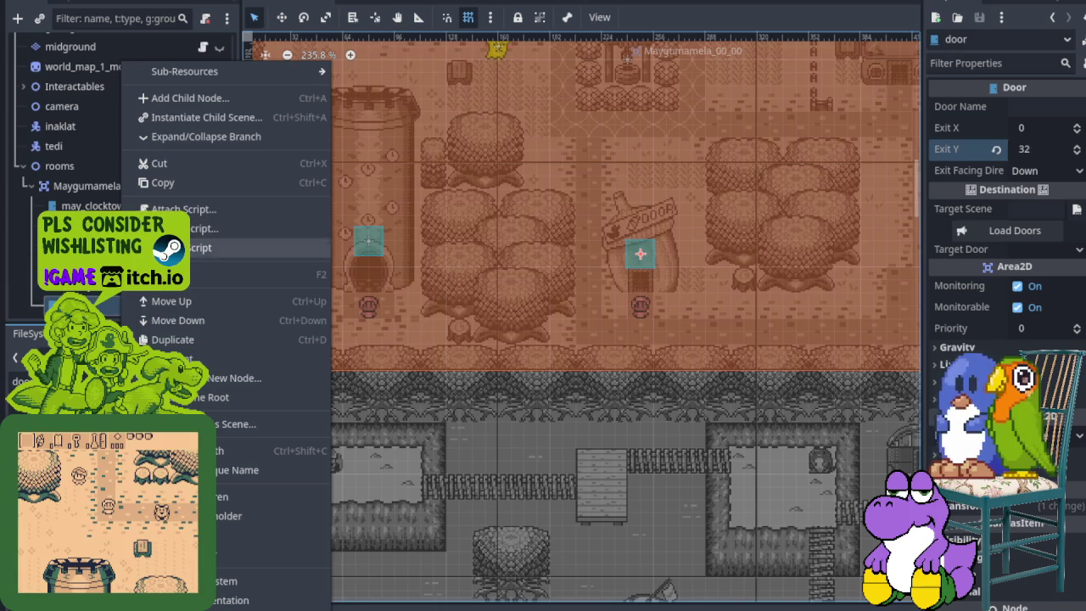
left_click(220, 274)
type("door_store")
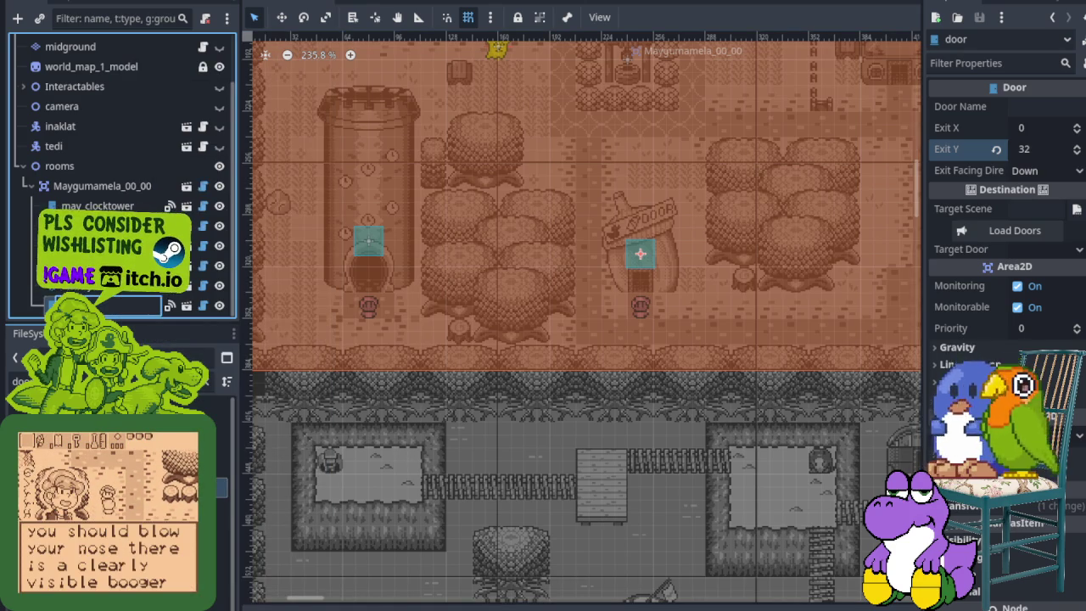
left_click(274, 271)
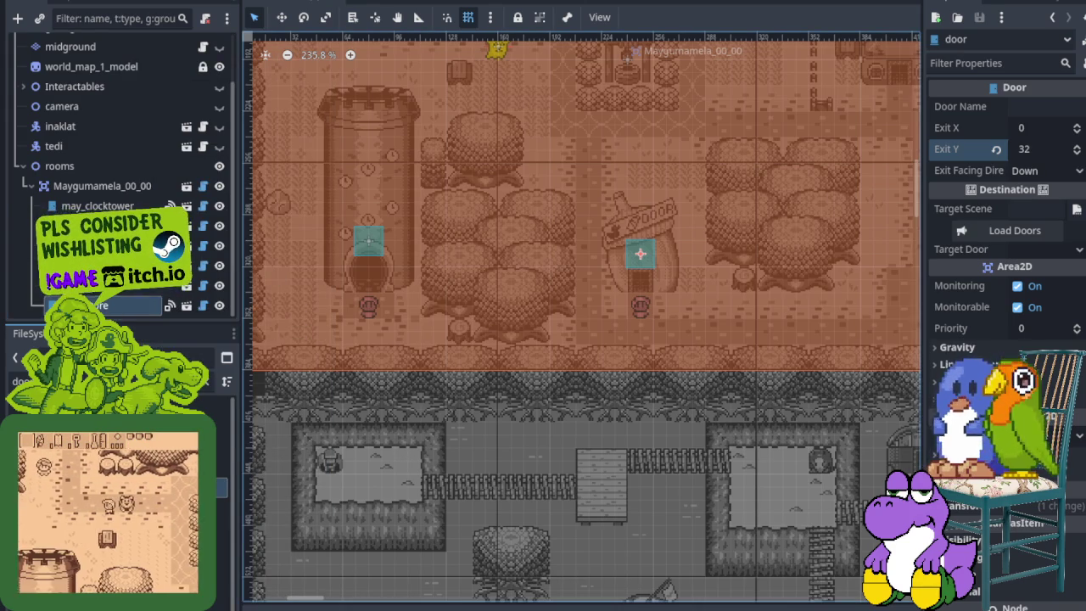
- Compare the other doors' settings, set the store door's Door Name to may_store, and save
left_click(126, 307)
left_click(119, 226)
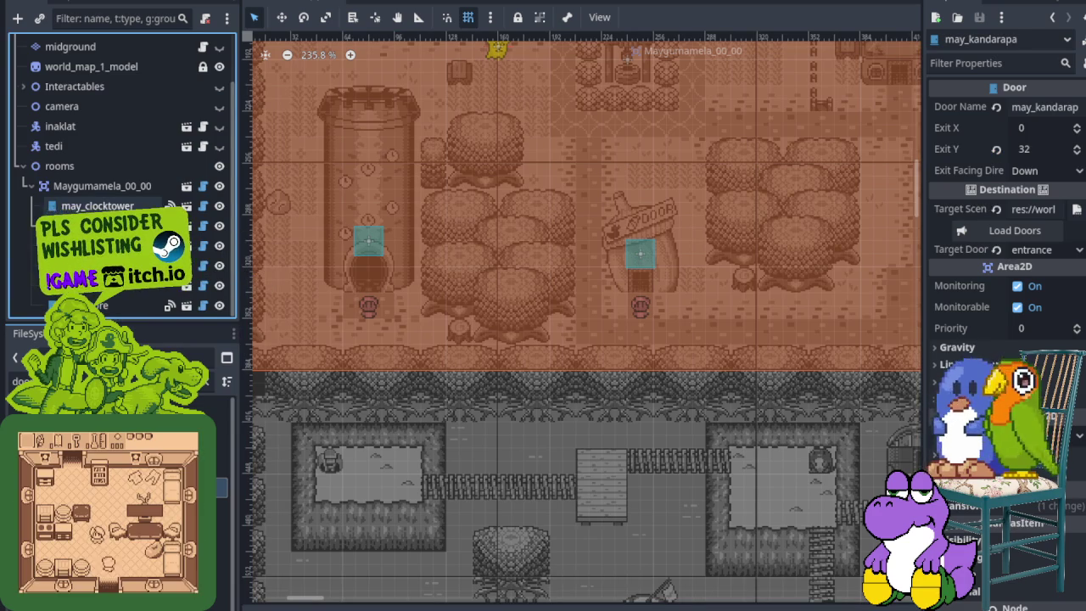
left_click(102, 205)
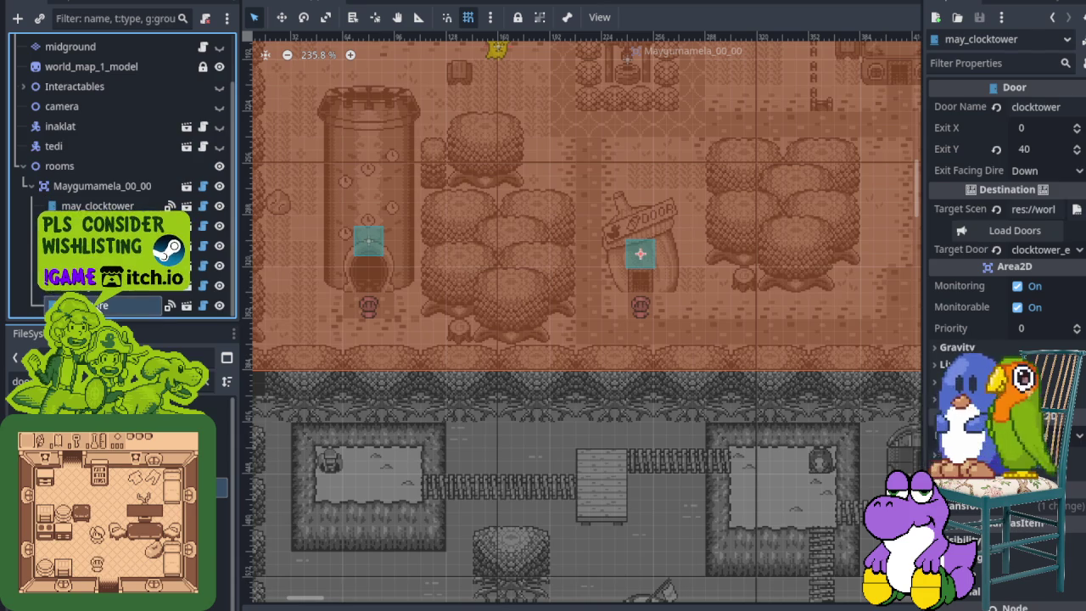
left_click(101, 306)
left_click(1031, 107)
type("may_store")
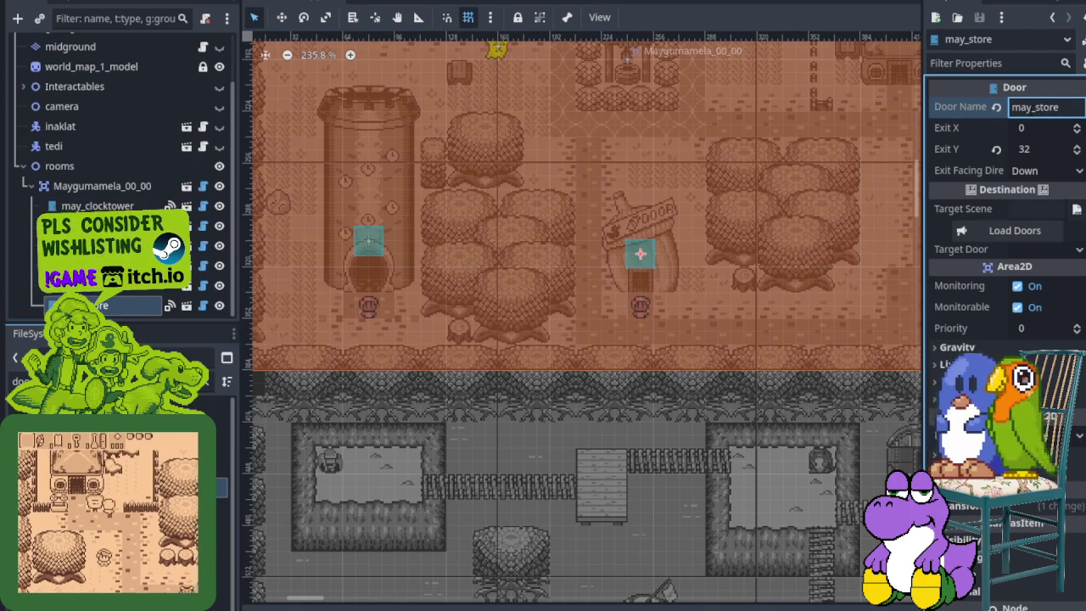
key("ctrl+s")
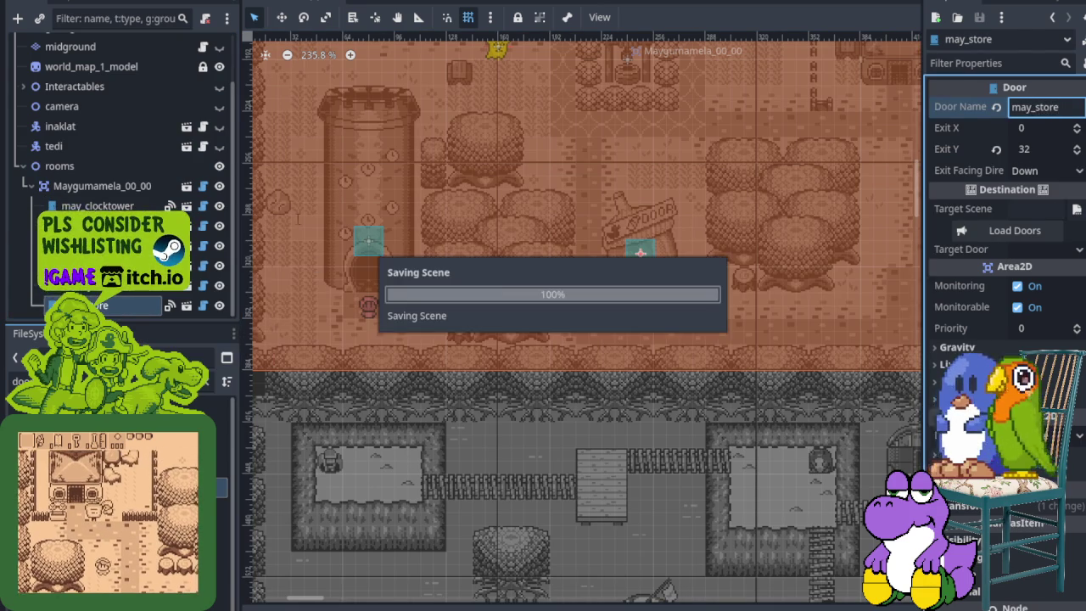
left_click(97, 205)
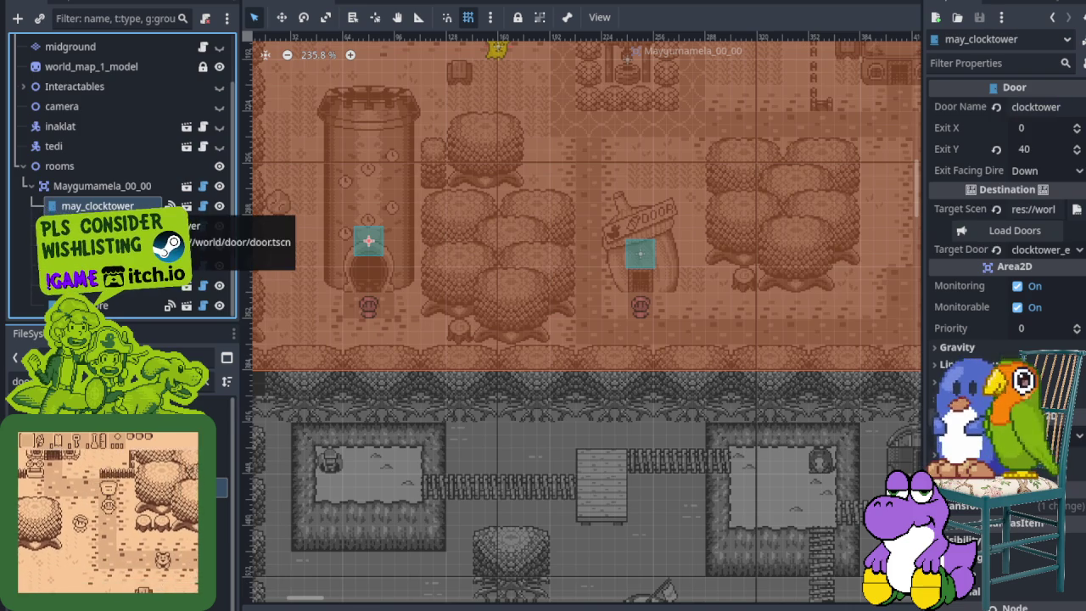
left_click(102, 305)
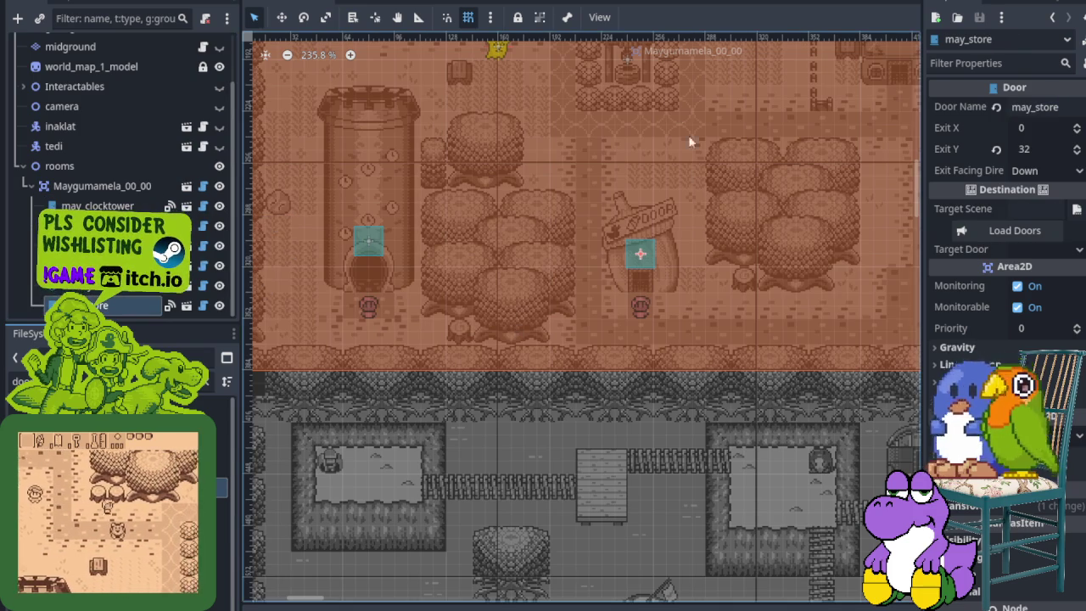
scroll(575, 159, "up", 3)
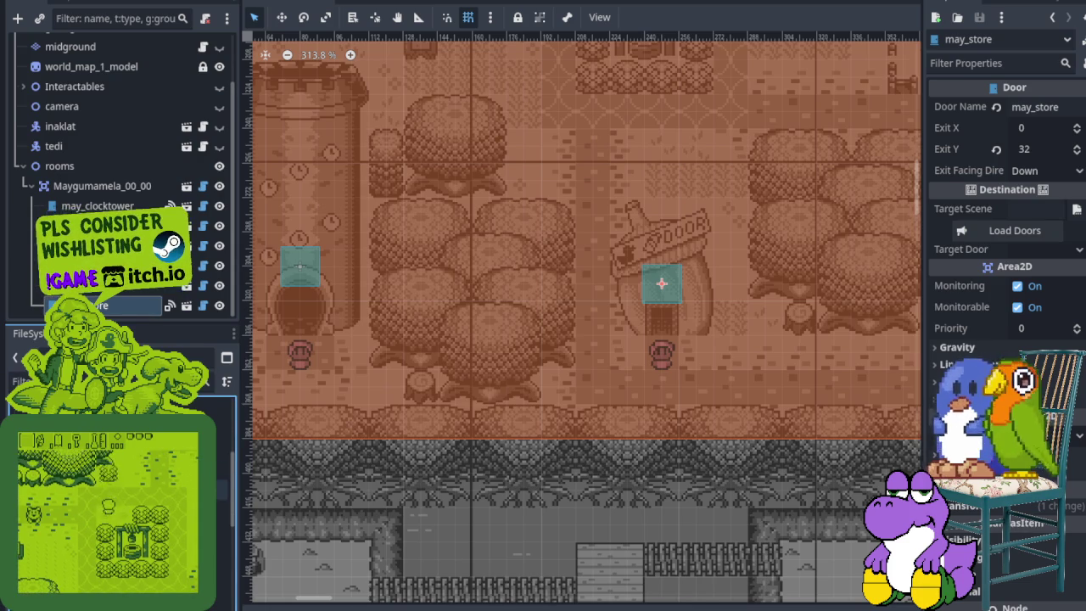
- Abandon a new scene file from FileSystem and open a blank scene tab instead
right_click(102, 305)
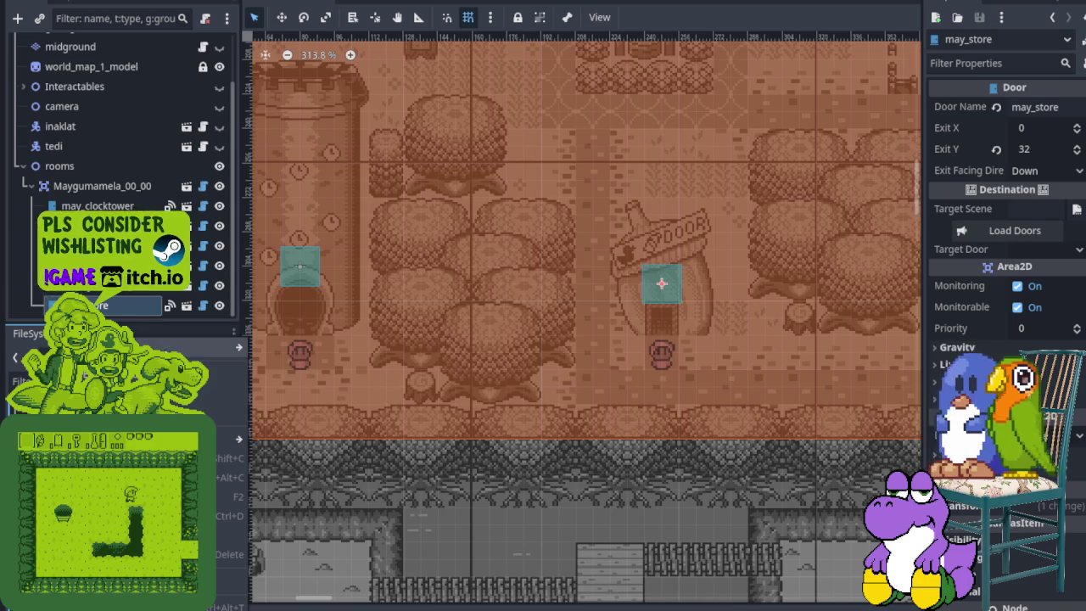
mouse_move(171, 349)
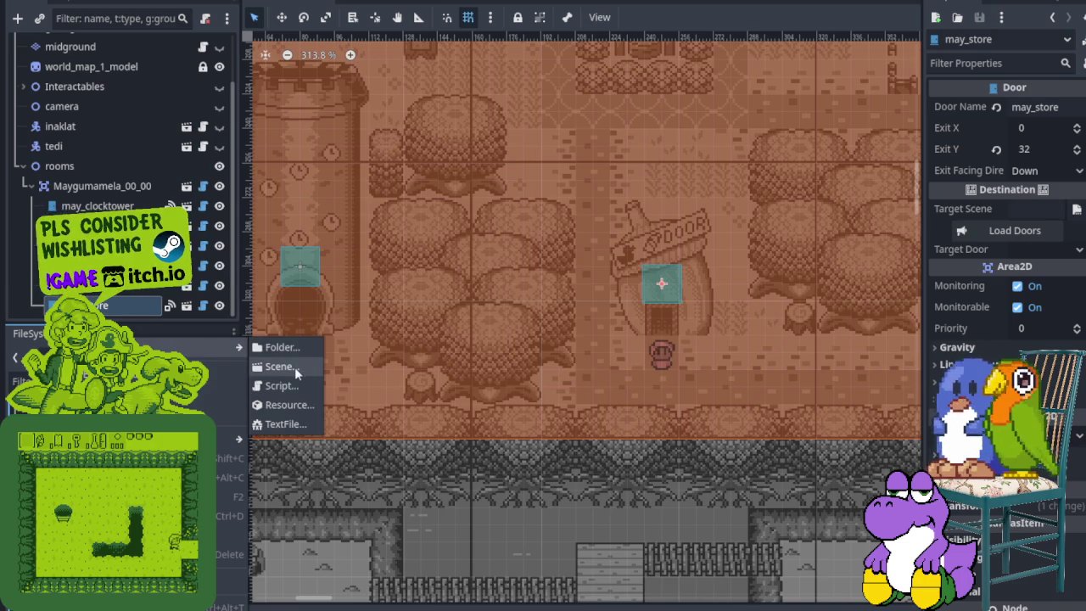
left_click(294, 366)
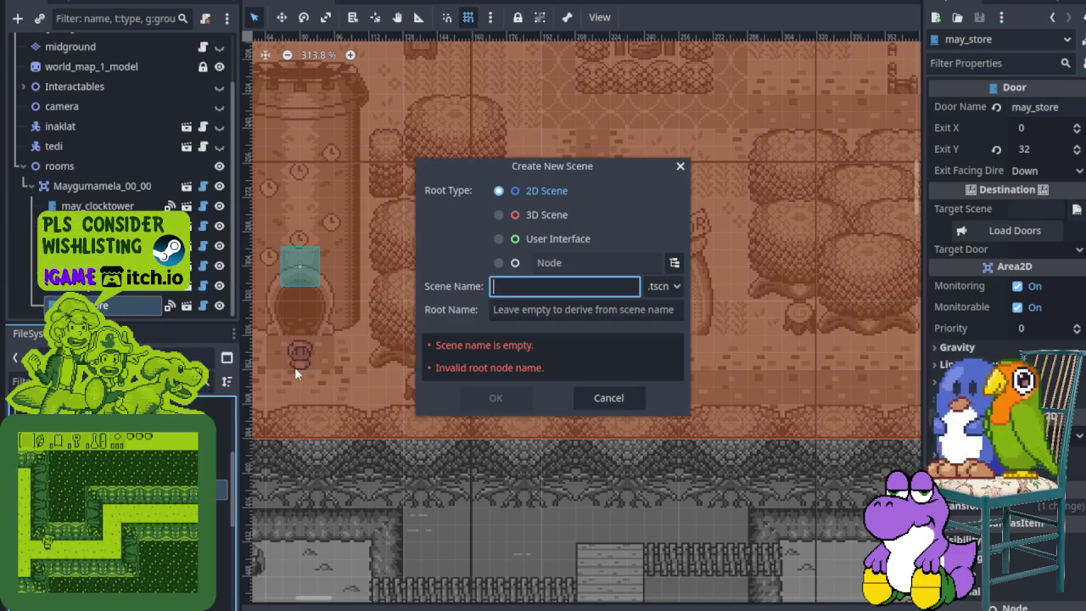
left_click(609, 398)
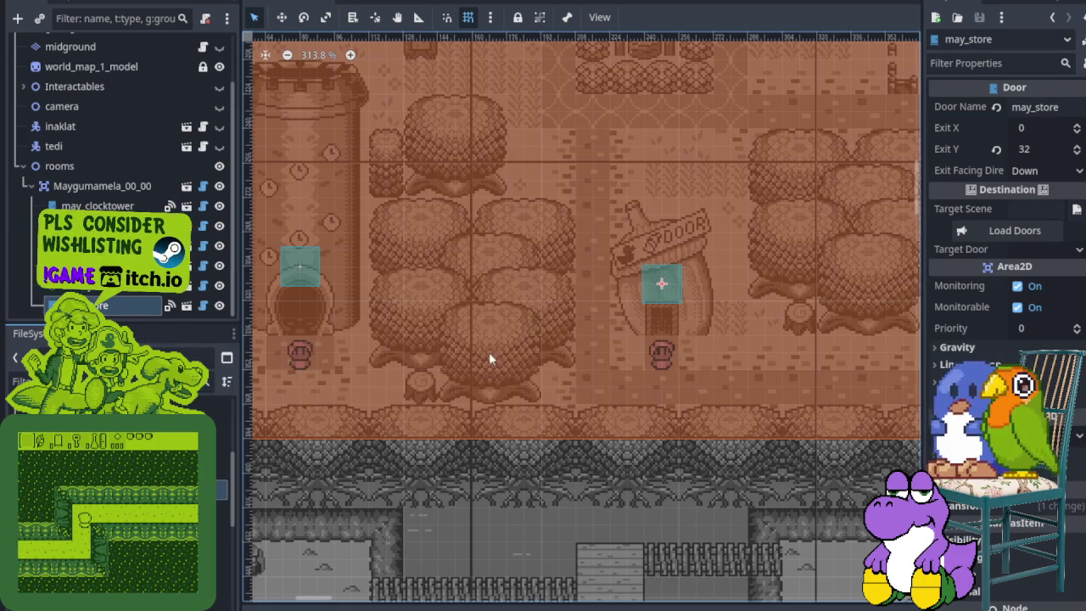
left_click(449, 5)
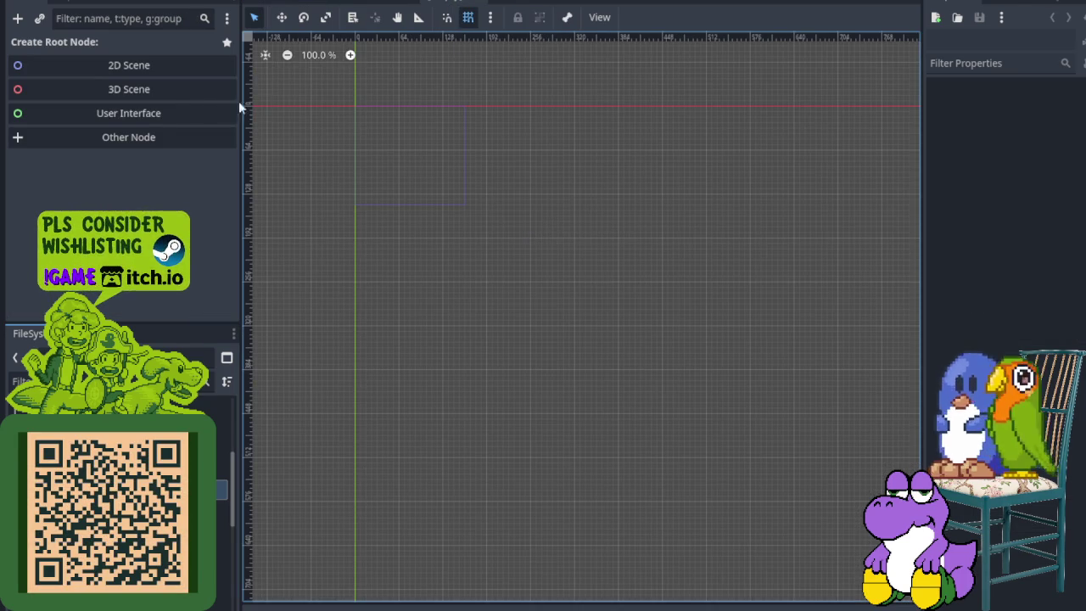
- Create a 2D scene and rename its root node to store_maygumamela
left_click(180, 74)
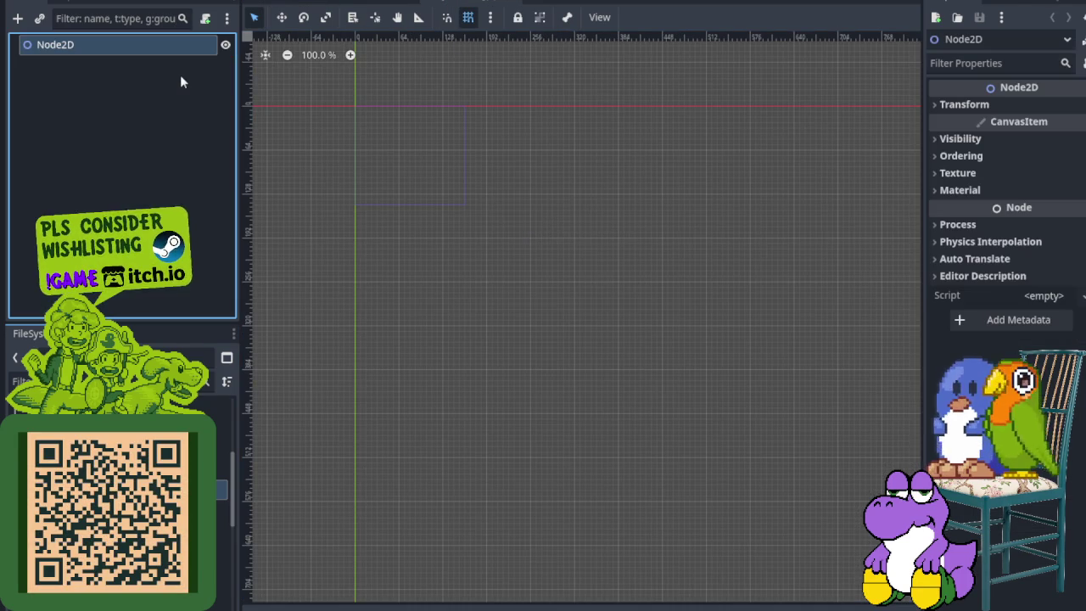
double_click(152, 42)
type("store_maygumamela")
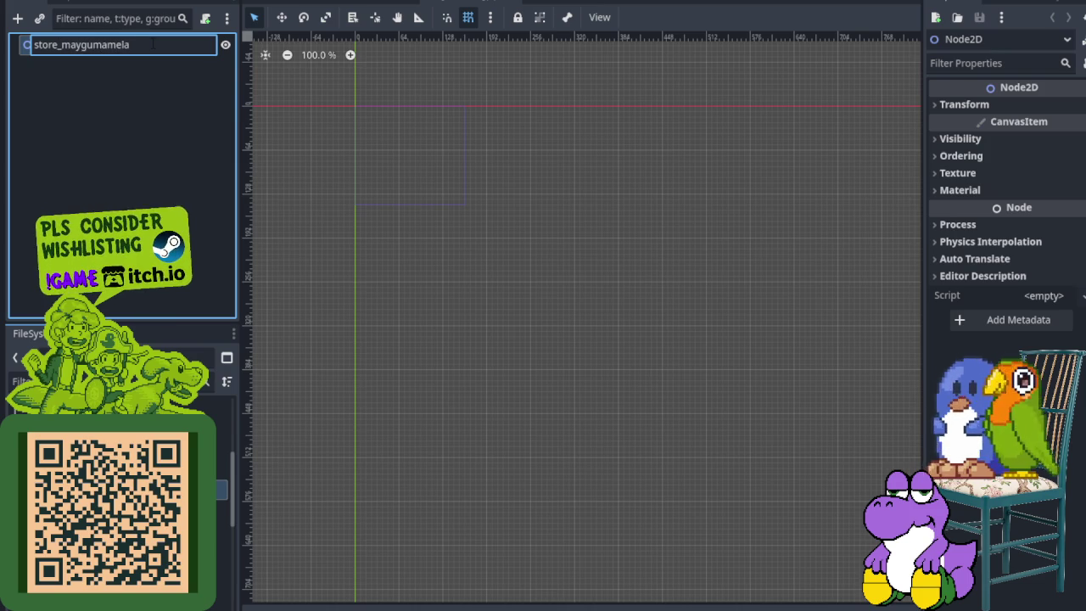
key("Return")
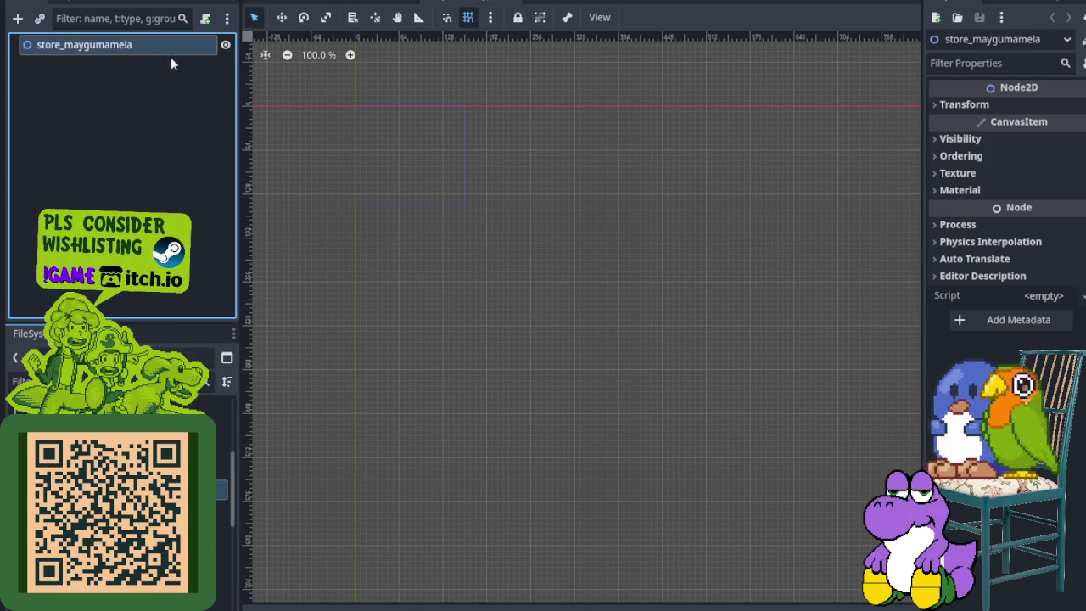
- Save the scene as store_maygumamela.tscn in the world/maygumamela folder
key("ctrl+s")
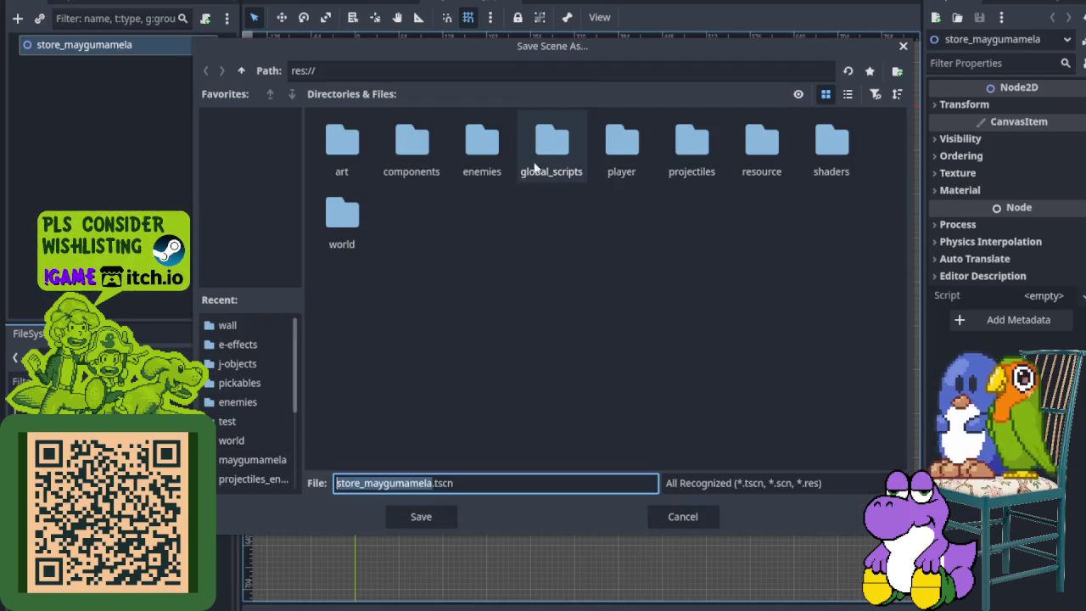
double_click(357, 222)
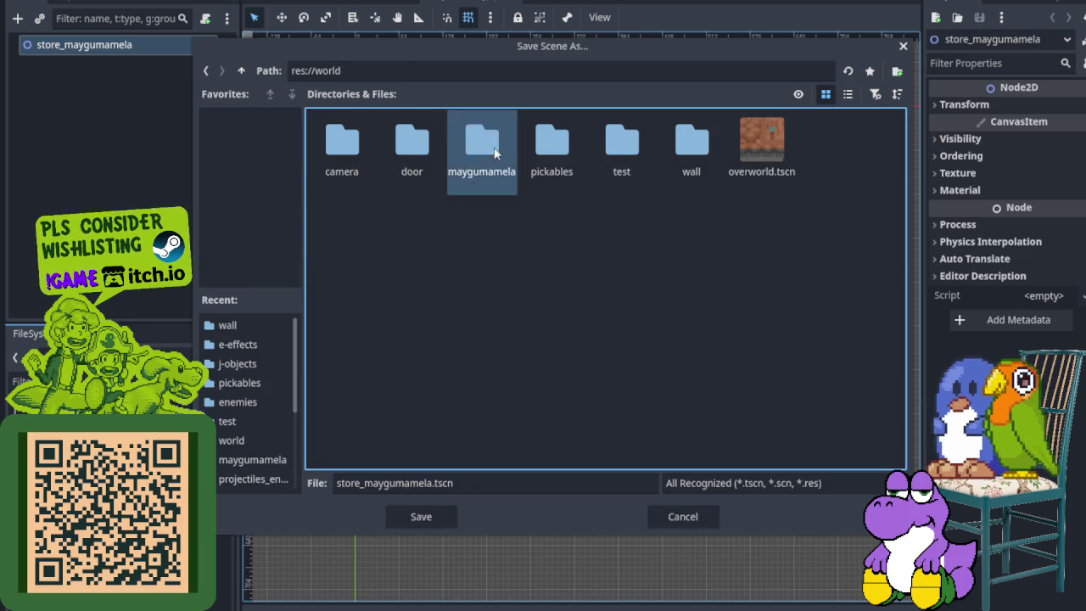
double_click(452, 185)
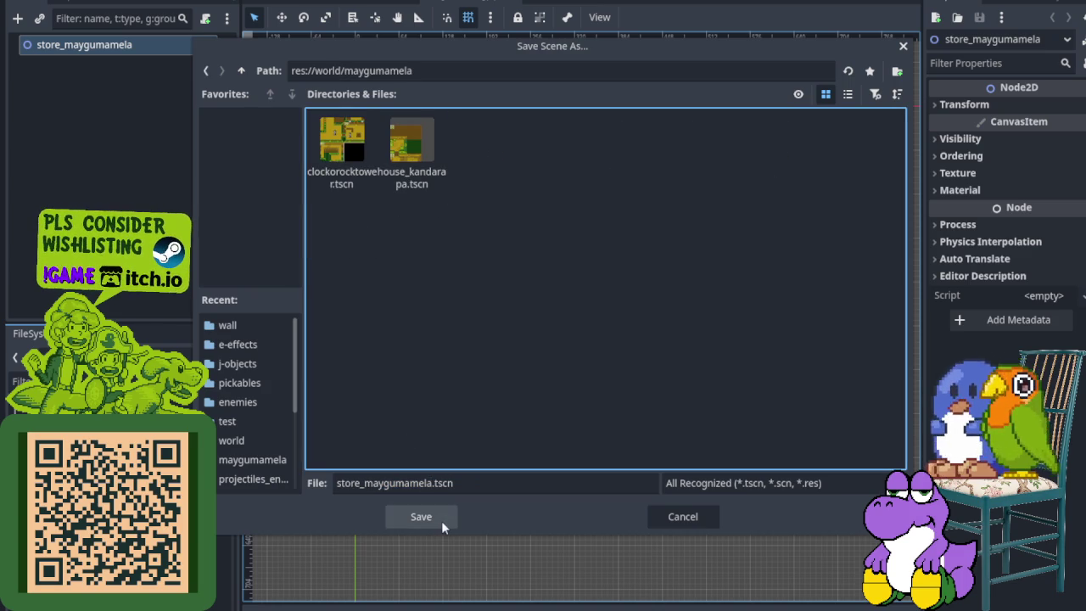
left_click(442, 521)
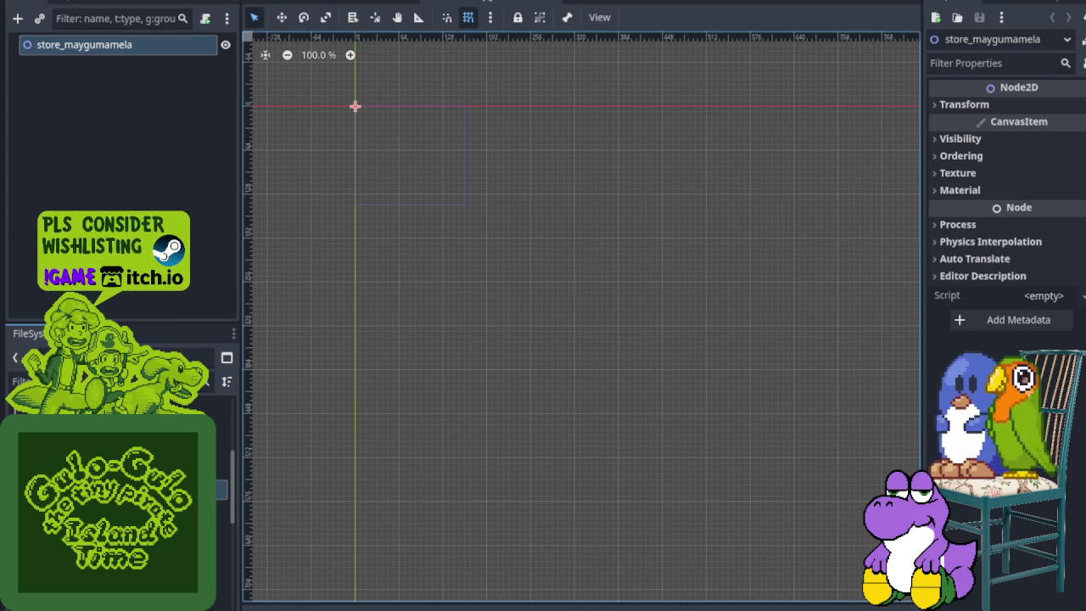
- Add a TileMapLayer child node under the store_maygumamela root
scroll(309, 162, "up", 9)
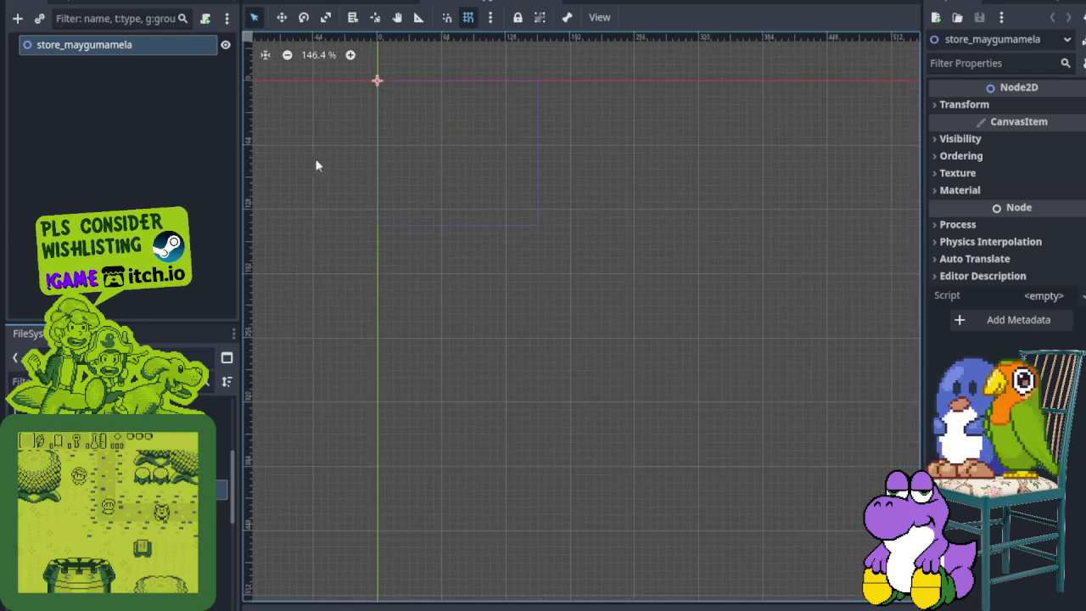
scroll(429, 167, "up", 2)
right_click(121, 47)
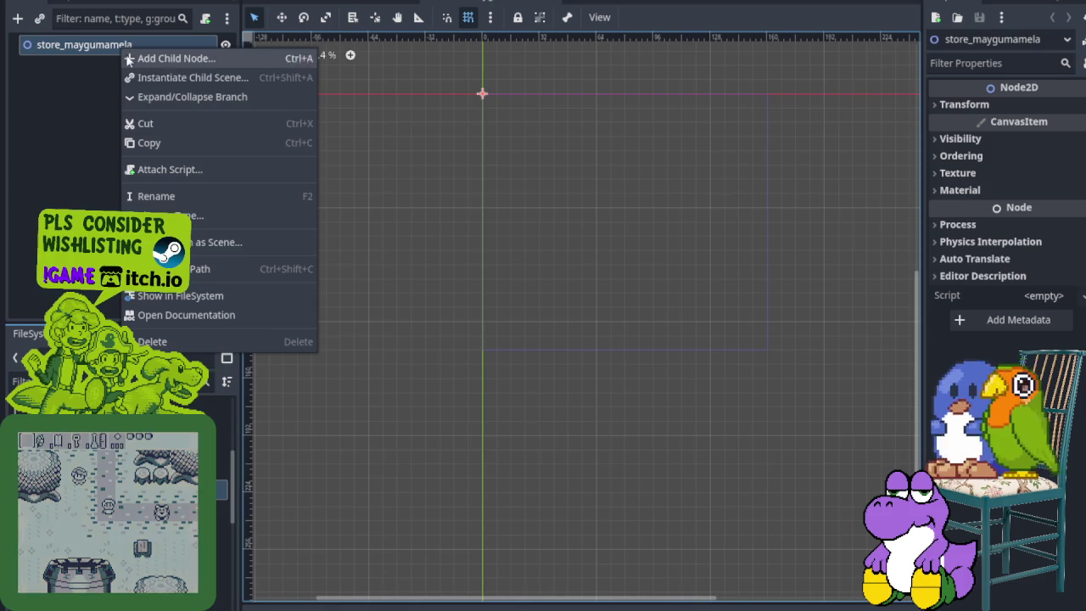
left_click(168, 59)
type("tile")
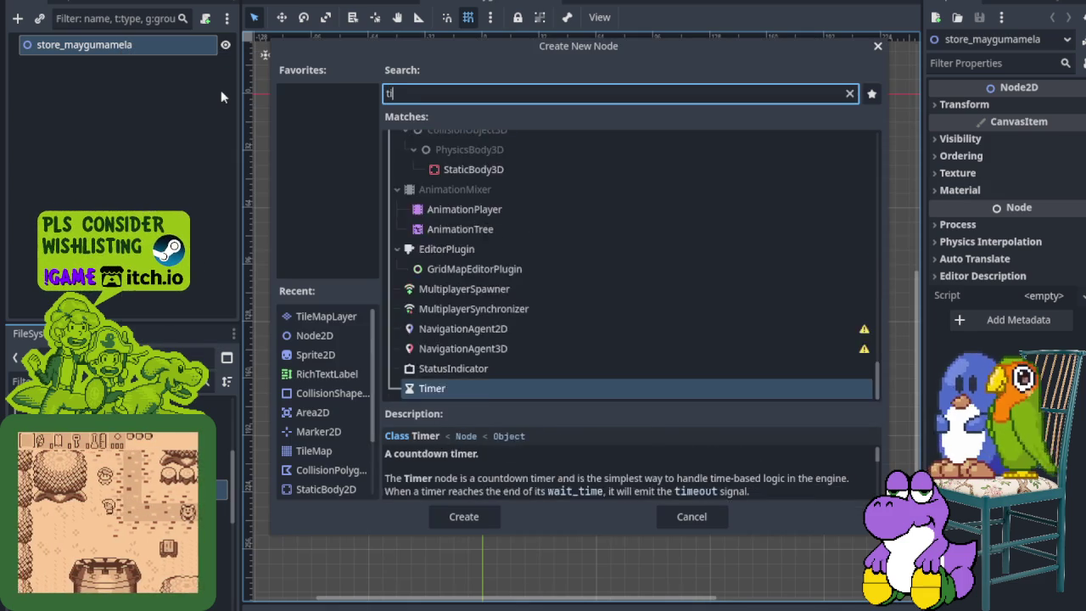
left_click(465, 285)
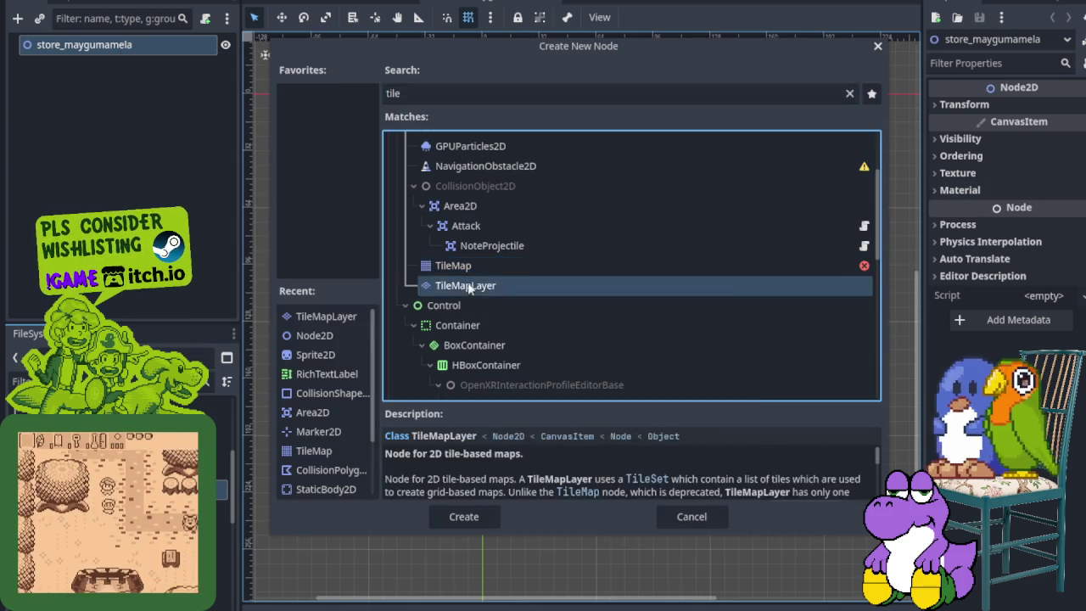
left_click(475, 513)
- Load world/wall/inside_tile_set.tres as the layer's Tile Set
left_click(1082, 128)
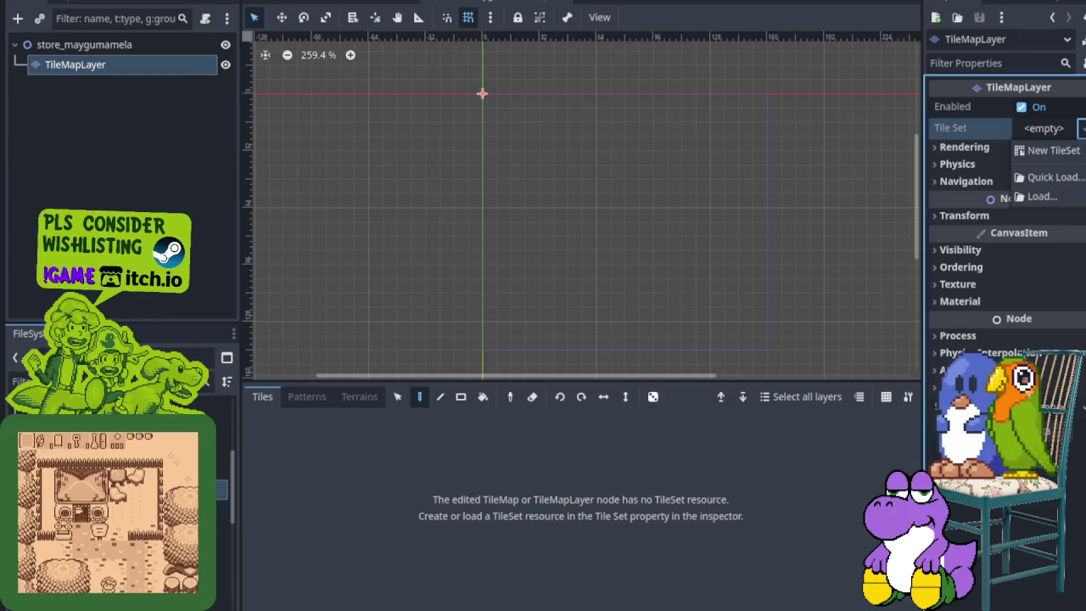
left_click(1043, 196)
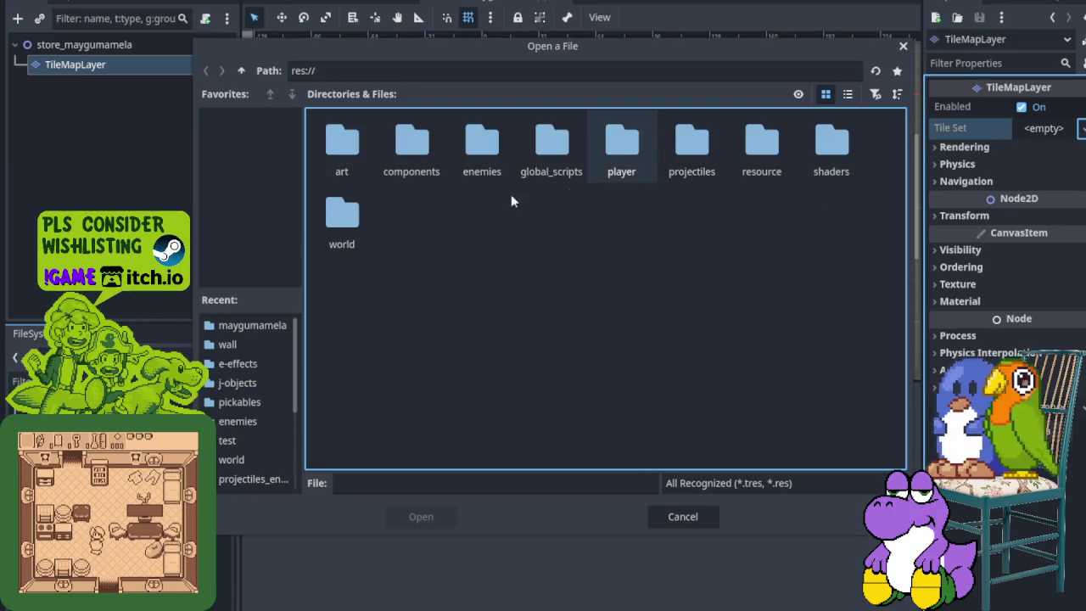
double_click(344, 225)
double_click(676, 162)
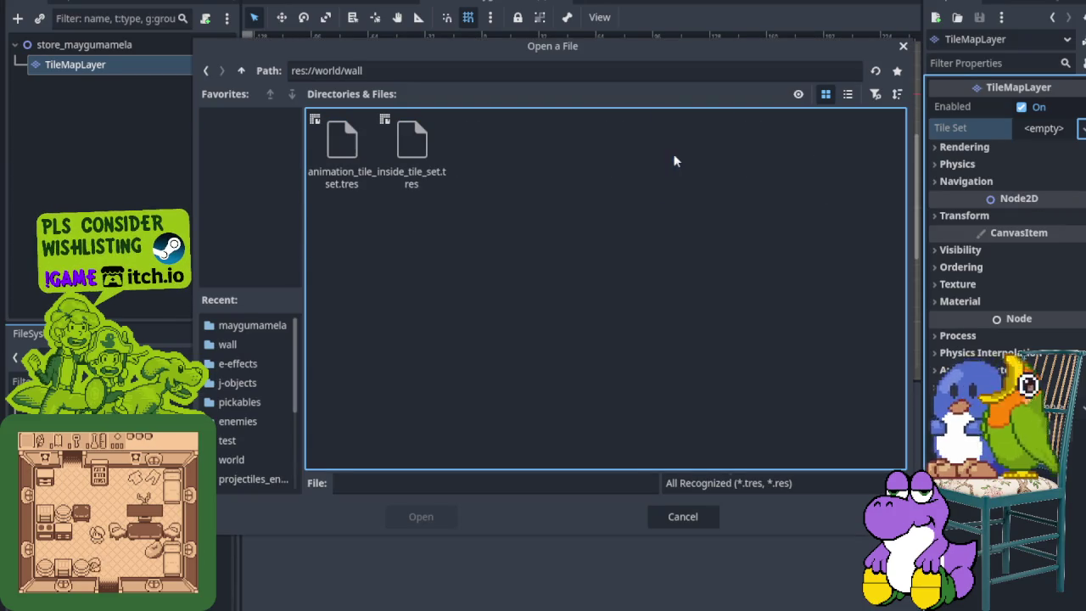
left_click(413, 170)
left_click(416, 516)
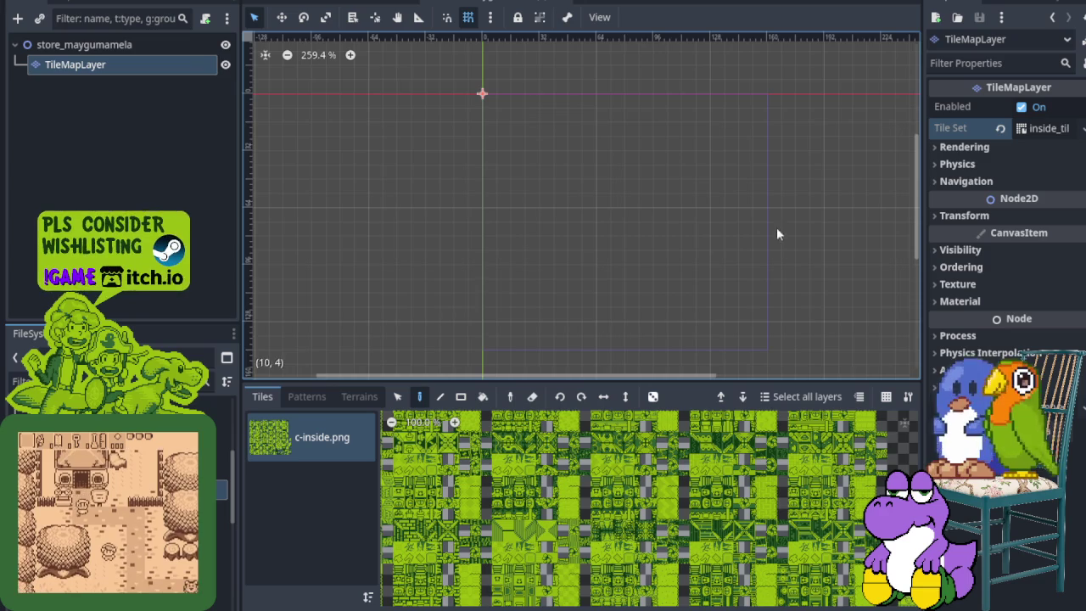
scroll(712, 265, "down", 1)
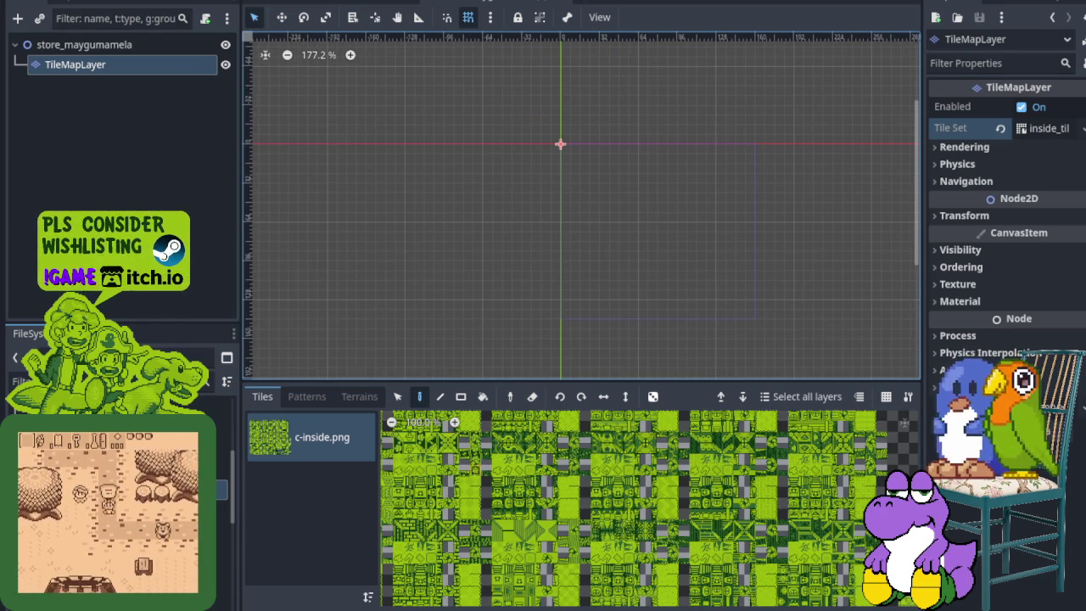
- Paint the diagonal corner wall tile at cell (0,0) of the store TileMapLayer
scroll(658, 418, "up", 1)
scroll(465, 505, "up", 6)
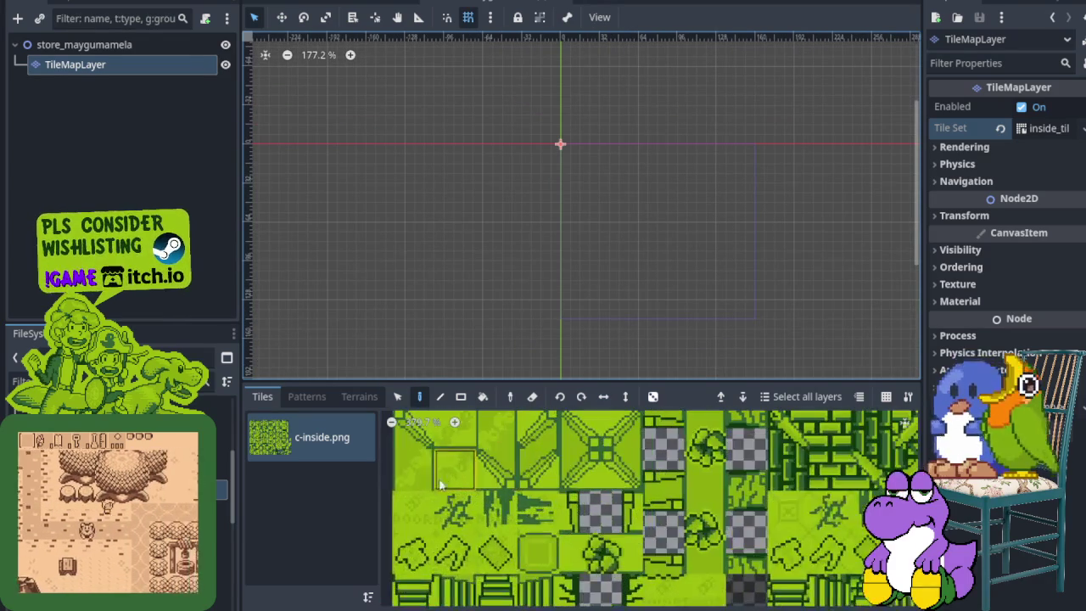
left_click(413, 429)
scroll(548, 226, "up", 2)
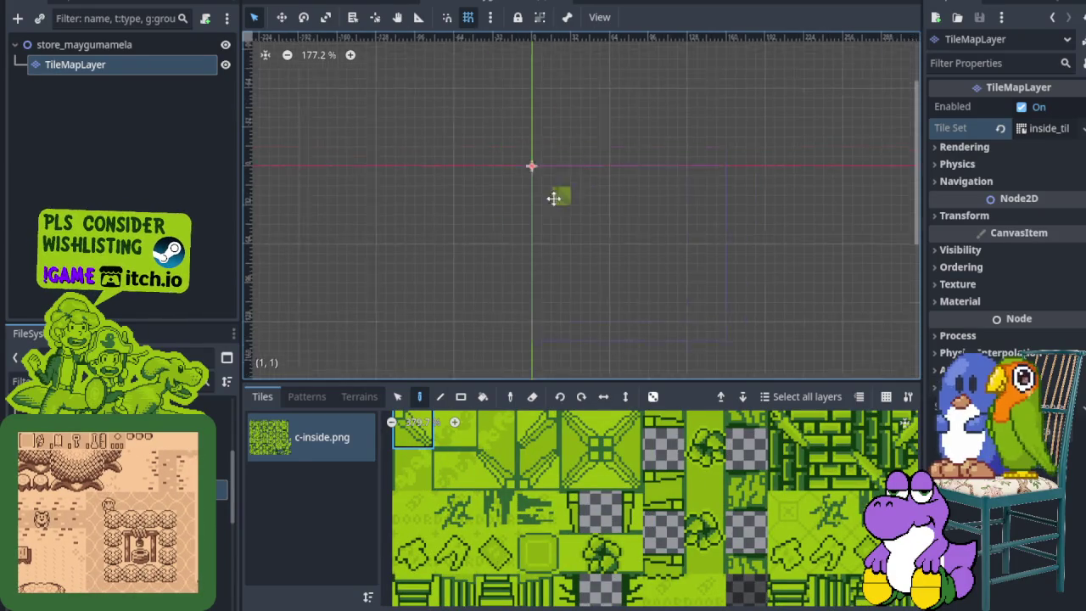
left_click(440, 146)
left_click_drag(457, 342, 446, 263)
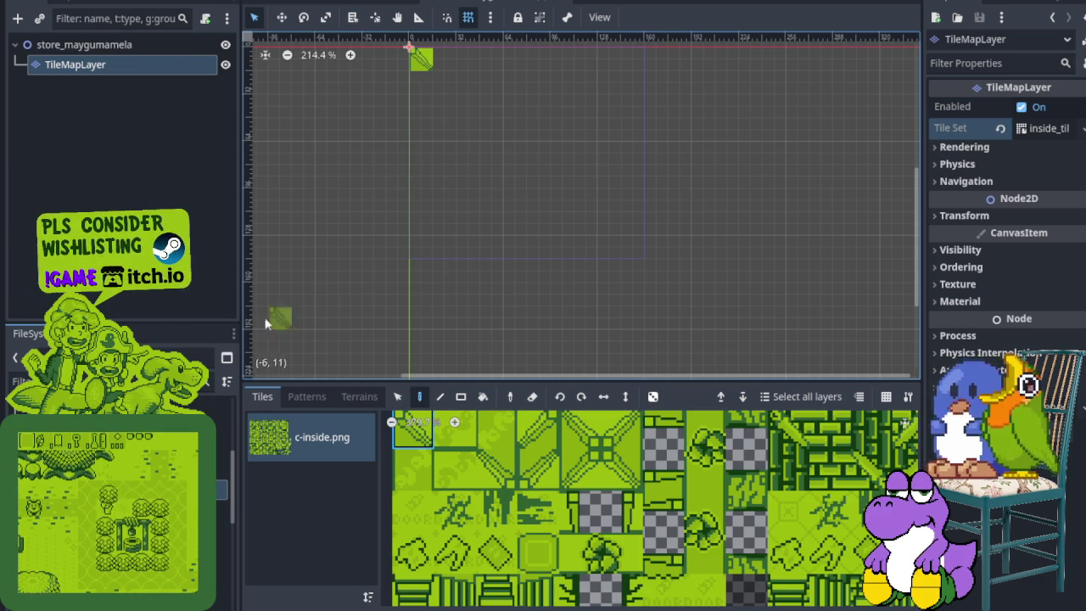
- Paint vertical wall tiles down the left column below the corner, leaving gaps
scroll(357, 212, "up", 3)
scroll(478, 170, "up", 1)
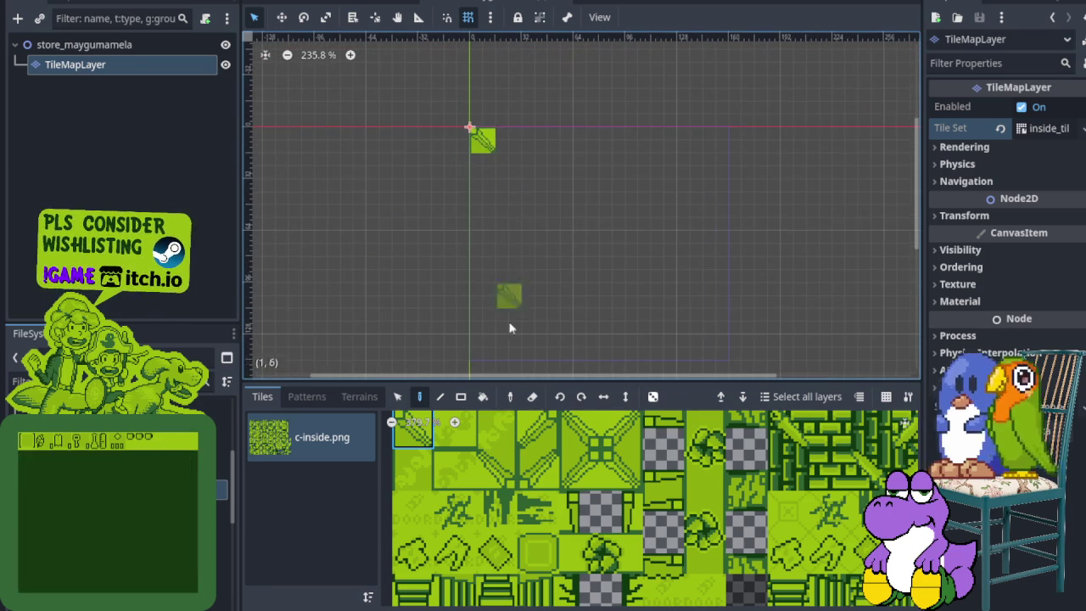
left_click(414, 477)
left_click(491, 170)
scroll(476, 224, "up", 2)
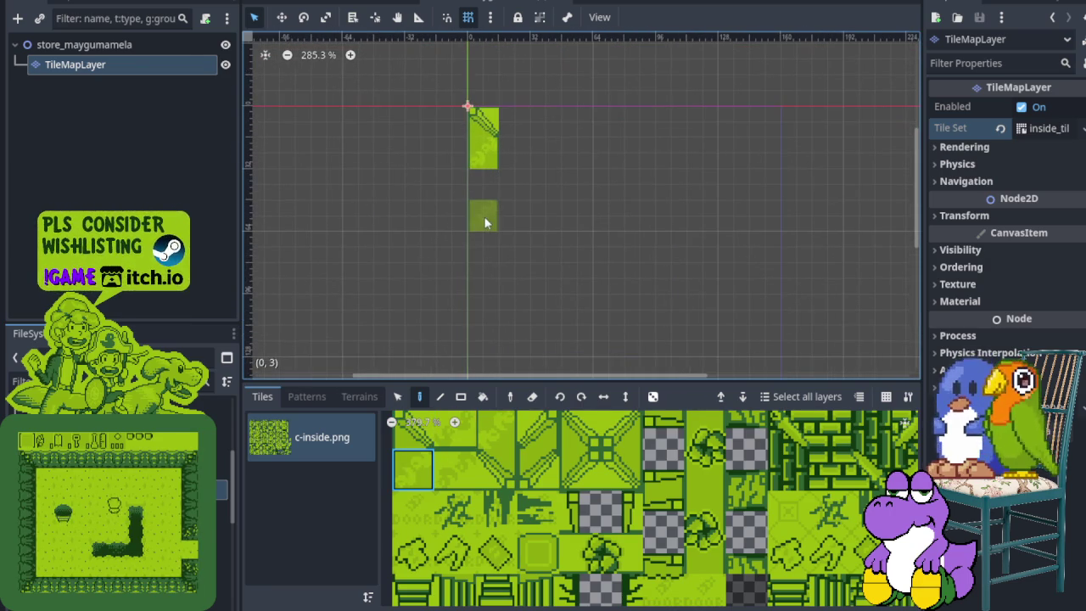
left_click_drag(487, 223, 486, 252)
left_click(487, 310)
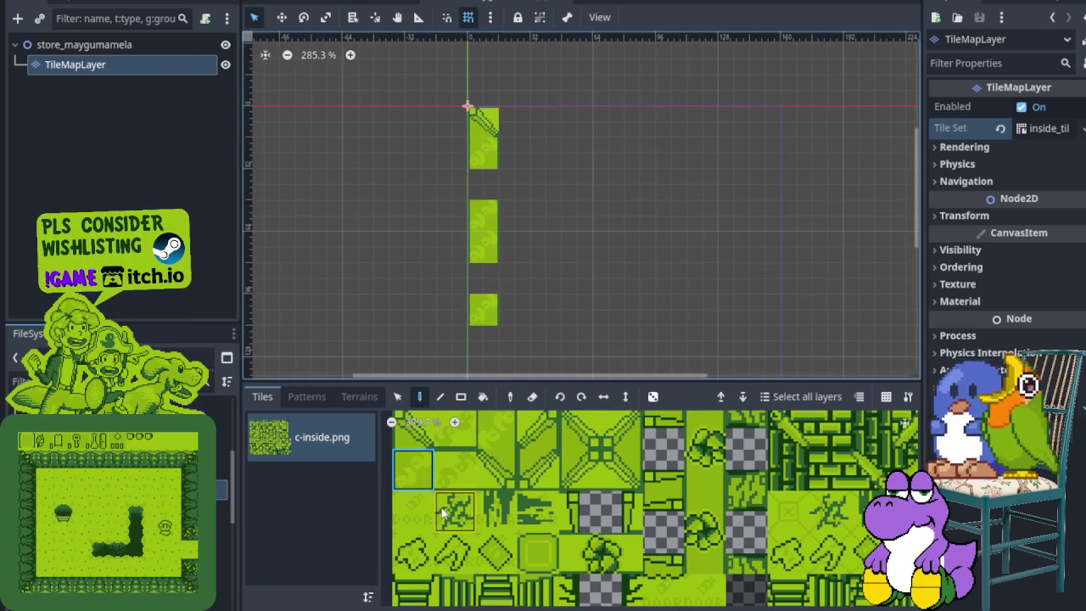
- Place the bottom-left corner tile and the first top wall tile at (1,0)
left_click(526, 479)
left_click(486, 337)
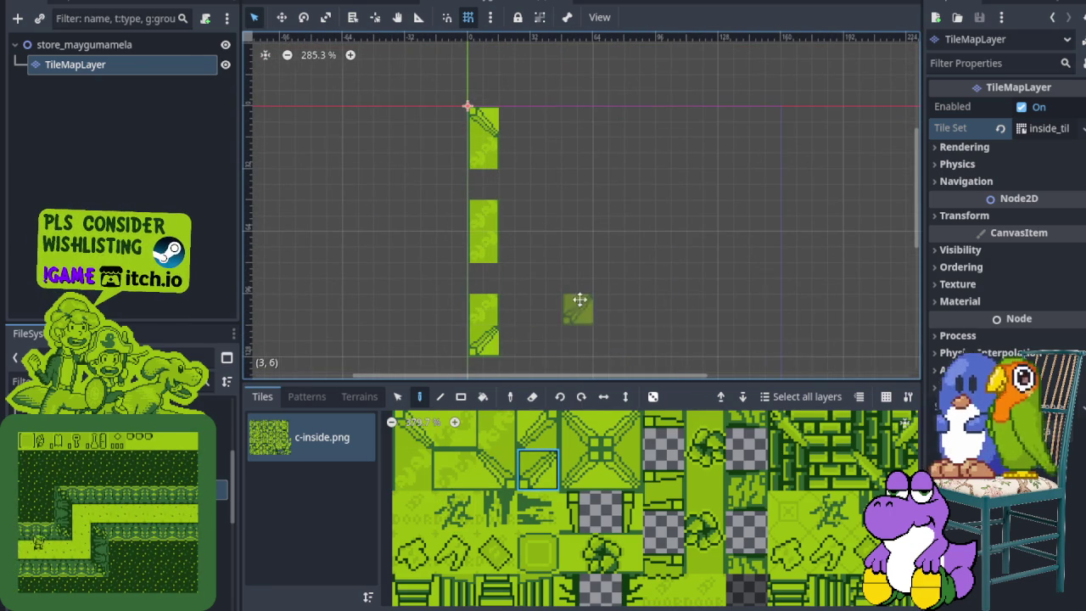
scroll(543, 308, "right", 2)
left_click(454, 430)
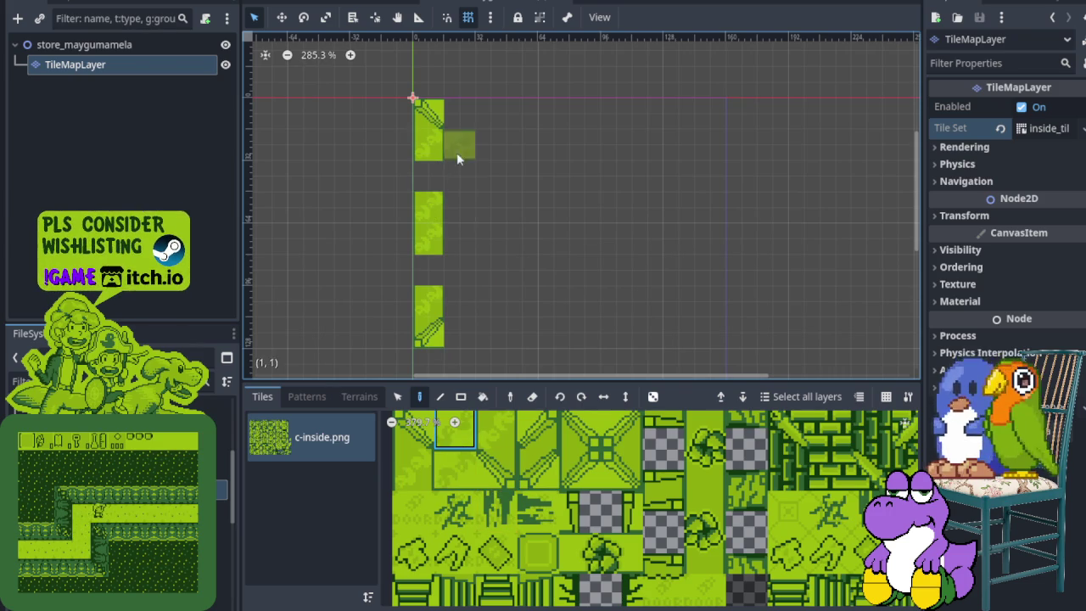
left_click(455, 121)
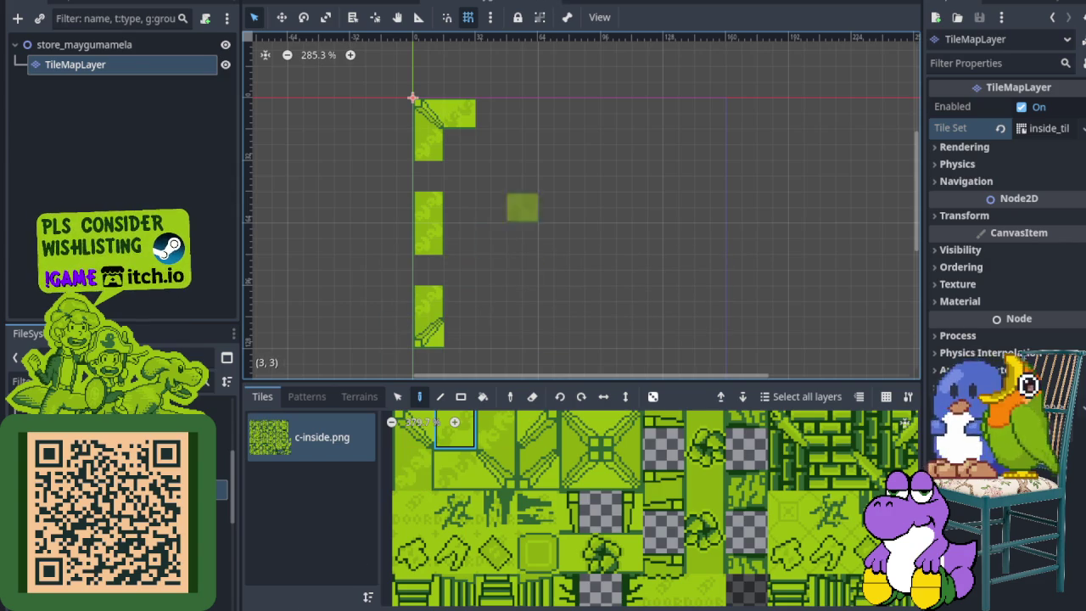
- Extend the top wall with gaps and cap it with the top-right corner tile
left_click_drag(522, 113, 542, 113)
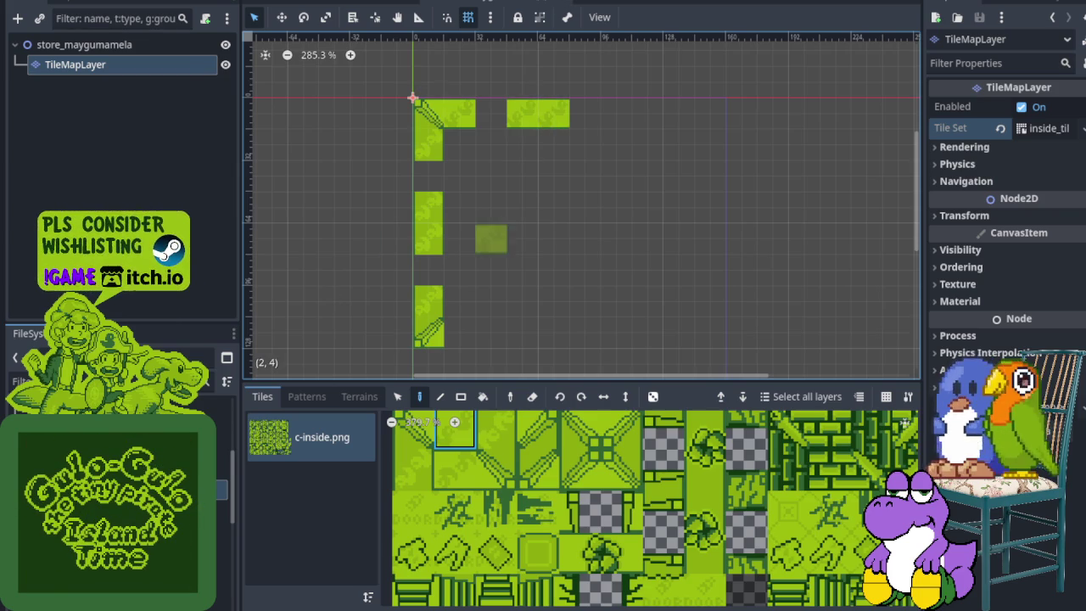
left_click(613, 116)
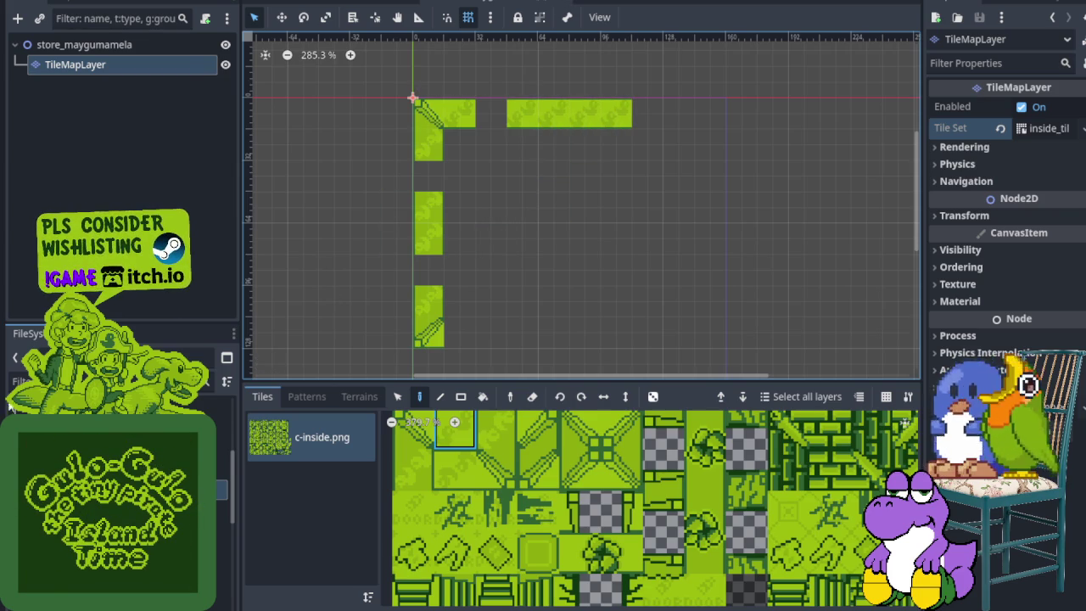
left_click(679, 113)
left_click(543, 437)
left_click(721, 127)
- Paint the right wall column, the bottom-right corner and two bottom wall tiles
left_click(496, 424)
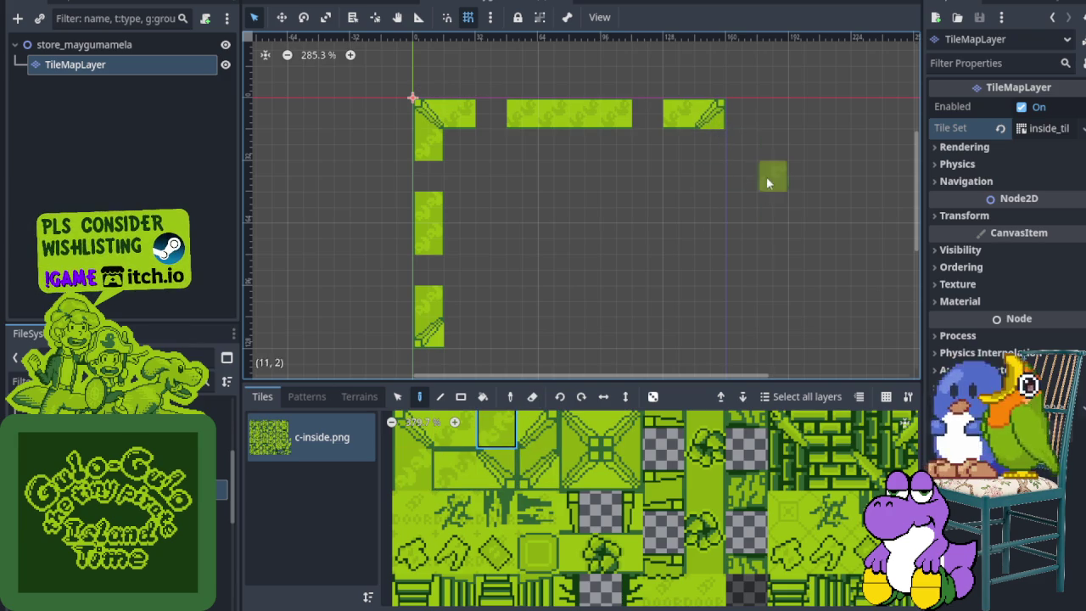
left_click_drag(709, 204, 704, 250)
left_click(697, 302)
left_click(496, 469)
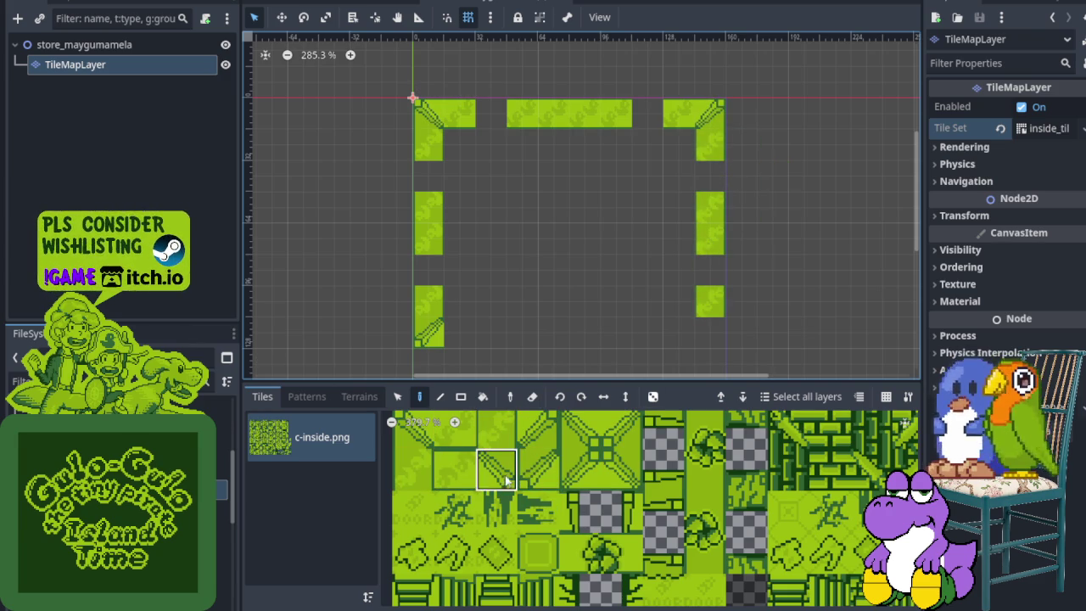
left_click(460, 467)
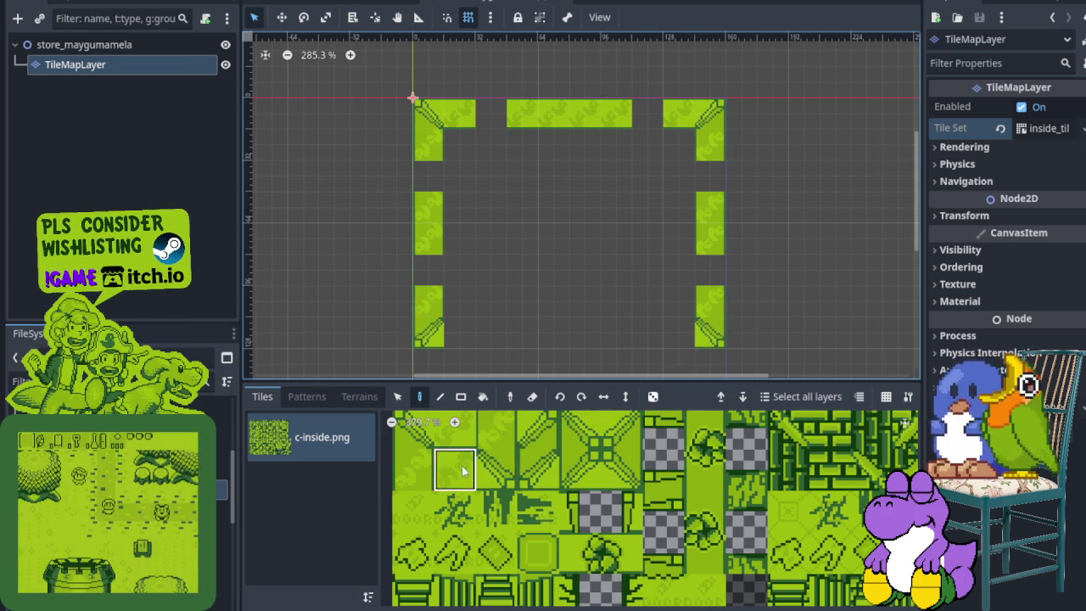
left_click(688, 334)
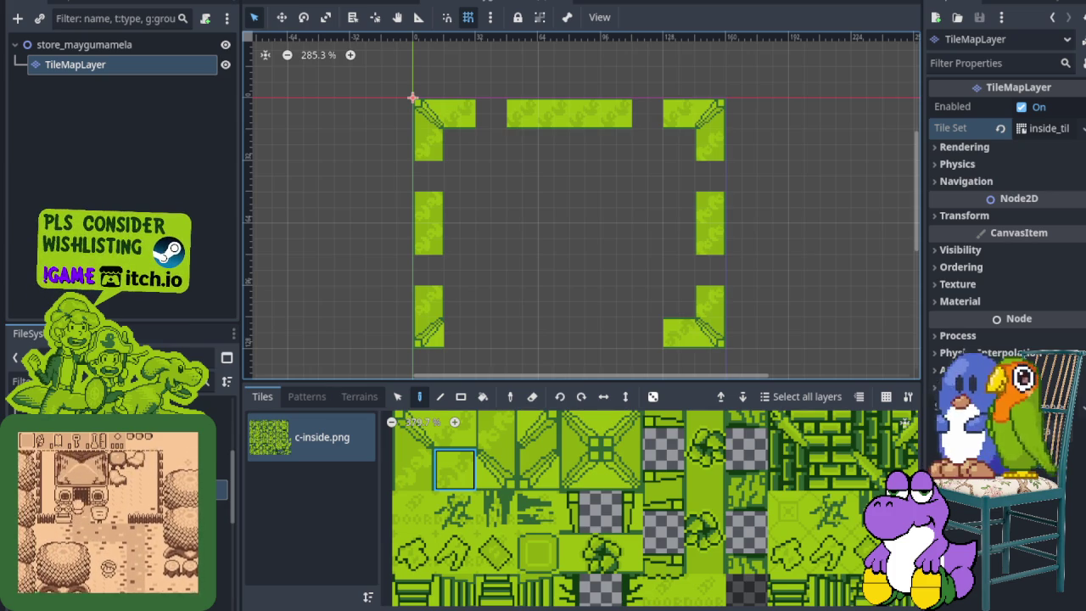
left_click(462, 458)
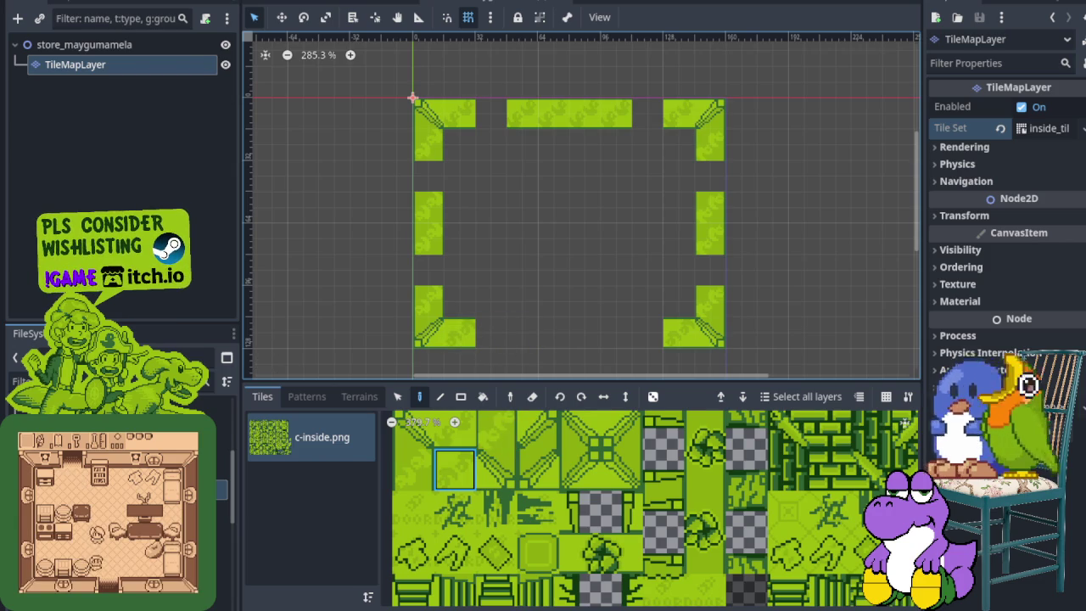
left_click(522, 333)
left_click(621, 337)
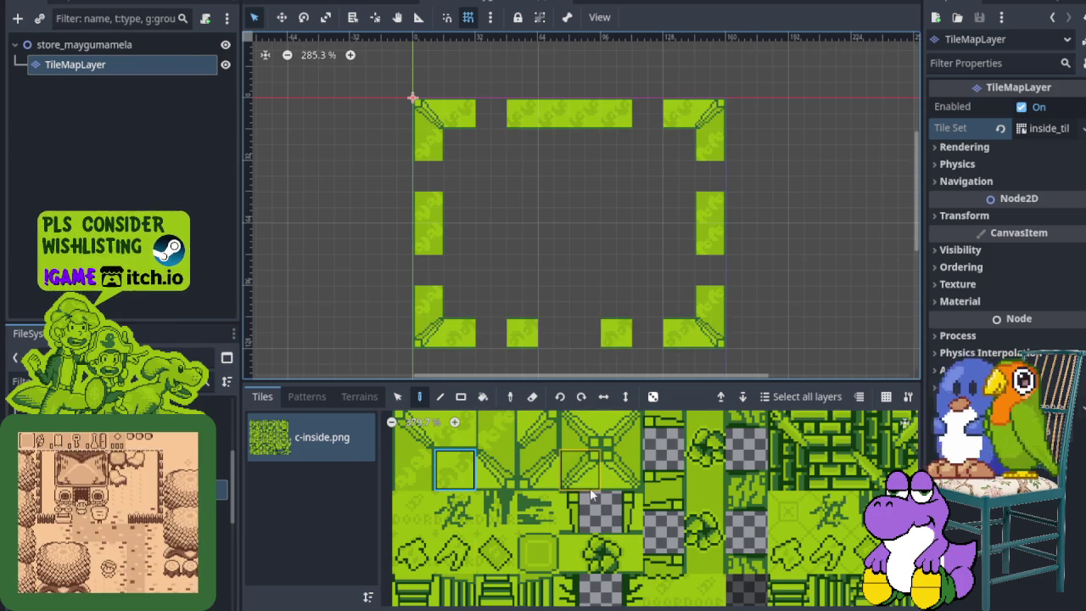
- Pick the two-tile doorway edge piece from the tileset atlas
left_click_drag(586, 490, 499, 476)
scroll(498, 474, "down", 5)
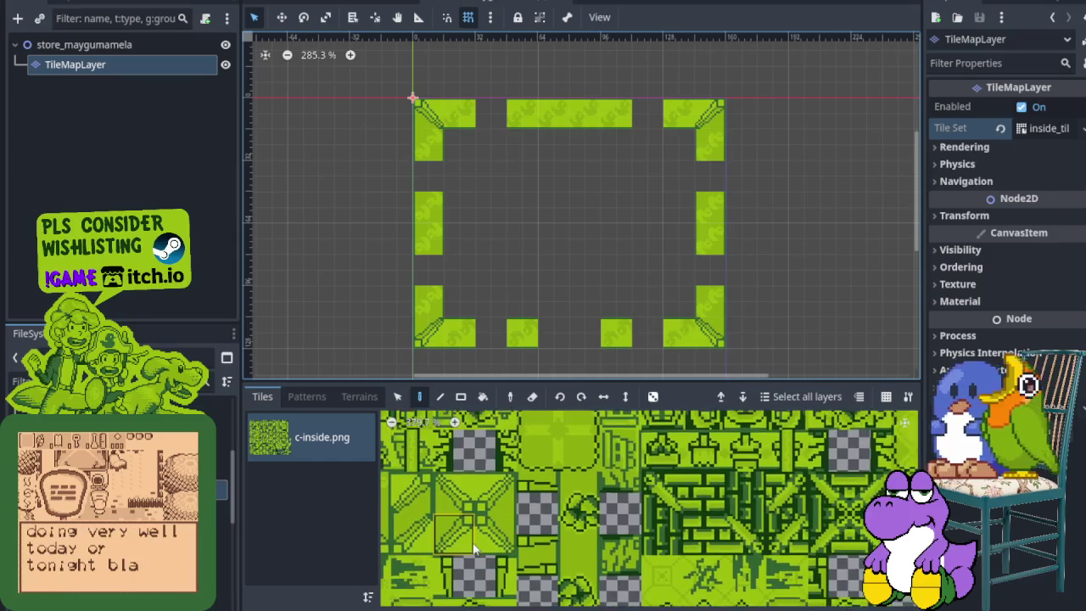
left_click_drag(491, 523, 536, 524)
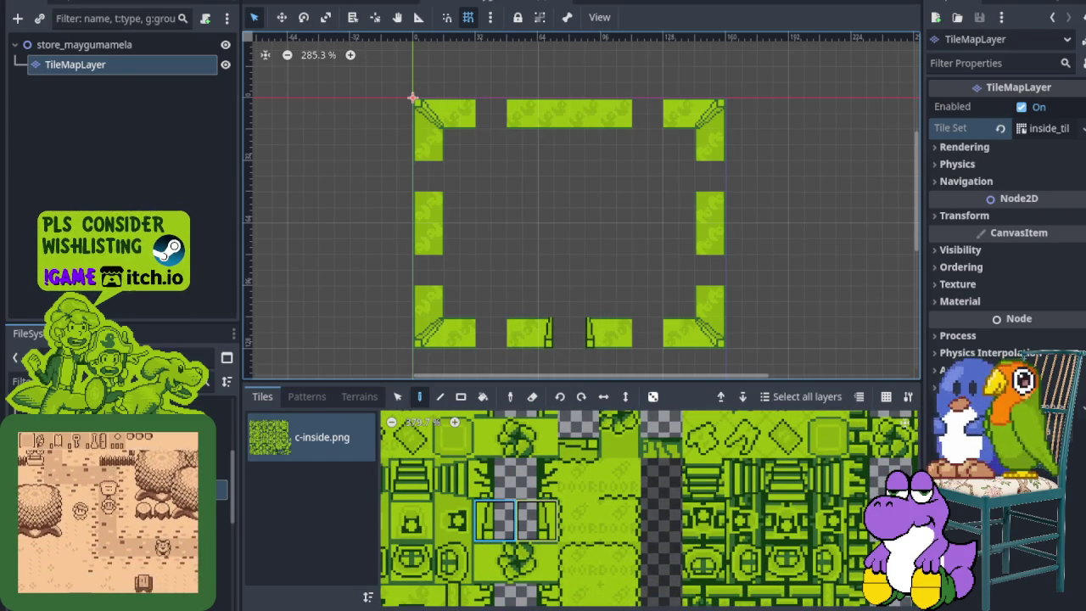
- Fill the two top, two right and two left wall gaps with round-emblem tiles
mouse_move(404, 573)
left_mouse_down()
mouse_move(577, 560)
mouse_move(582, 547)
left_mouse_up()
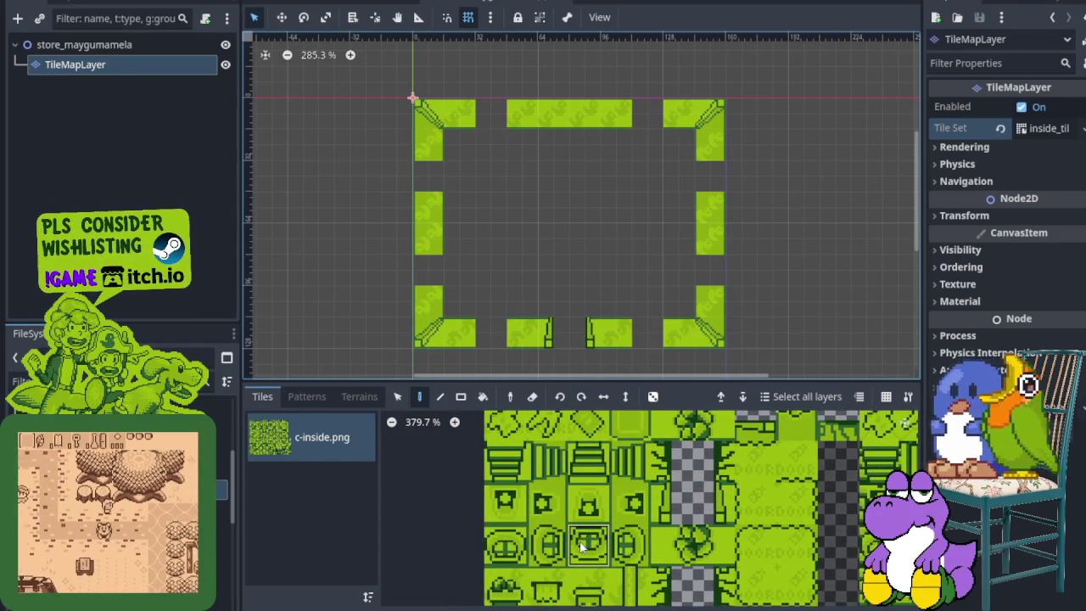
mouse_move(607, 503)
left_mouse_down()
mouse_move(630, 504)
mouse_move(547, 571)
mouse_move(554, 503)
left_mouse_up()
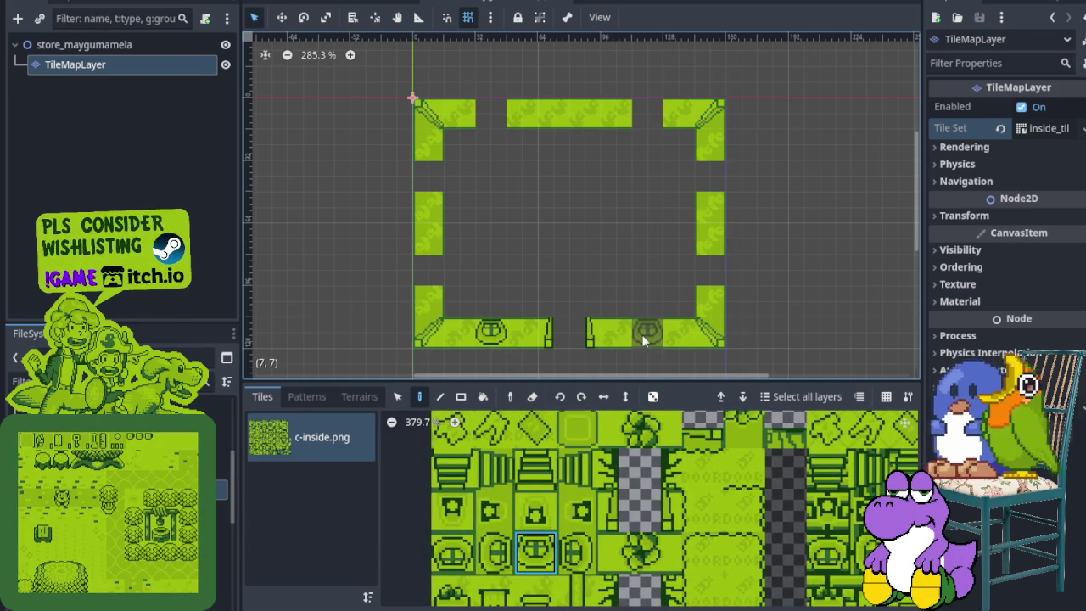
left_click(452, 552)
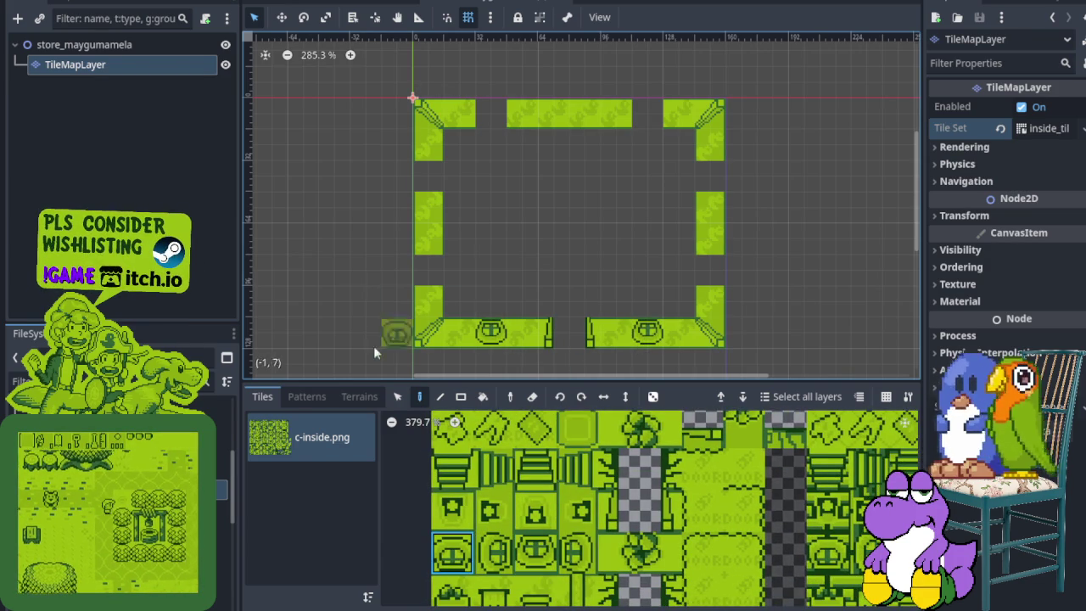
left_click(491, 113)
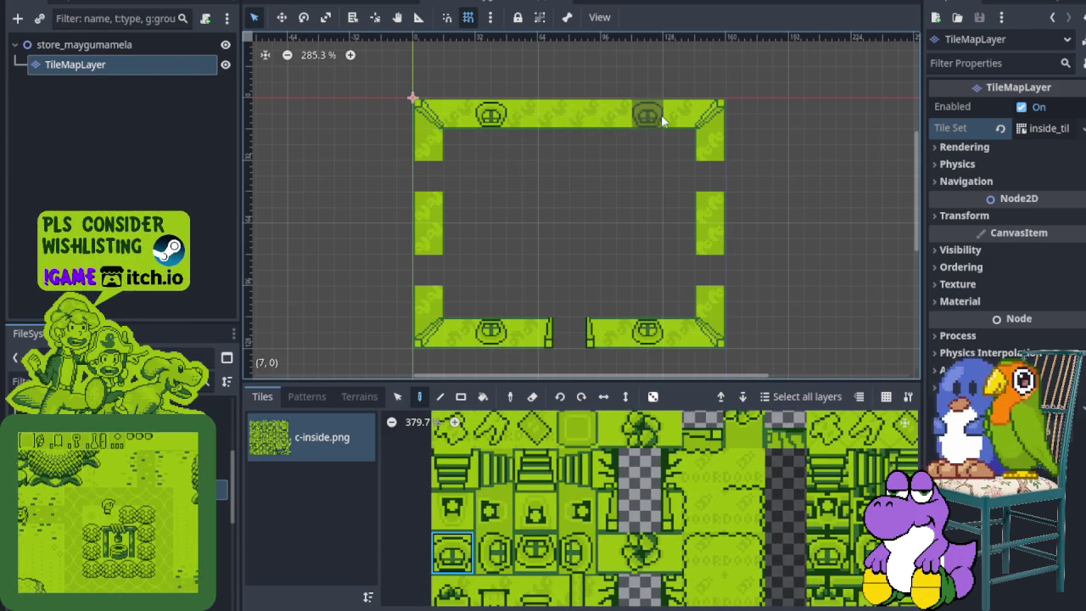
left_click(648, 113)
left_click(577, 551)
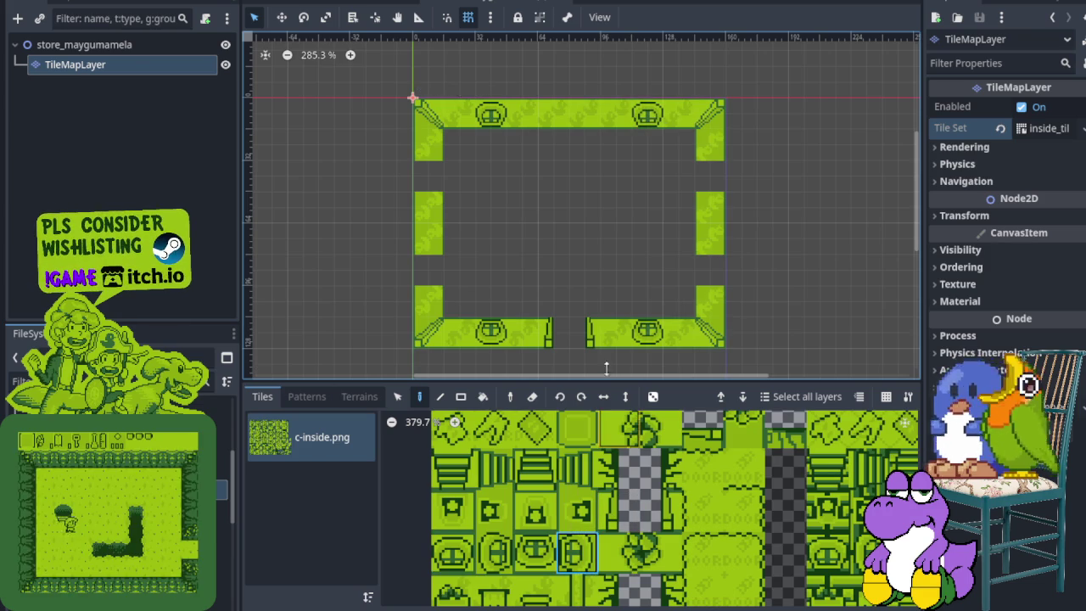
left_click(709, 176)
left_click(710, 270)
left_click(494, 551)
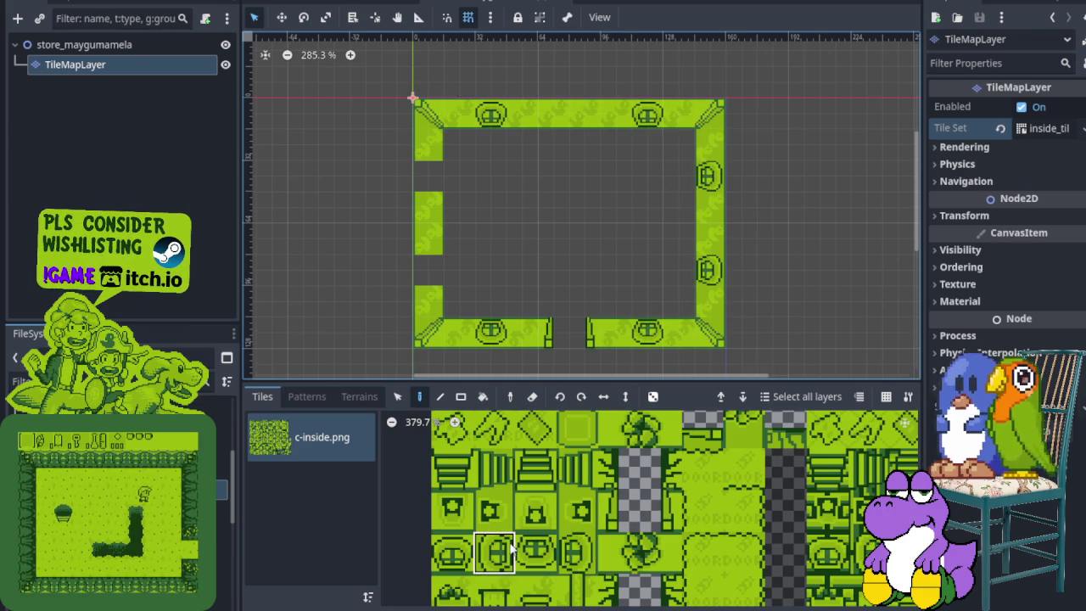
left_click(430, 176)
left_click(430, 270)
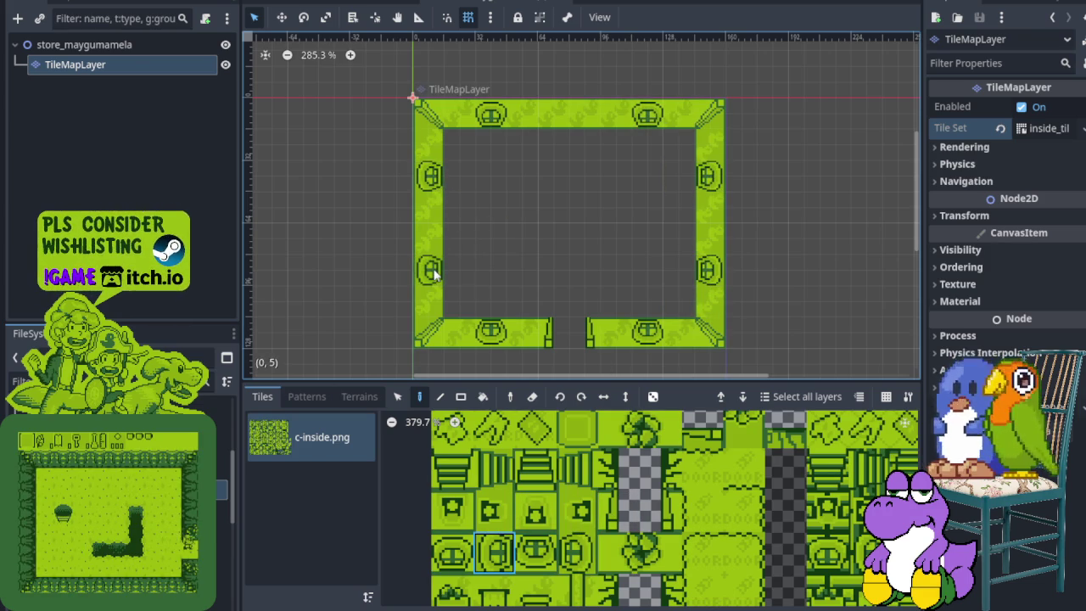
scroll(506, 269, "down", 1)
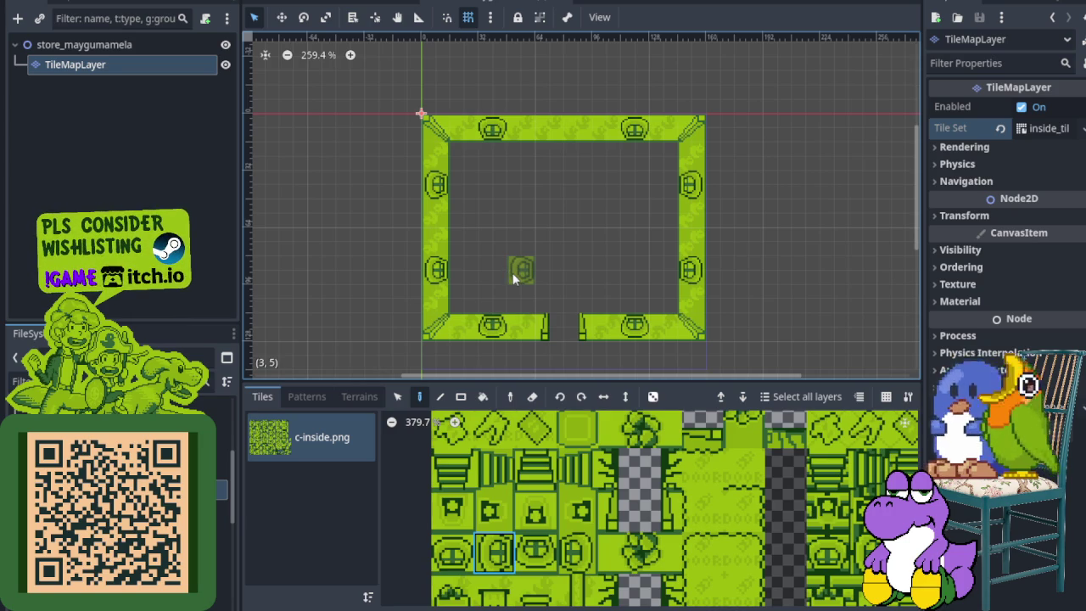
scroll(643, 505, "down", 4)
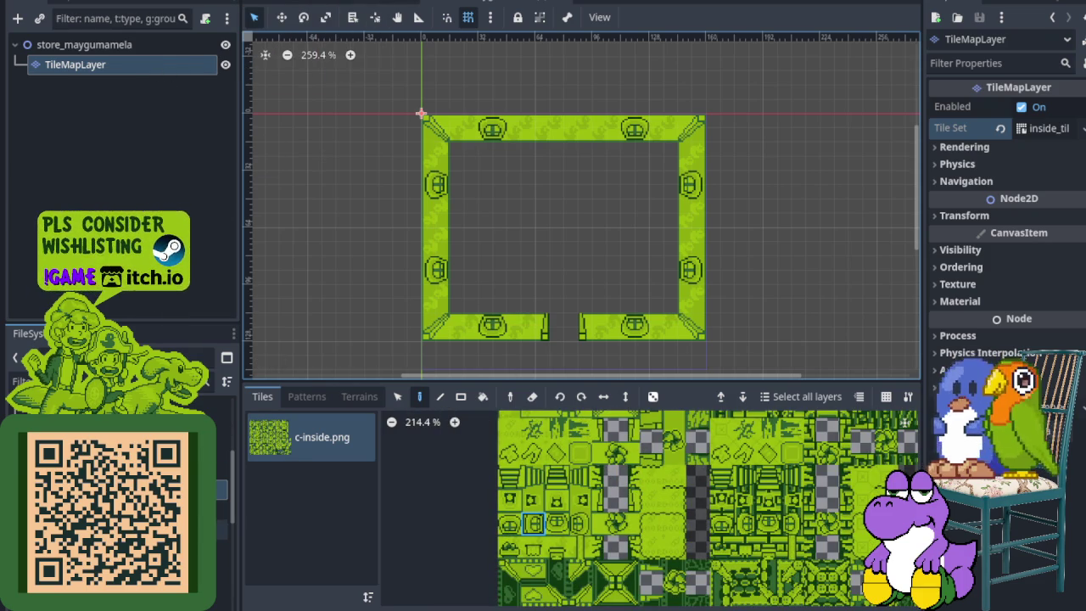
- Collapse the Rooms node in the house_kandarapa scene for reference, then return to the store scene
key("ctrl+Tab")
scroll(359, 462, "up", 2)
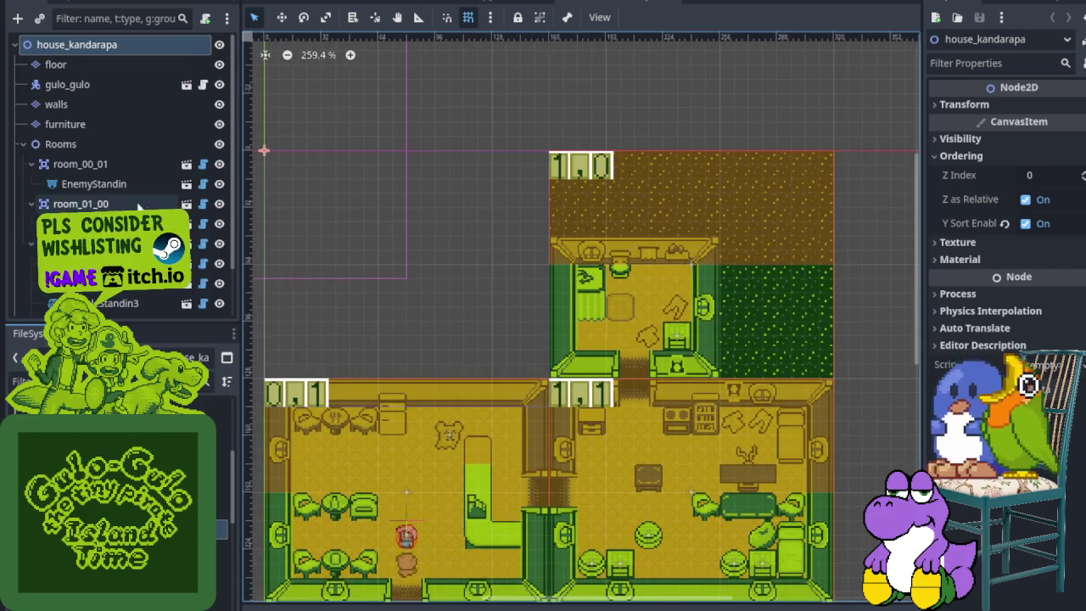
left_click(24, 144, "shift")
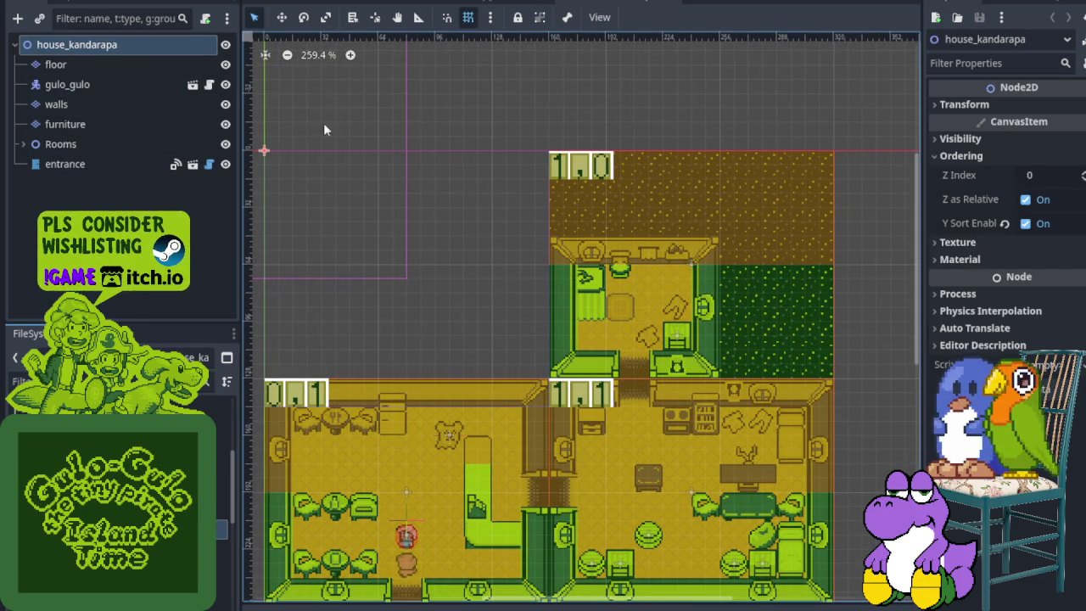
key("ctrl+Tab")
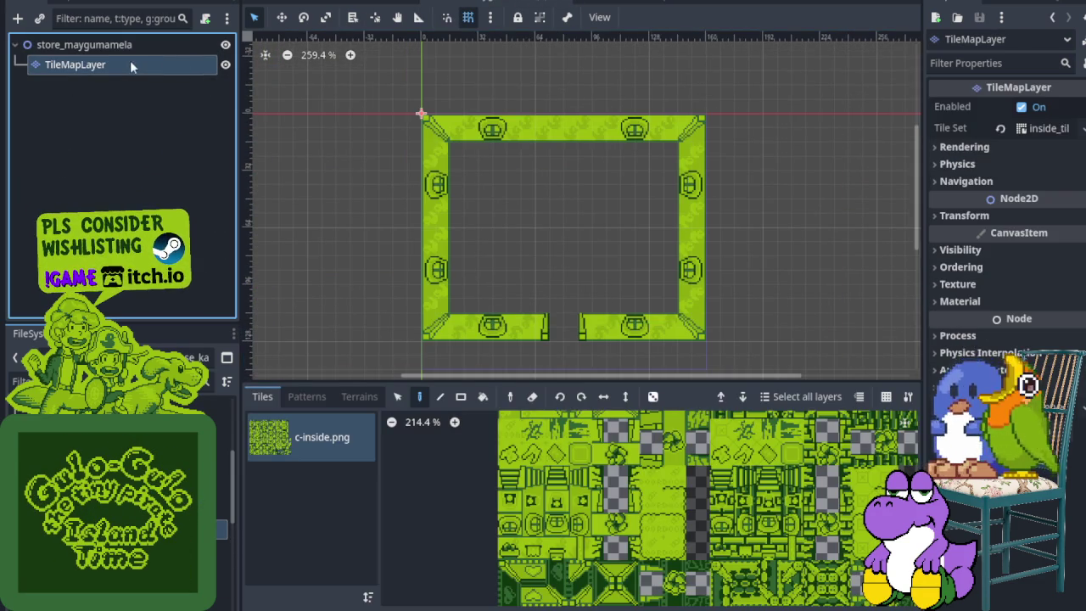
- Rename the store's TileMapLayer node to 'floor'
double_click(129, 62)
type("floor")
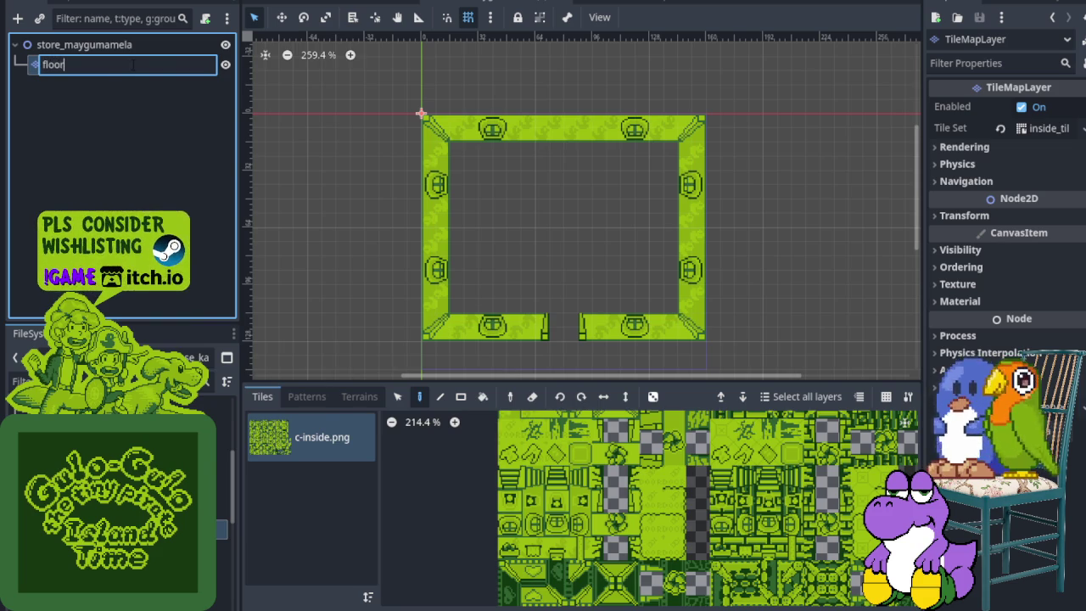
key("Return")
scroll(794, 520, "down", 4)
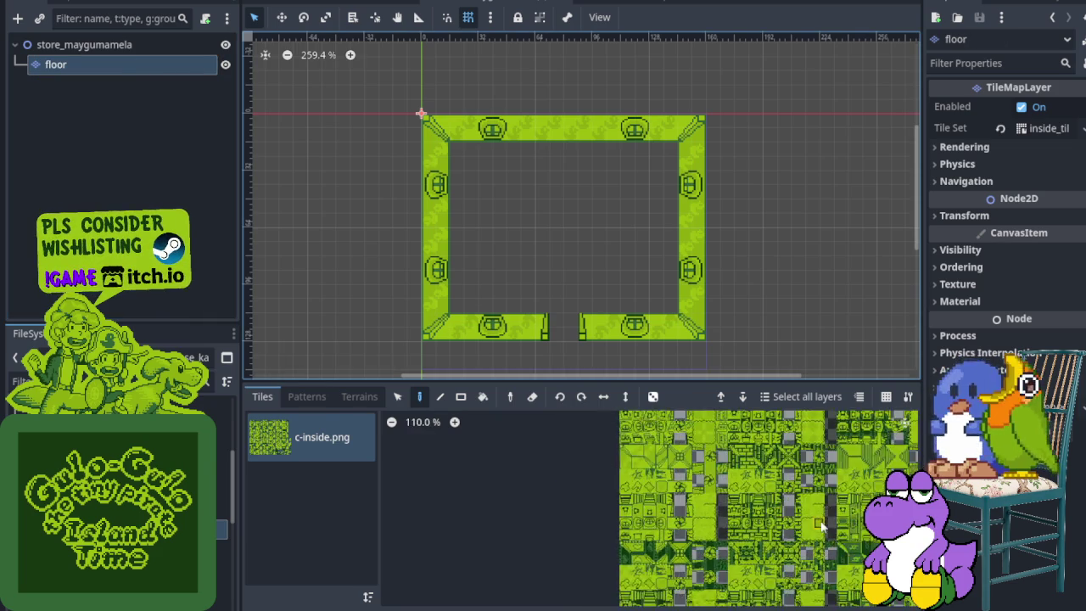
- Paint the two door tiles into the bottom wall gap
scroll(756, 579, "down", 5)
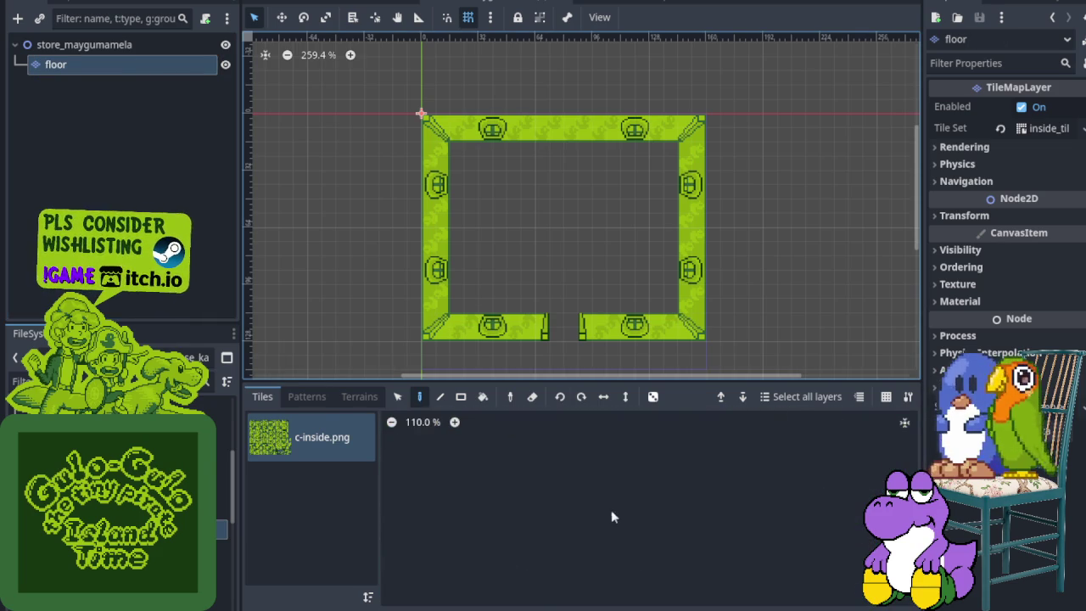
scroll(608, 510, "up", 8)
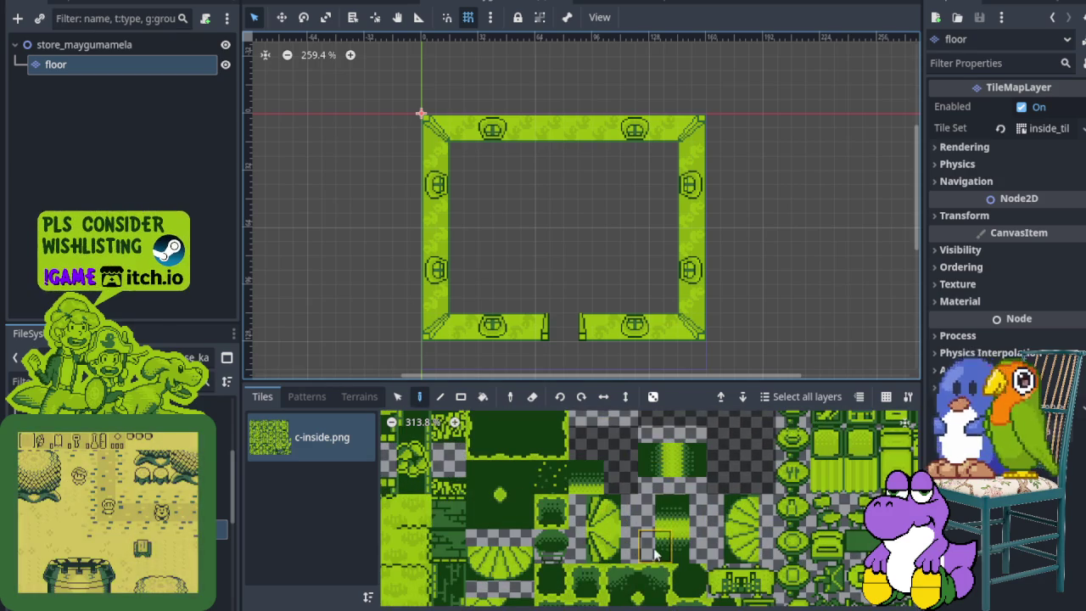
left_click_drag(689, 553, 689, 553)
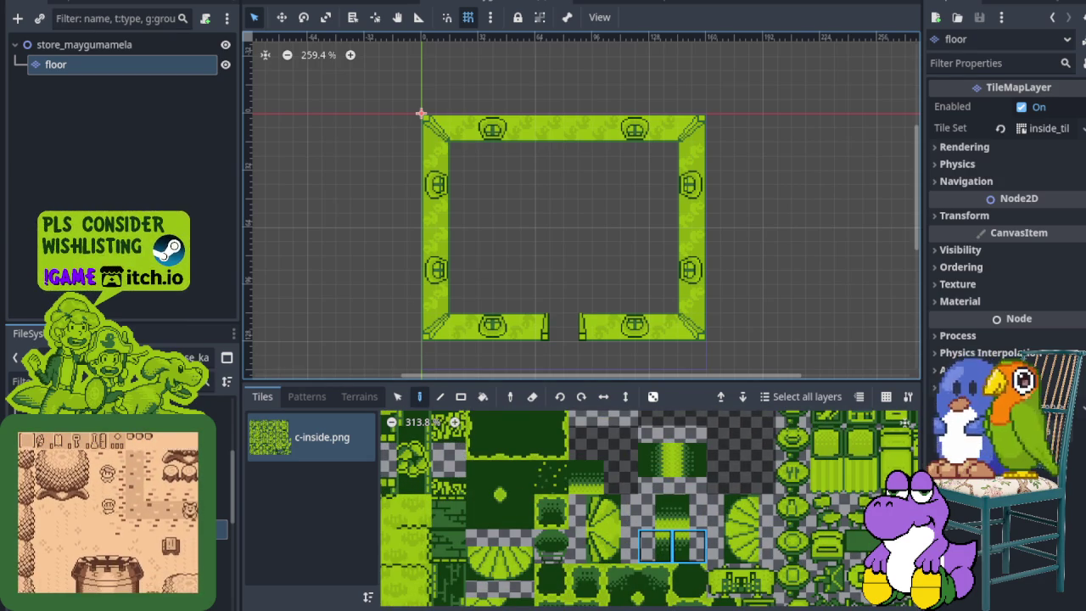
scroll(533, 357, "up", 3)
left_click(575, 323)
- Paint floor tiles across the whole room in two strokes
scroll(569, 499, "down", 3)
scroll(501, 490, "left", 5)
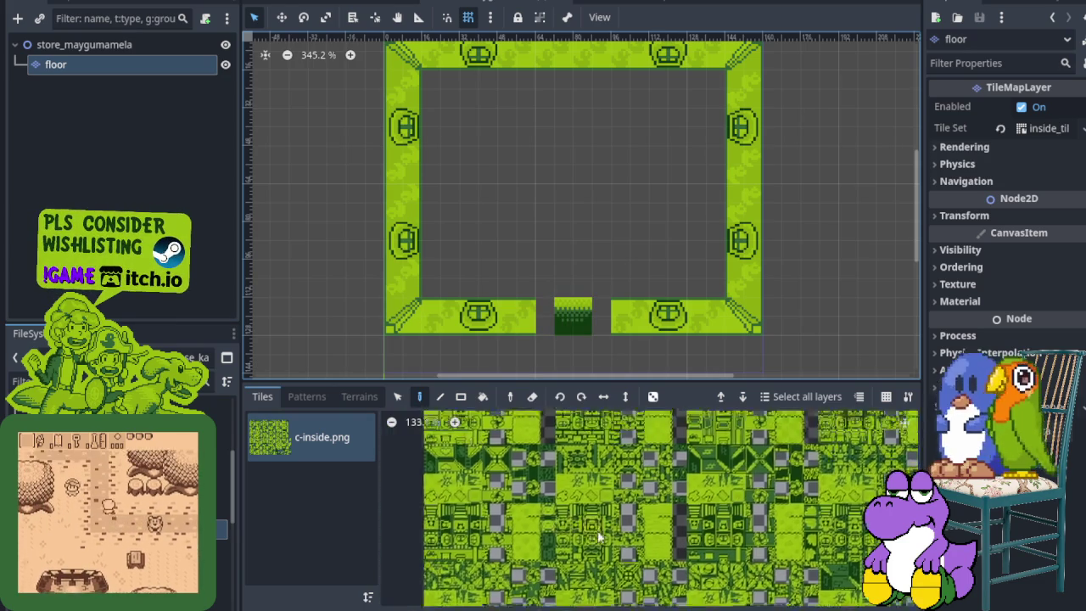
scroll(563, 552, "up", 3)
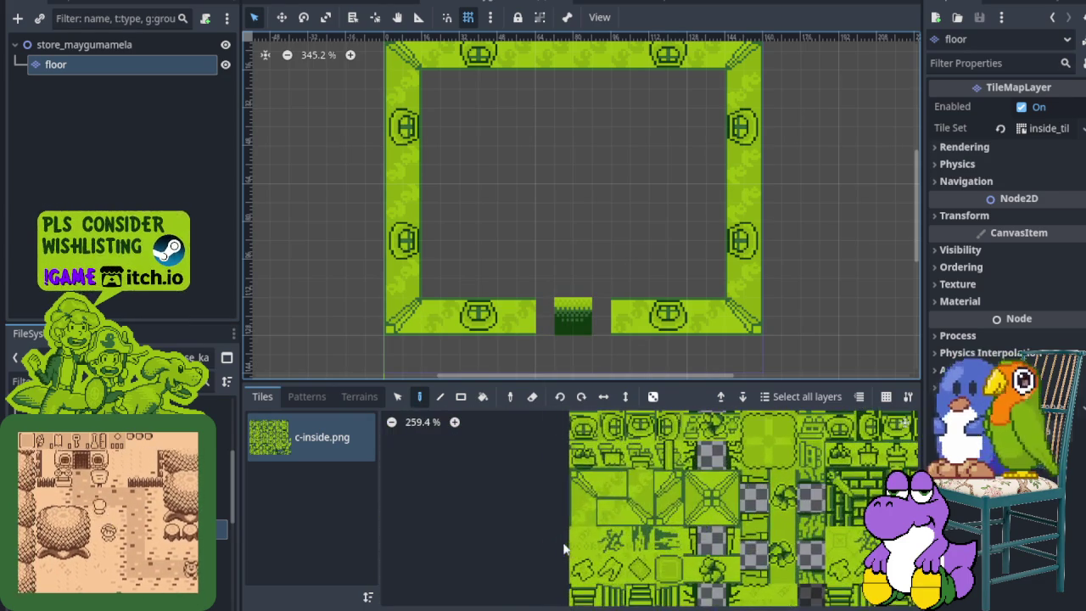
scroll(475, 254, "up", 1)
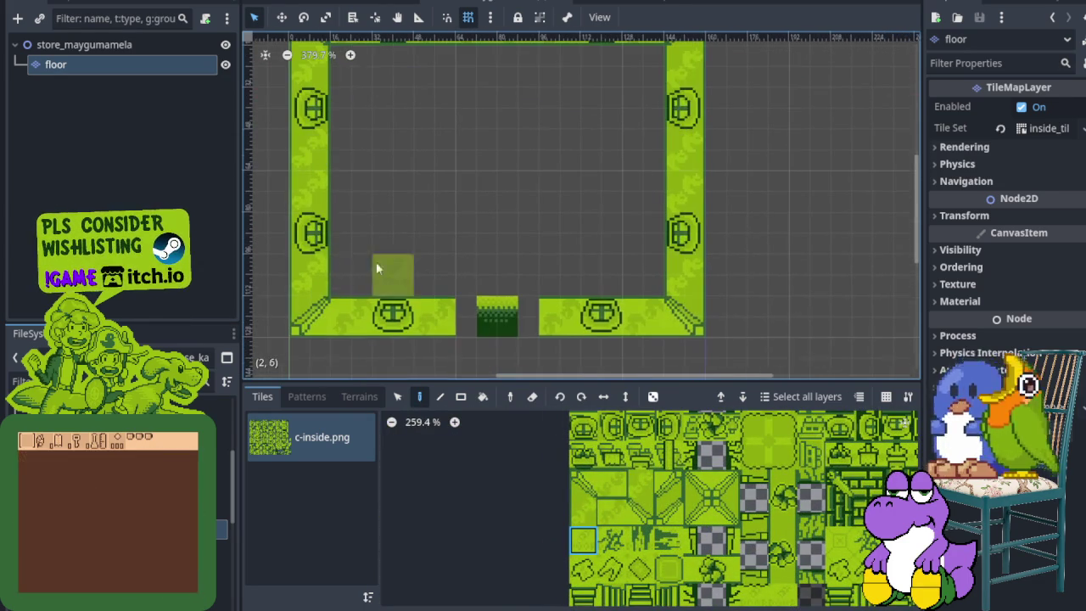
mouse_move(342, 272)
left_mouse_down()
mouse_move(561, 280)
mouse_move(639, 266)
mouse_move(639, 109)
left_mouse_up()
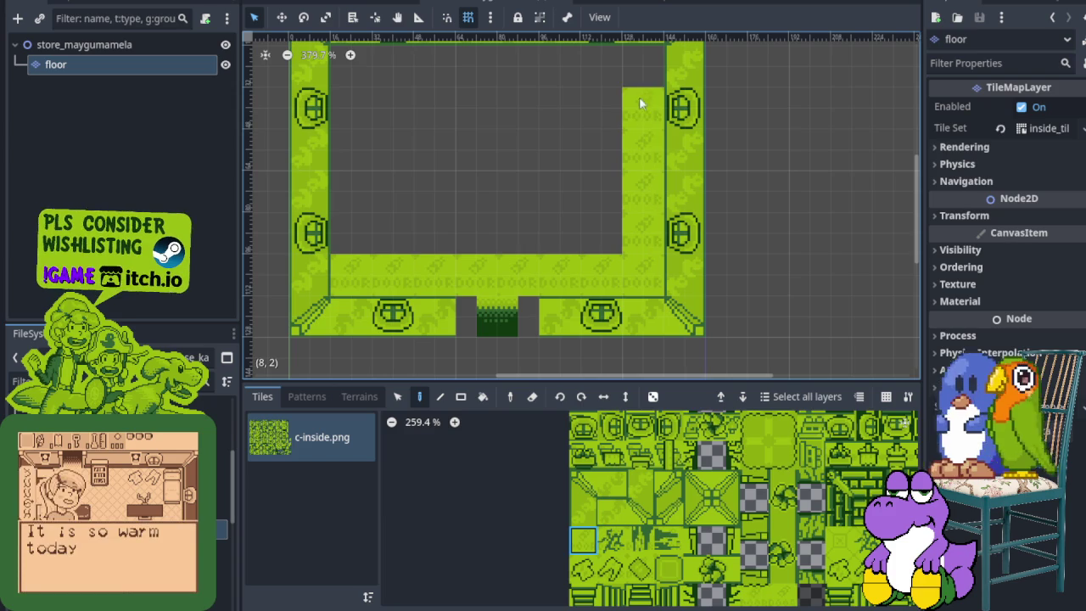
mouse_move(599, 75)
left_mouse_down()
mouse_move(368, 68)
mouse_move(368, 235)
mouse_move(588, 206)
mouse_move(520, 105)
mouse_move(554, 144)
mouse_move(389, 136)
mouse_move(402, 190)
left_mouse_up()
- Erase the old border tiles from the floor layer, save, and glance at house_kandarapa
scroll(401, 186, "down", 2)
scroll(463, 243, "down", 1)
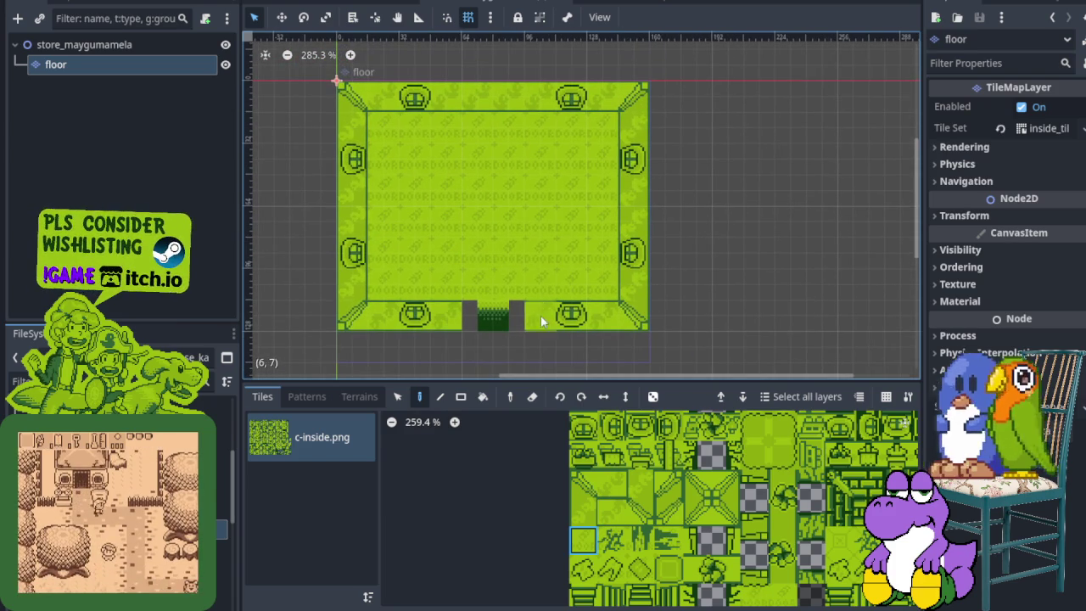
mouse_move(620, 316)
left_mouse_down()
mouse_move(637, 245)
mouse_move(630, 138)
mouse_move(603, 92)
mouse_move(373, 95)
mouse_move(335, 135)
mouse_move(334, 182)
mouse_move(351, 220)
mouse_move(346, 335)
mouse_move(453, 320)
left_mouse_up()
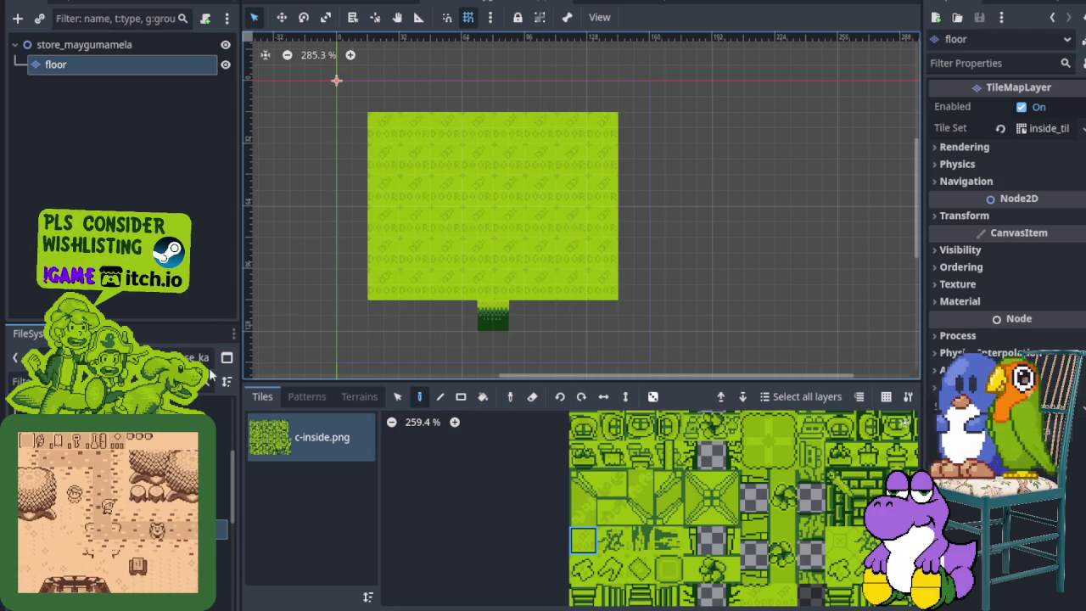
key("ctrl+s")
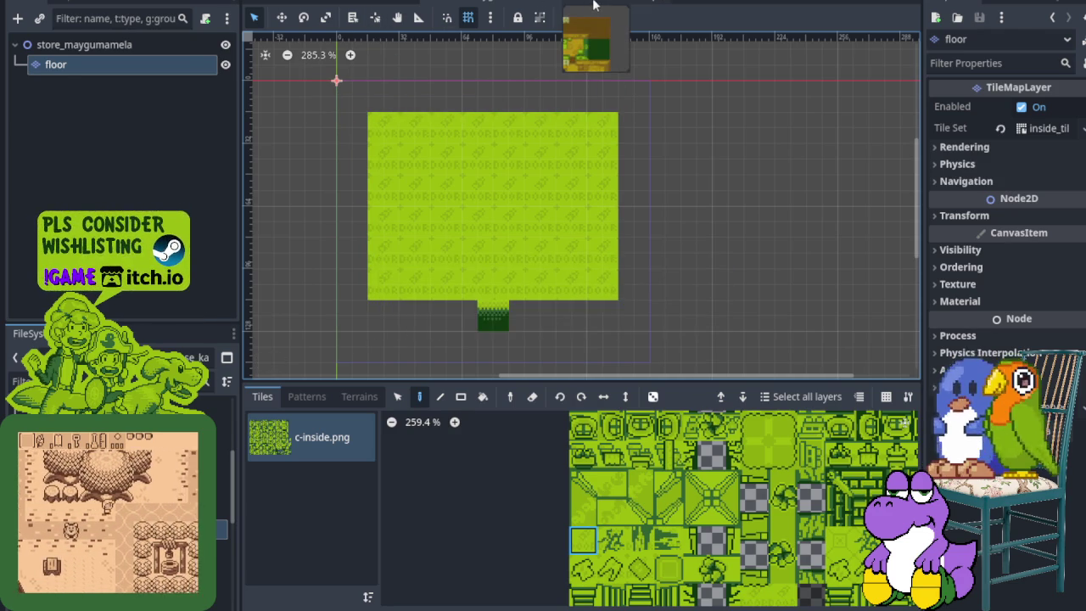
left_click(560, 5)
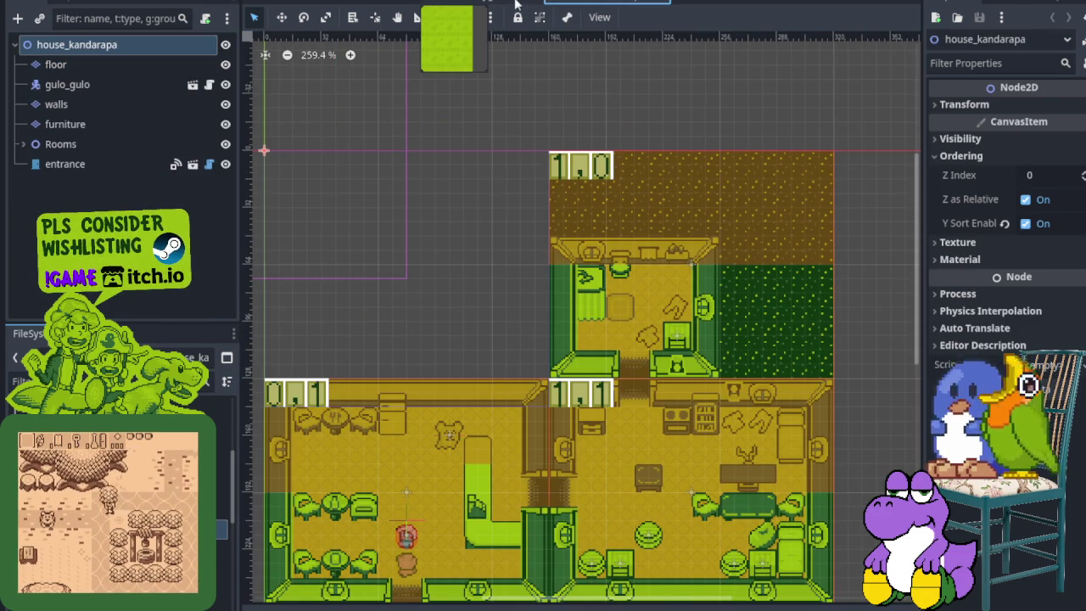
left_click(518, 4)
- Add a TileMapLayer child under the store root and name it 'walls'
right_click(75, 45)
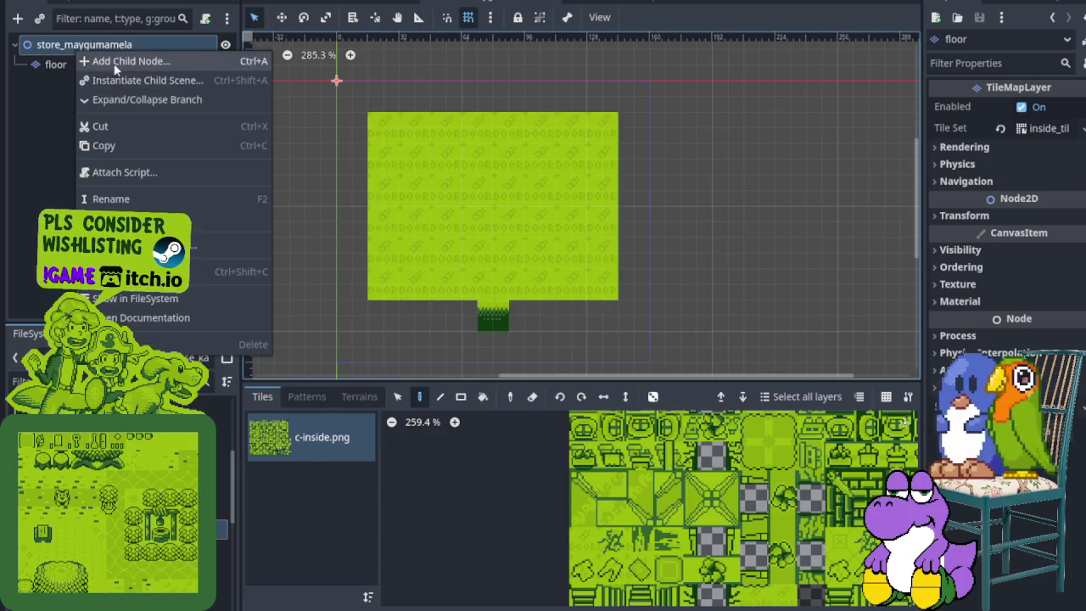
left_click(84, 58)
left_click(450, 285)
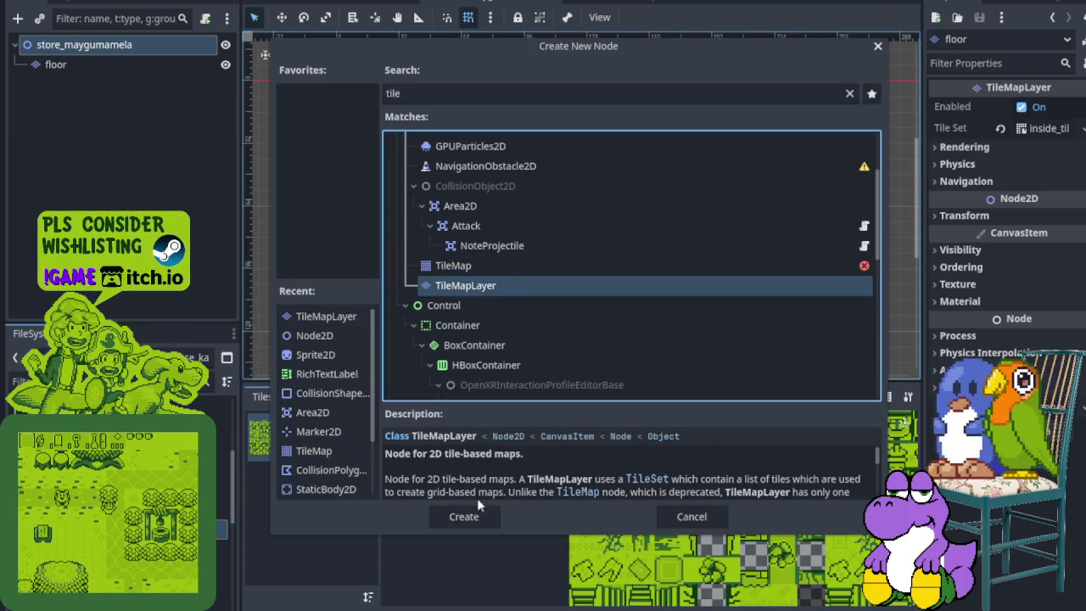
key("Return")
double_click(108, 85)
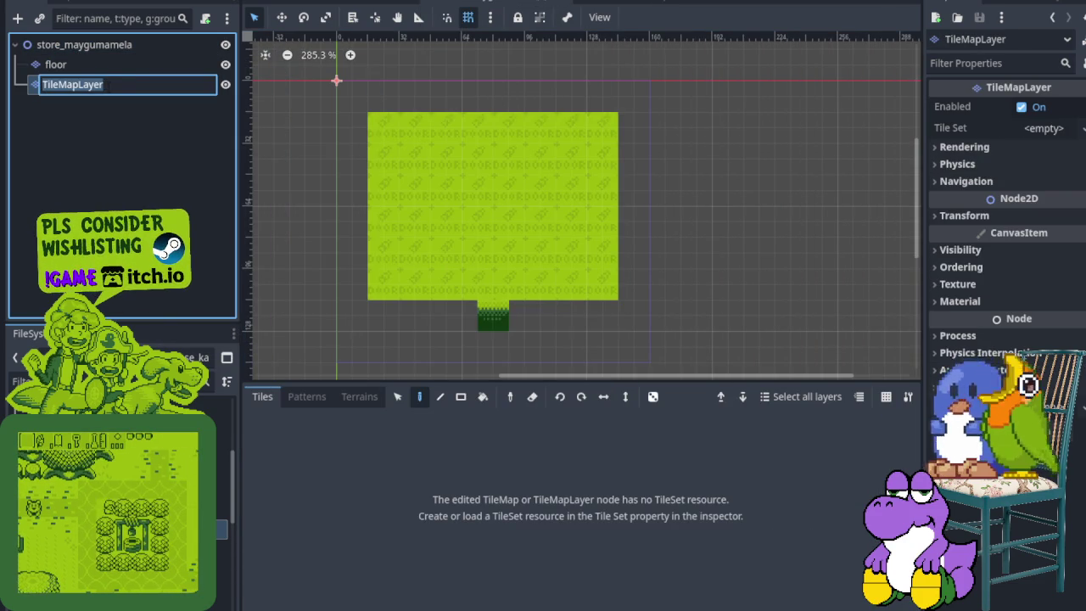
type("walls")
key("Return")
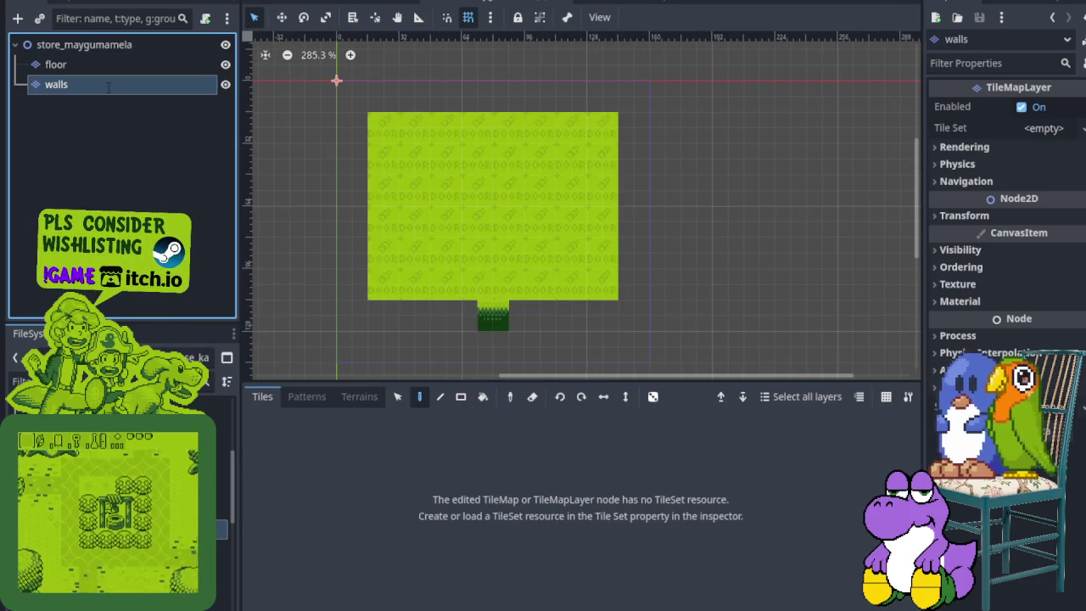
- Load res://world/wall/inside_tile_set.tres as the walls layer's tile set
left_click(585, 2)
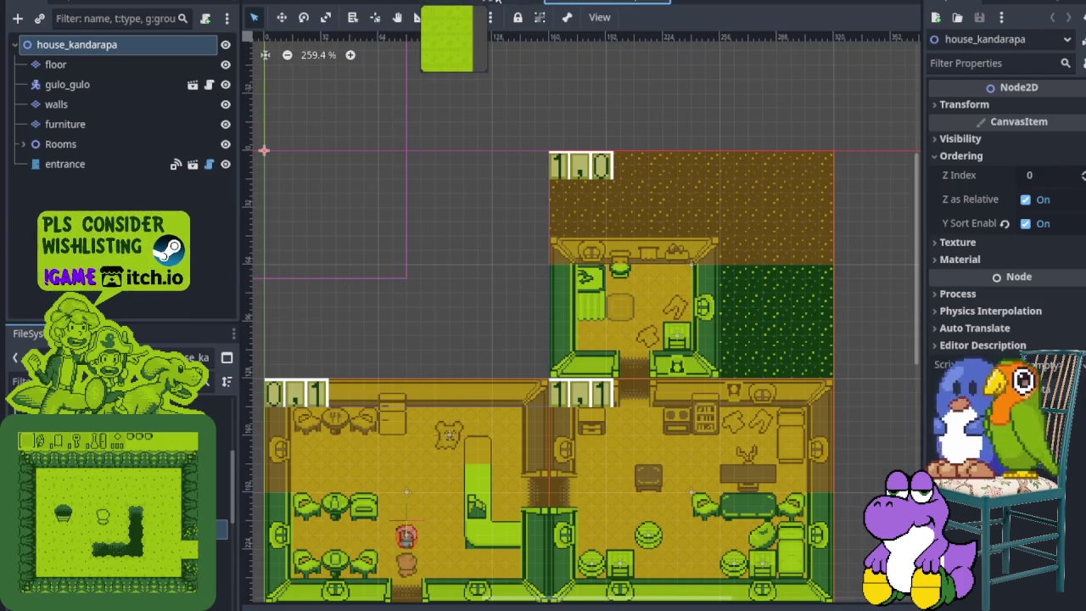
left_click(488, 2)
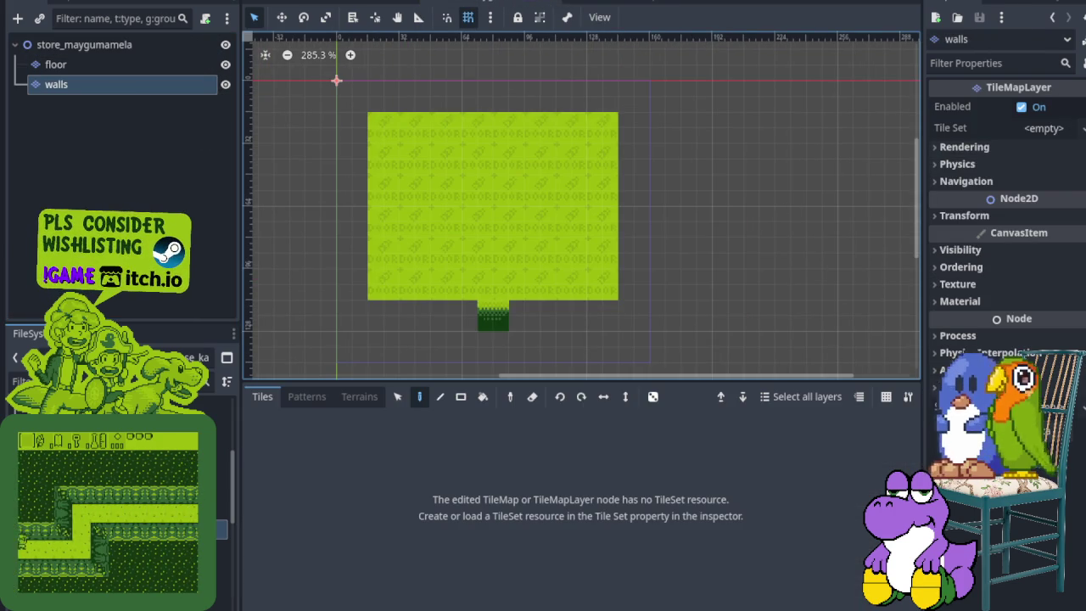
left_click(1082, 128)
left_click(1053, 196)
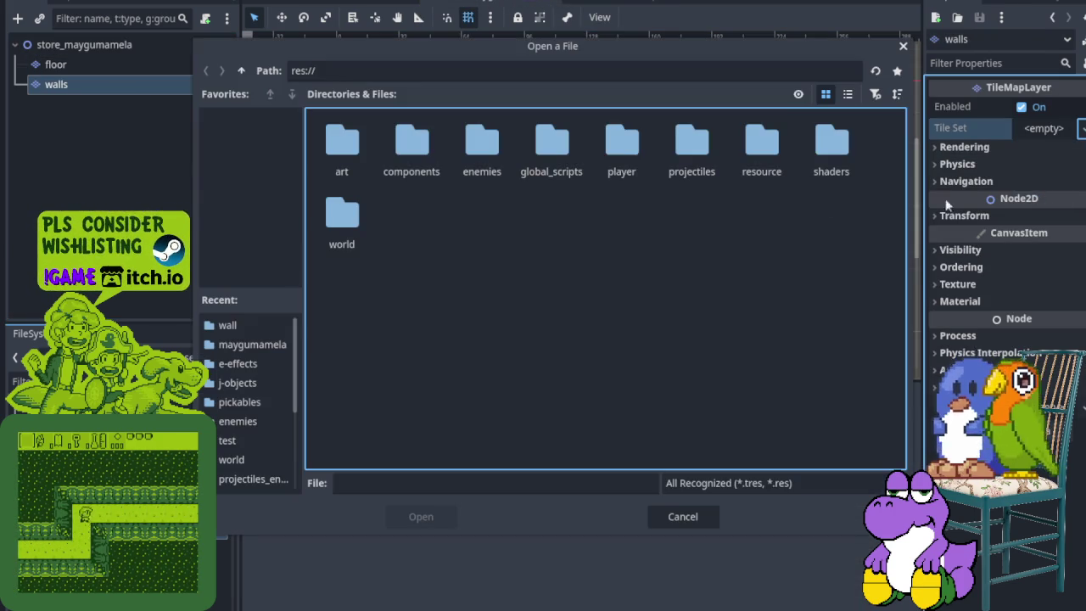
double_click(342, 219)
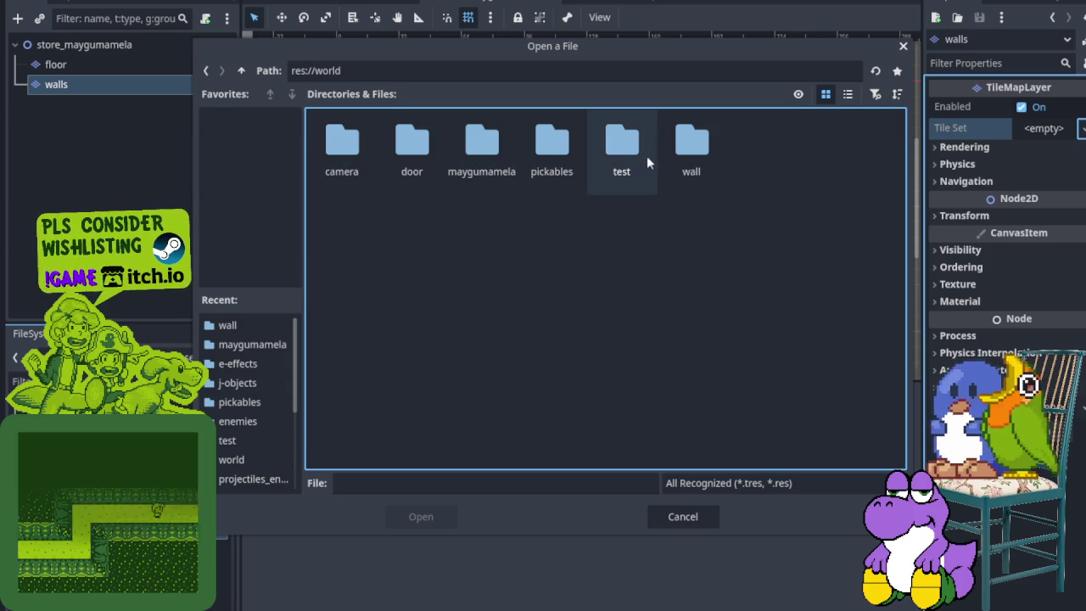
double_click(668, 161)
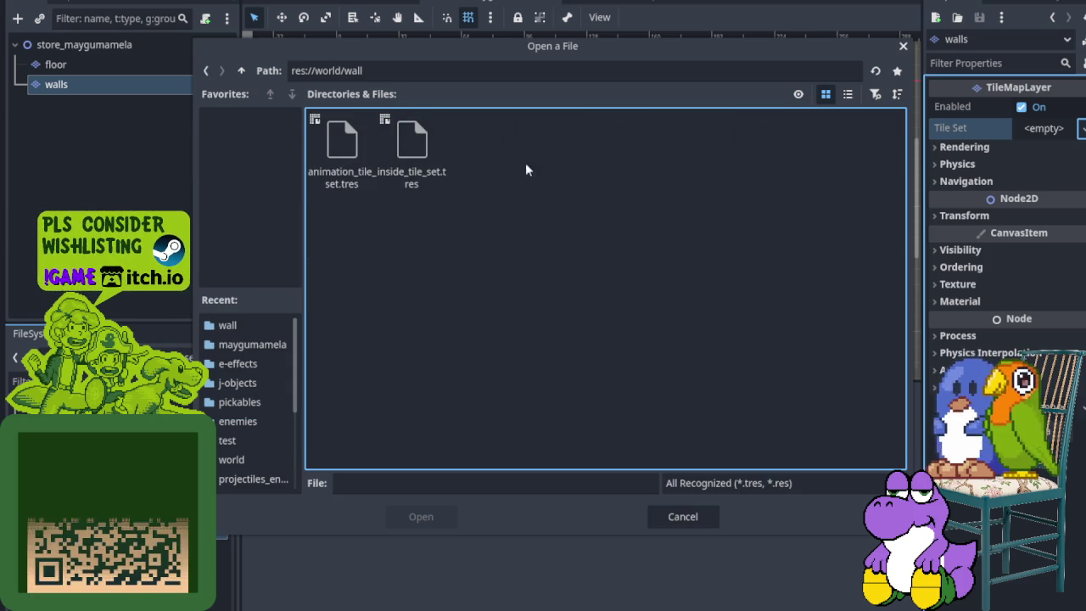
left_click(414, 148)
left_click(444, 515)
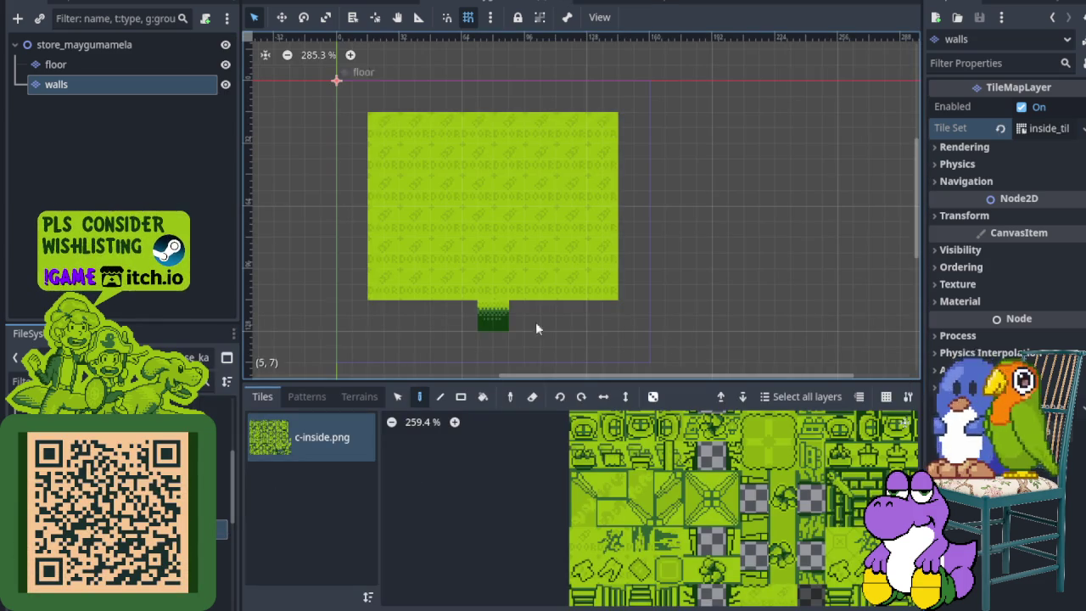
scroll(628, 501, "up", 2)
- Paint the top-left corner wall pair and a top-right wall tile
left_click_drag(594, 484, 624, 480)
scroll(355, 68, "up", 2)
left_click(361, 107)
scroll(572, 272, "down", 2)
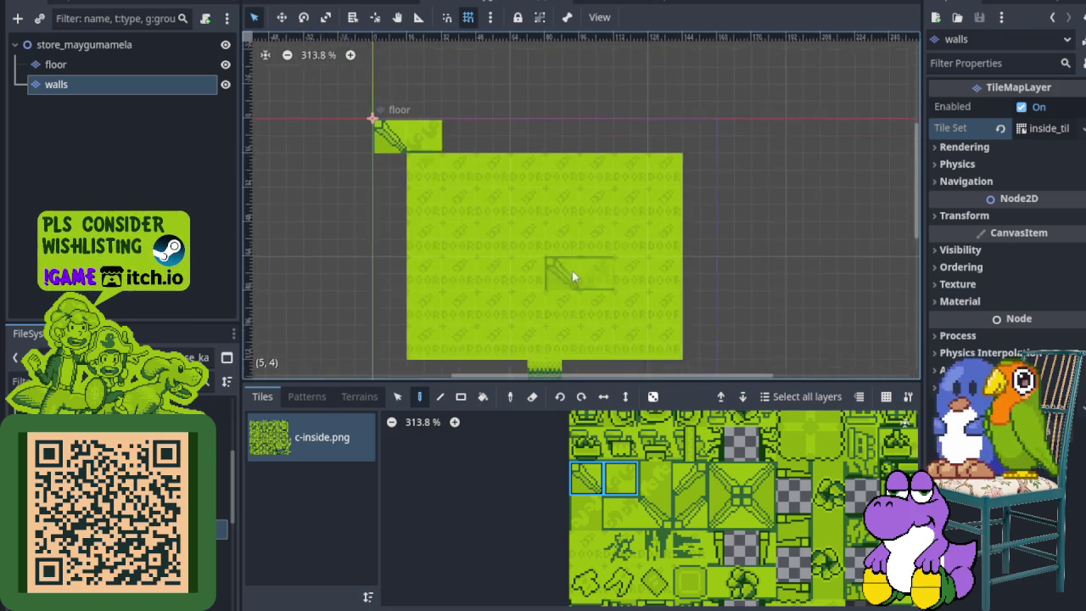
left_click(626, 491)
scroll(518, 140, "up", 1)
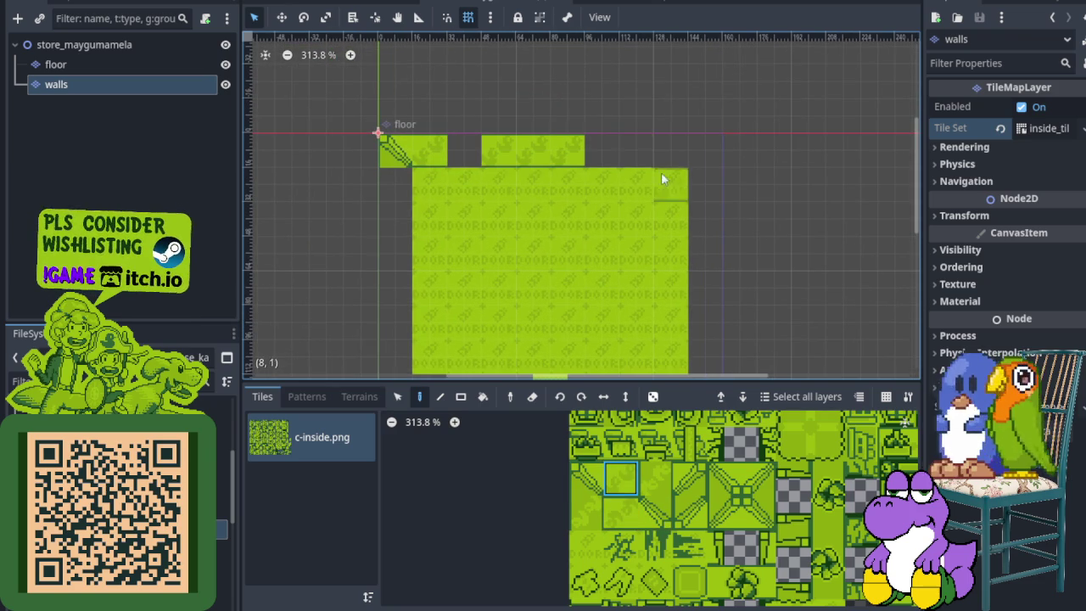
scroll(660, 178, "down", 2)
left_click(636, 101)
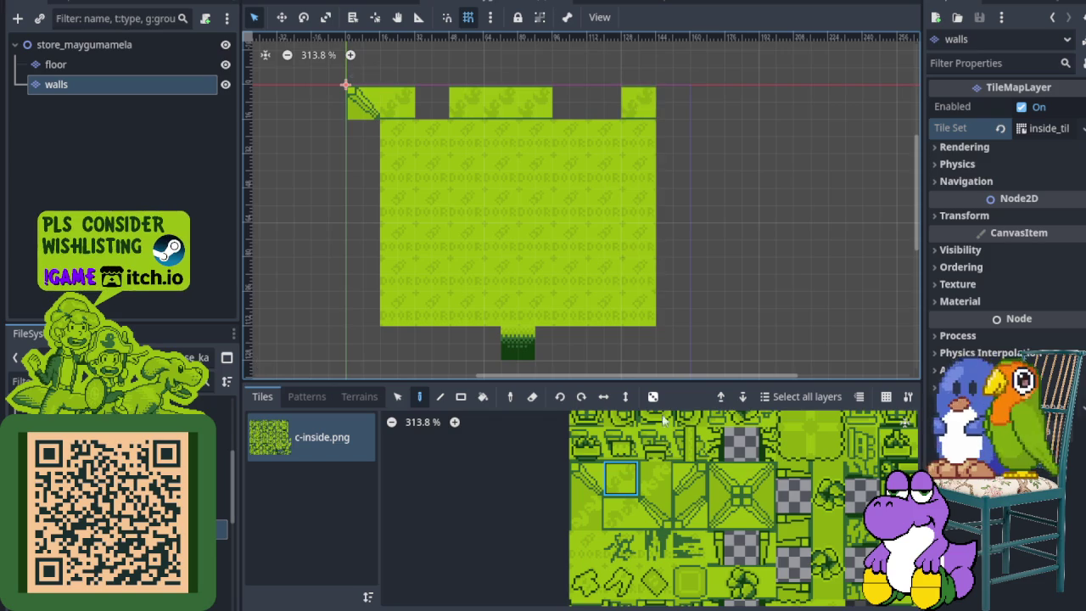
- Fill the left wall column and place the diagonal bottom-left corner tile
left_click(689, 479)
scroll(683, 116, "down", 3)
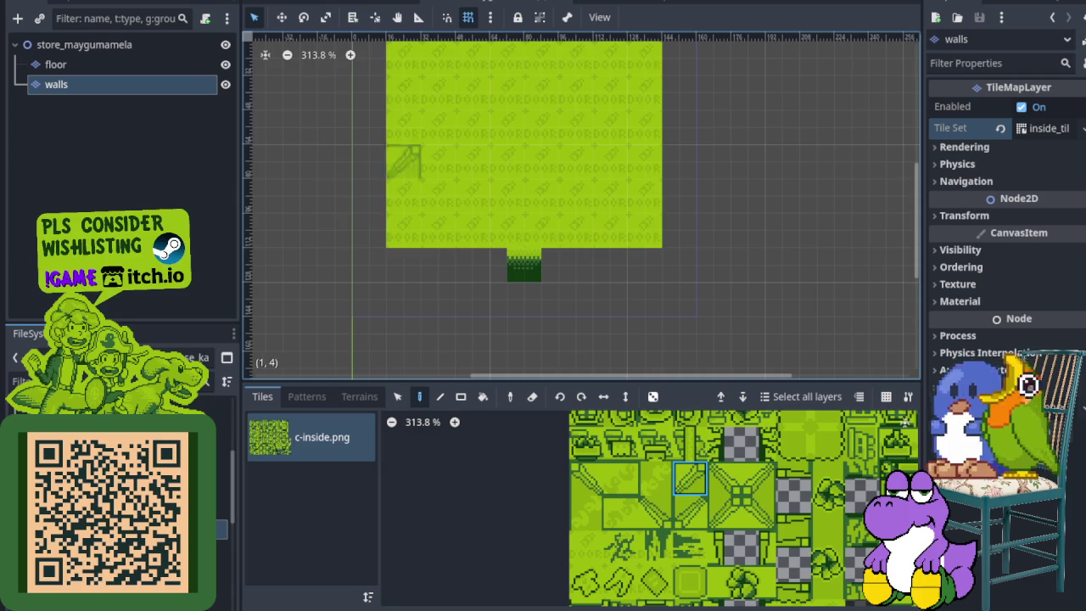
scroll(450, 170, "up", 5)
left_click(586, 513)
left_click(414, 173)
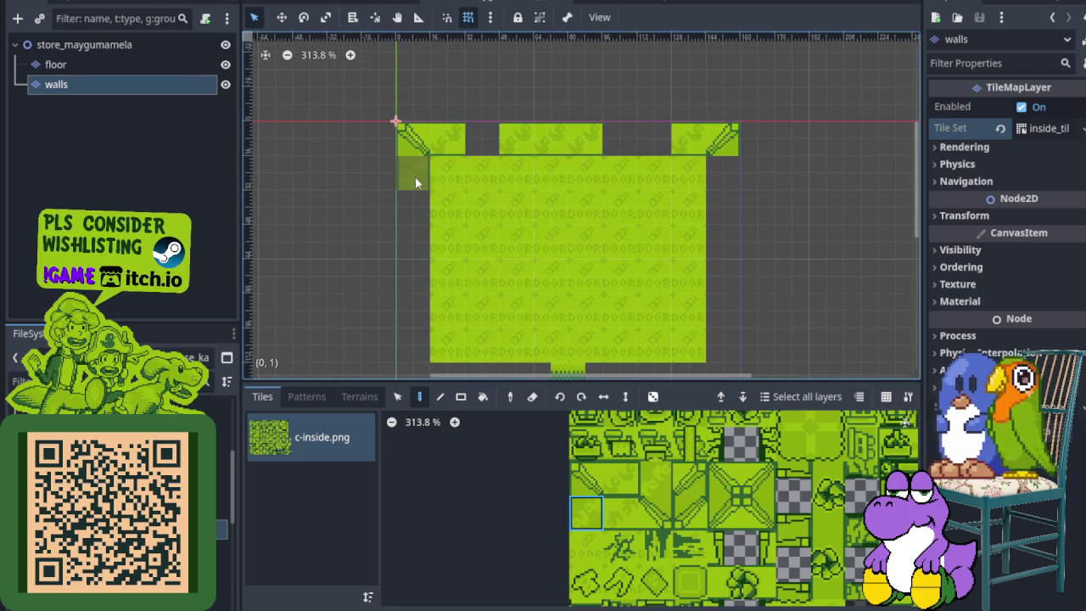
left_click(416, 249)
left_click(417, 283)
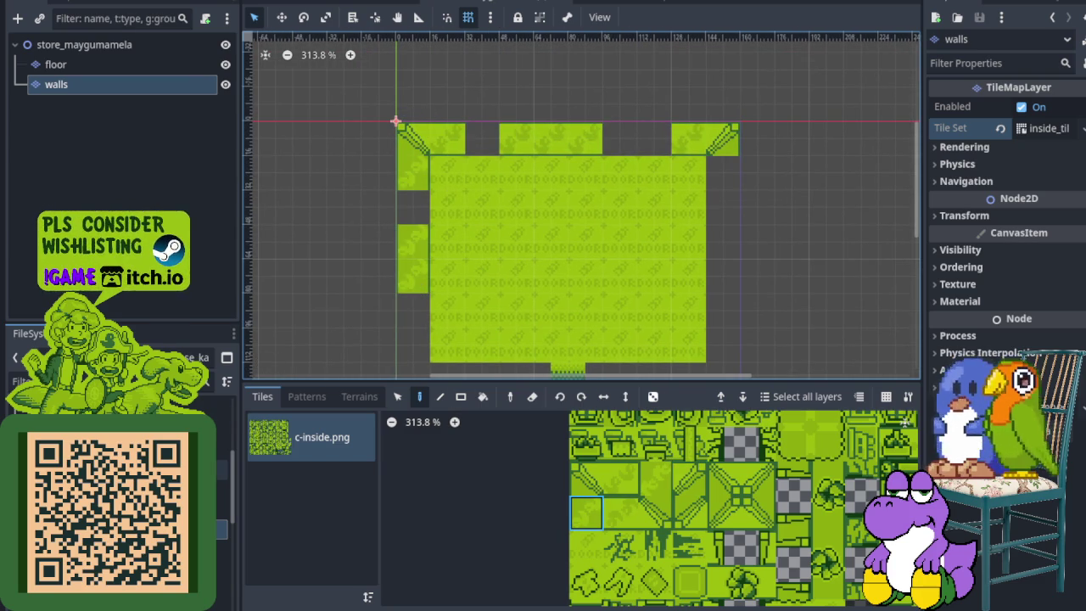
left_click(412, 345)
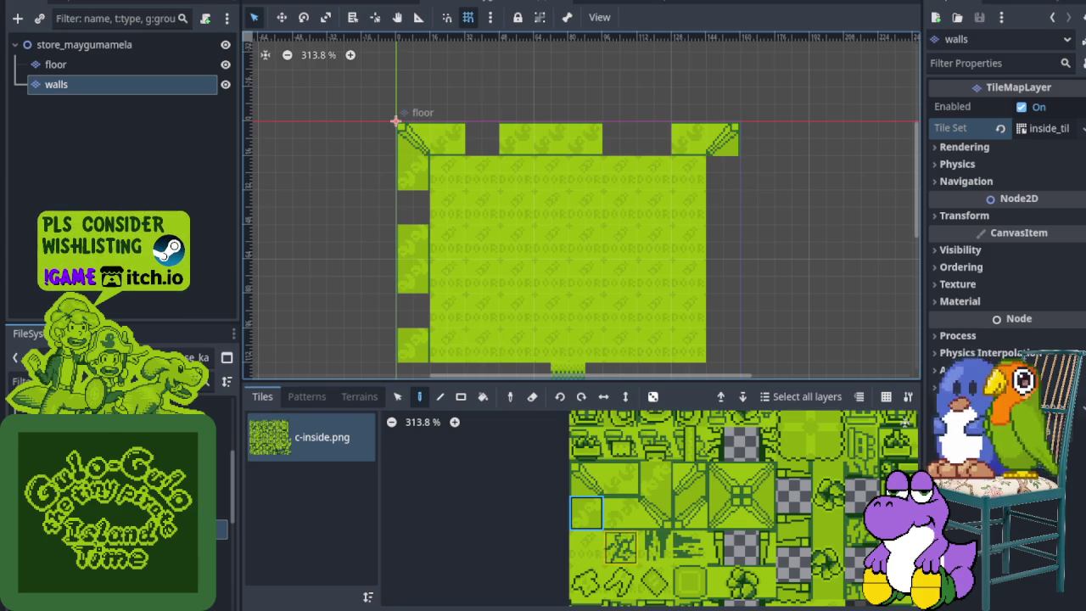
left_click(690, 512)
scroll(441, 297, "down", 3)
left_click(449, 305)
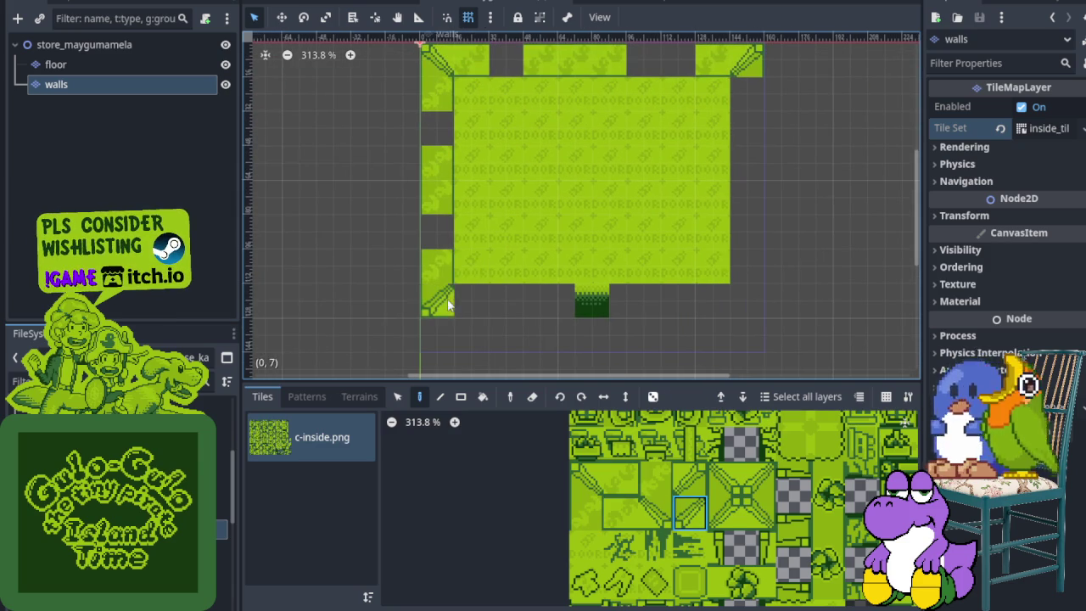
left_click(462, 292)
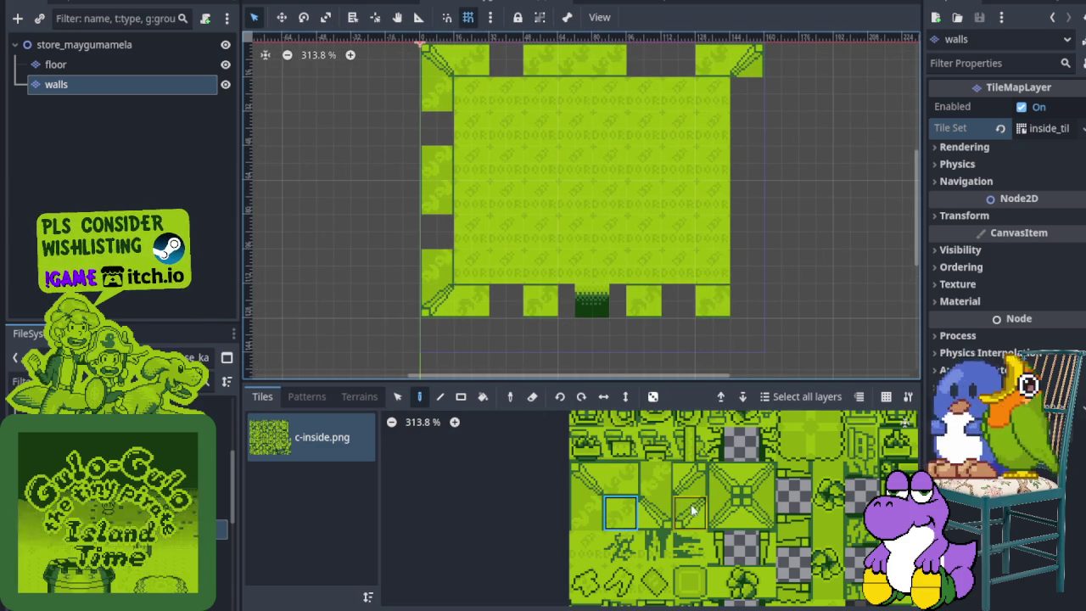
- Paint wall tiles down the right wall, filling its gaps
left_click(655, 512)
scroll(730, 272, "up", 3)
scroll(730, 271, "right", 2)
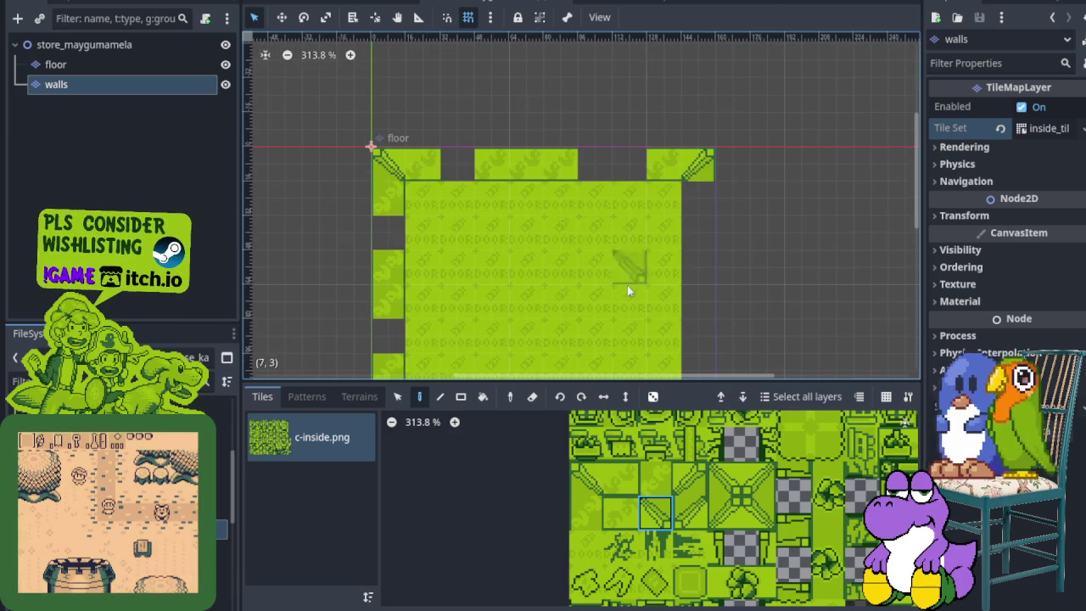
left_click(663, 477)
scroll(688, 216, "down", 2)
scroll(687, 215, "left", 1)
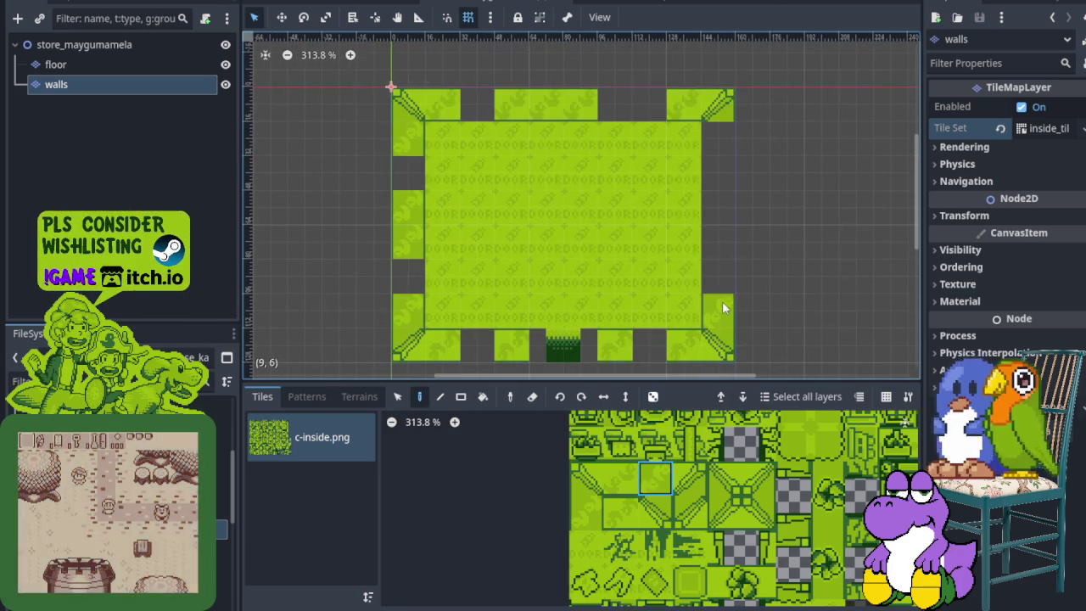
left_click_drag(710, 228, 714, 210)
left_click(718, 139)
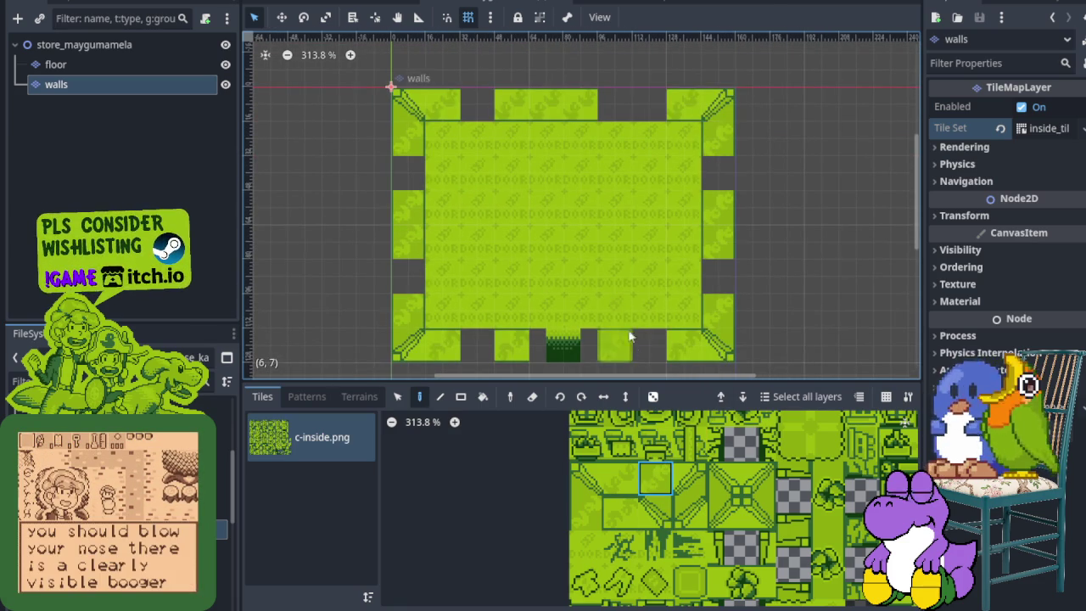
scroll(606, 249, "down", 3)
scroll(606, 248, "left", 1)
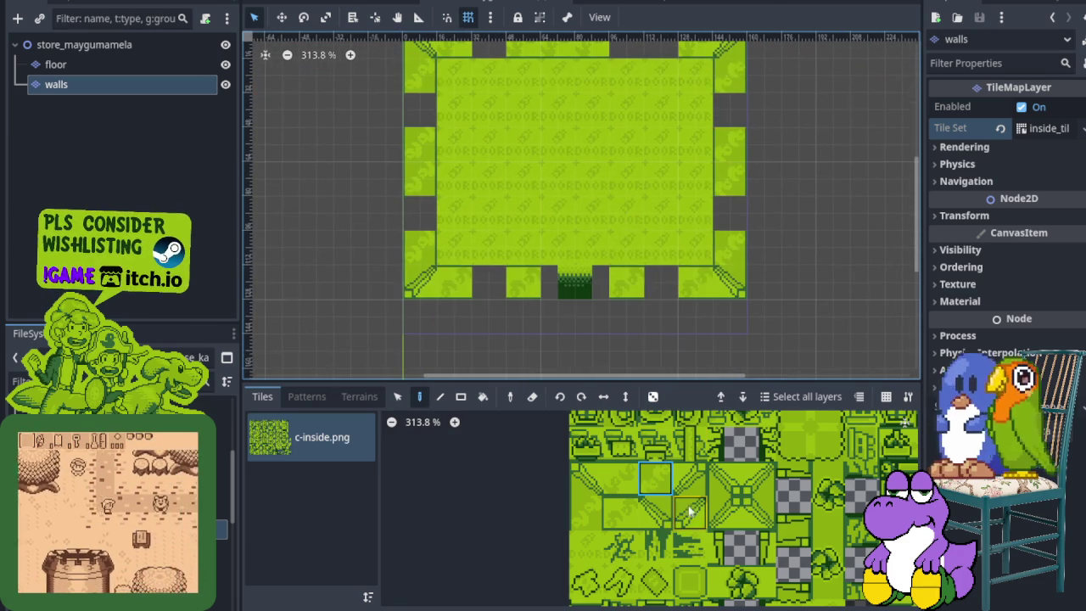
scroll(701, 550, "down", 10)
scroll(679, 509, "left", 1)
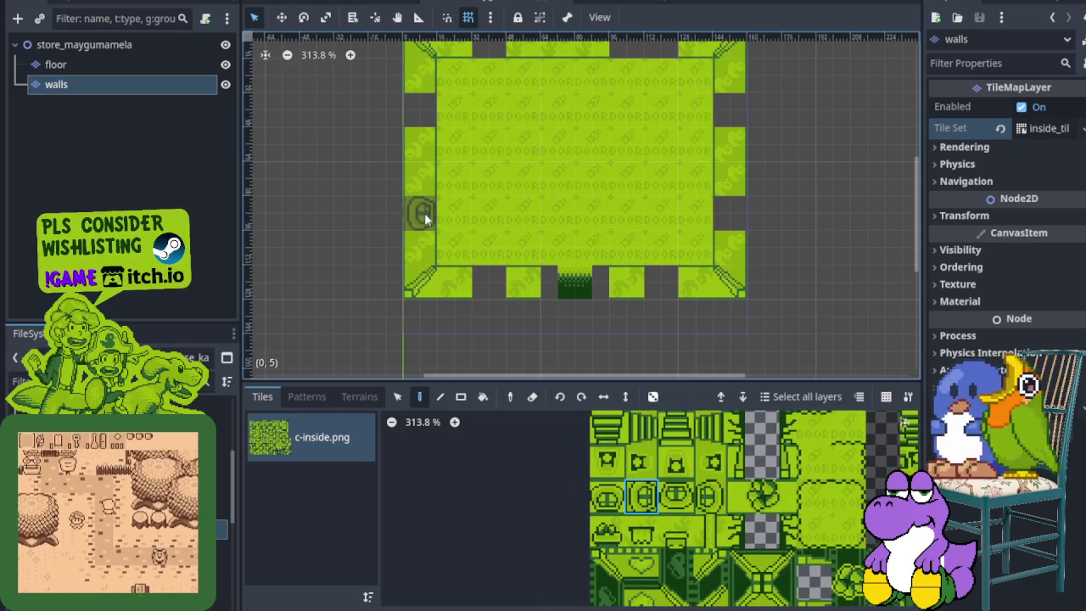
- Place round emblem tiles in the left, right and bottom wall gaps
left_click(409, 124)
scroll(589, 246, "up", 4)
left_click(711, 496)
left_click(735, 299)
left_click(735, 195)
left_click(676, 496)
left_click(662, 365)
left_click(475, 367)
- Select a two-tile pair in the atlas, then view the house_kandarapa scene for reference
left_click(607, 496)
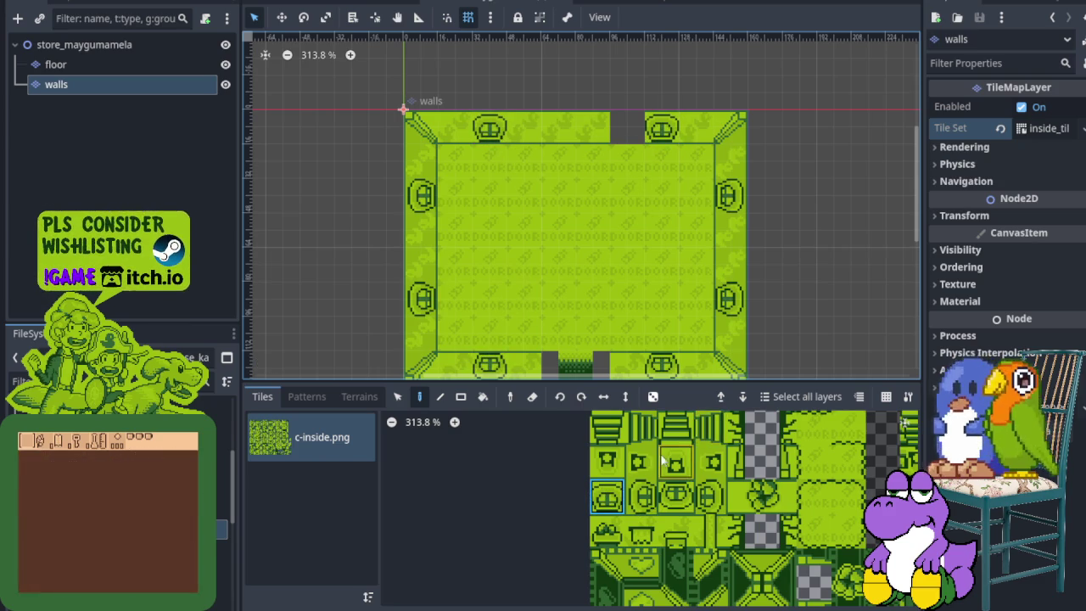
scroll(661, 461, "up", 5)
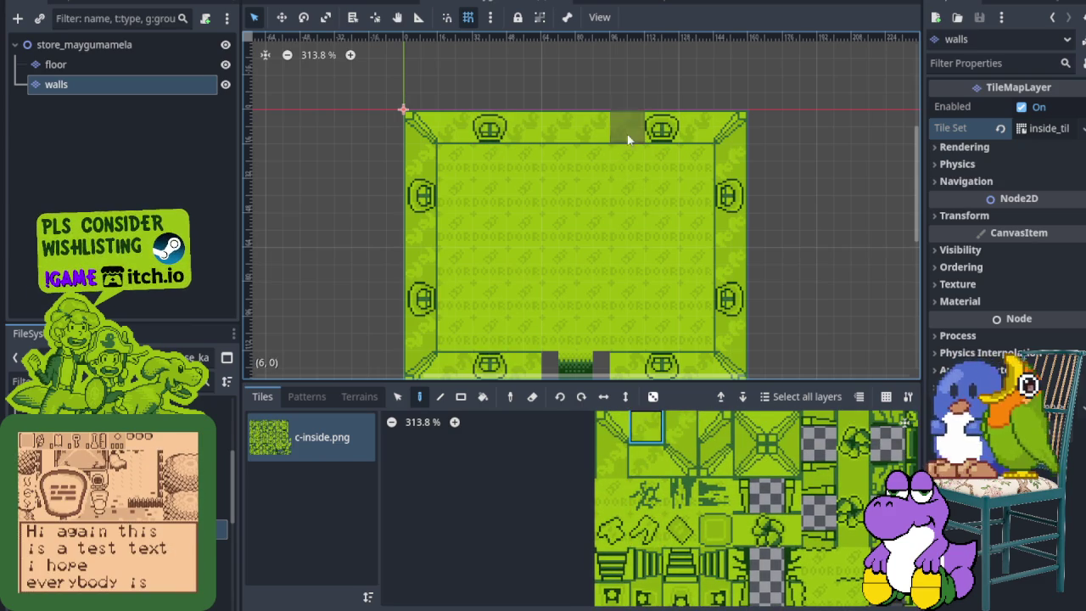
scroll(639, 225, "down", 3)
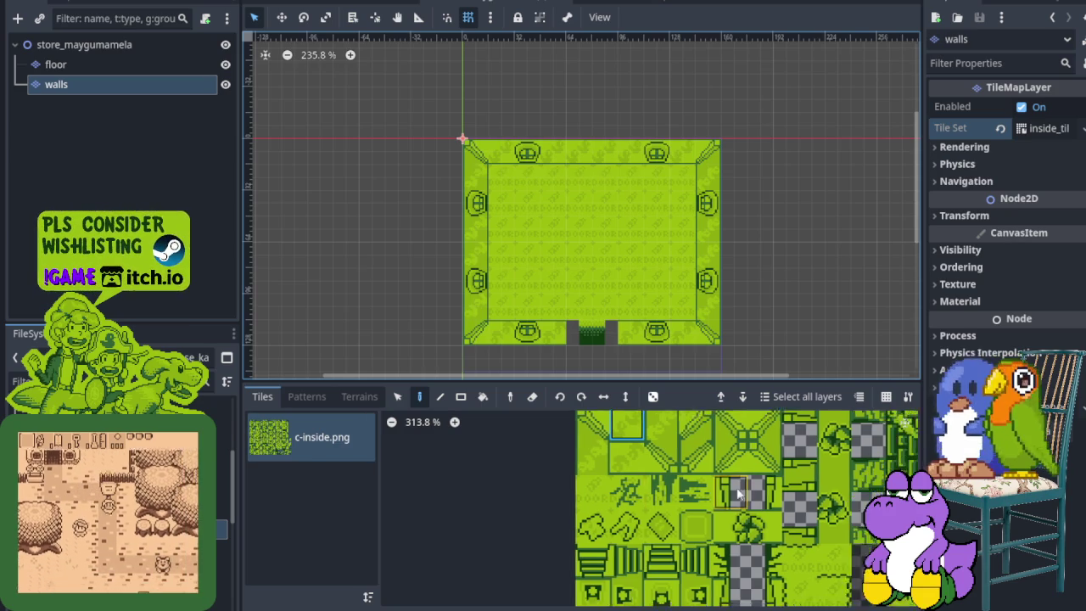
scroll(603, 466, "right", 5)
scroll(603, 466, "down", 3)
left_click_drag(573, 533, 607, 533)
scroll(589, 332, "down", 2)
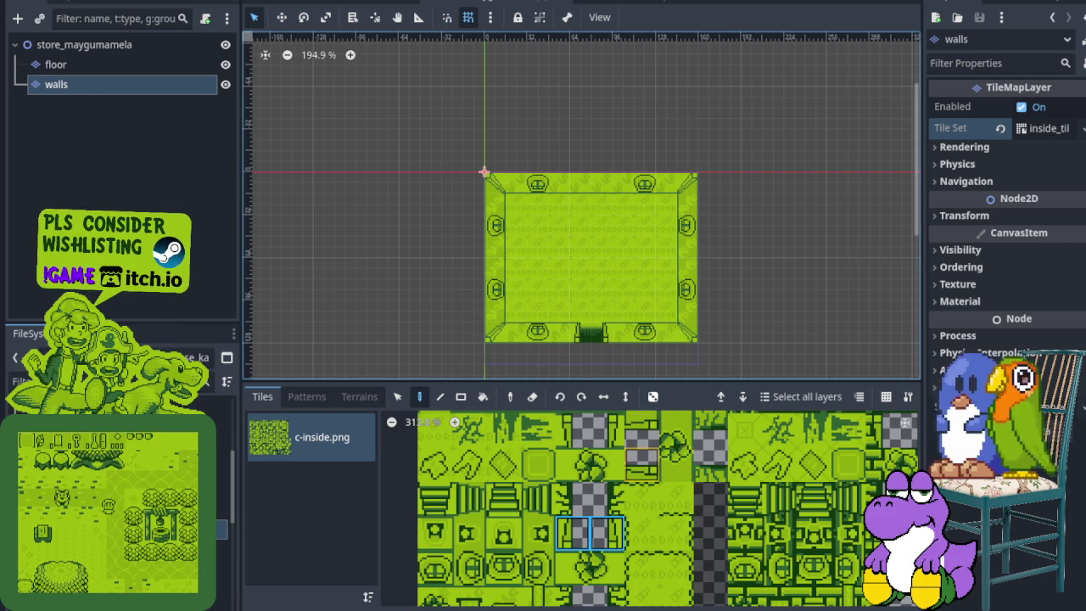
left_click(611, 1)
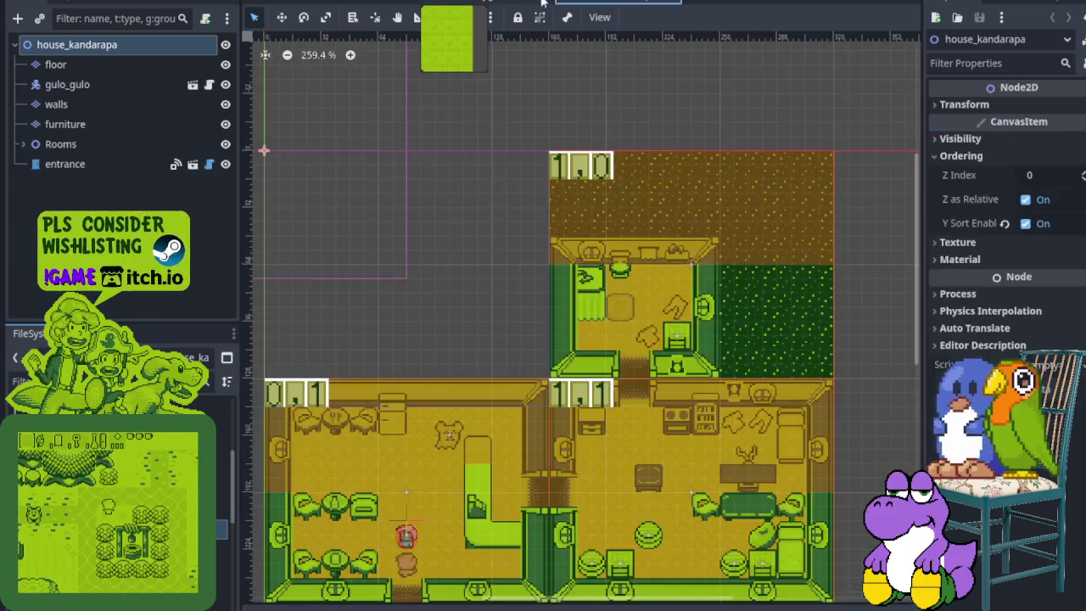
- Back in the store scene, add a TileMapLayer under the root named 'furniture'
left_click(513, 4)
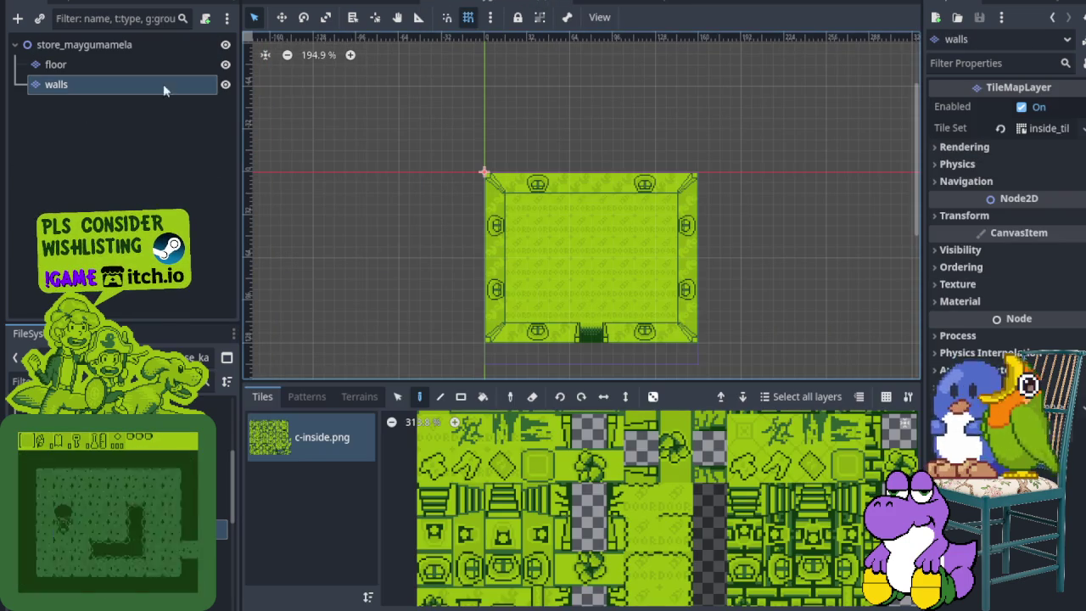
left_click(143, 48)
right_click(143, 47)
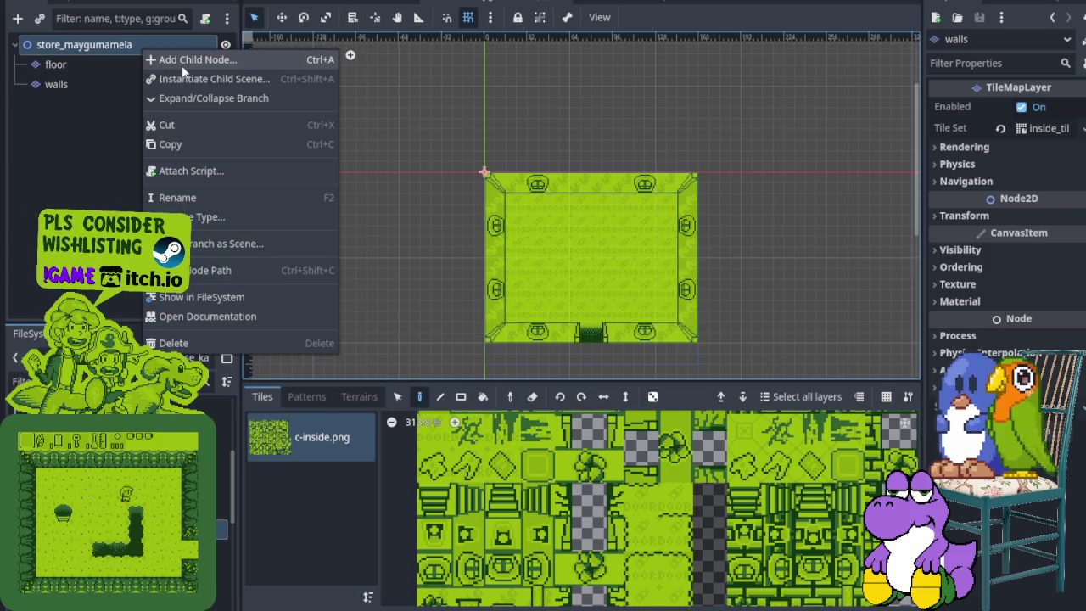
left_click(182, 62)
left_click(469, 287)
double_click(469, 287)
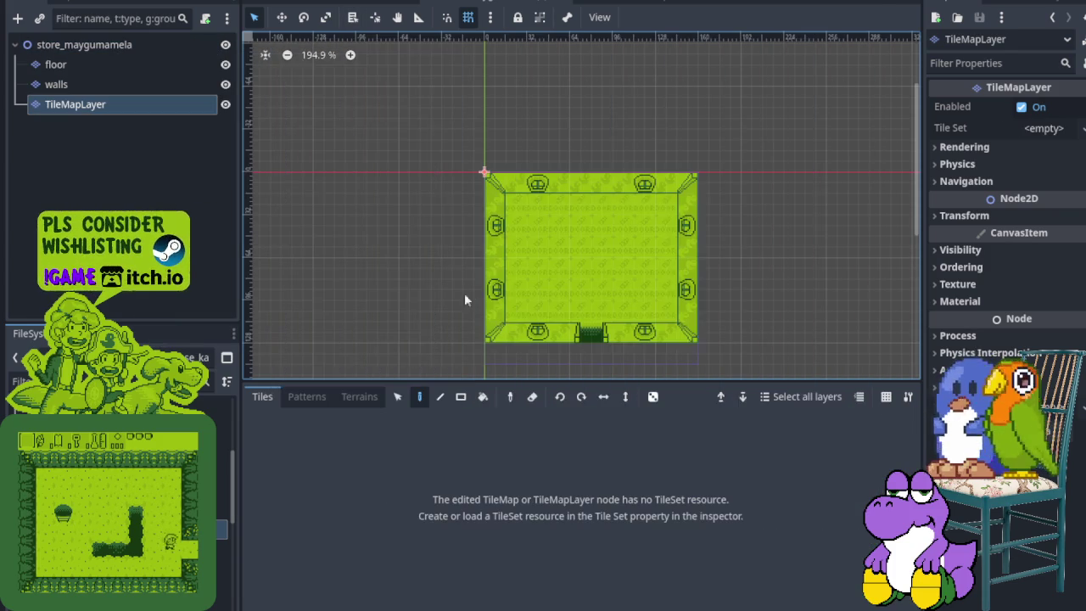
key("F2")
type("f")
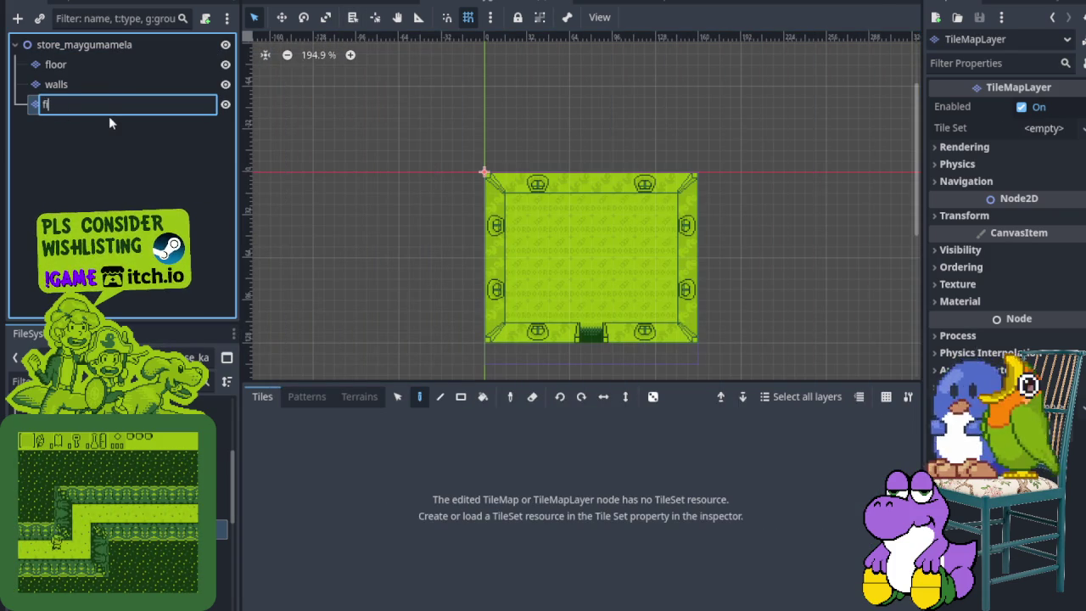
type("urniture")
key("Return")
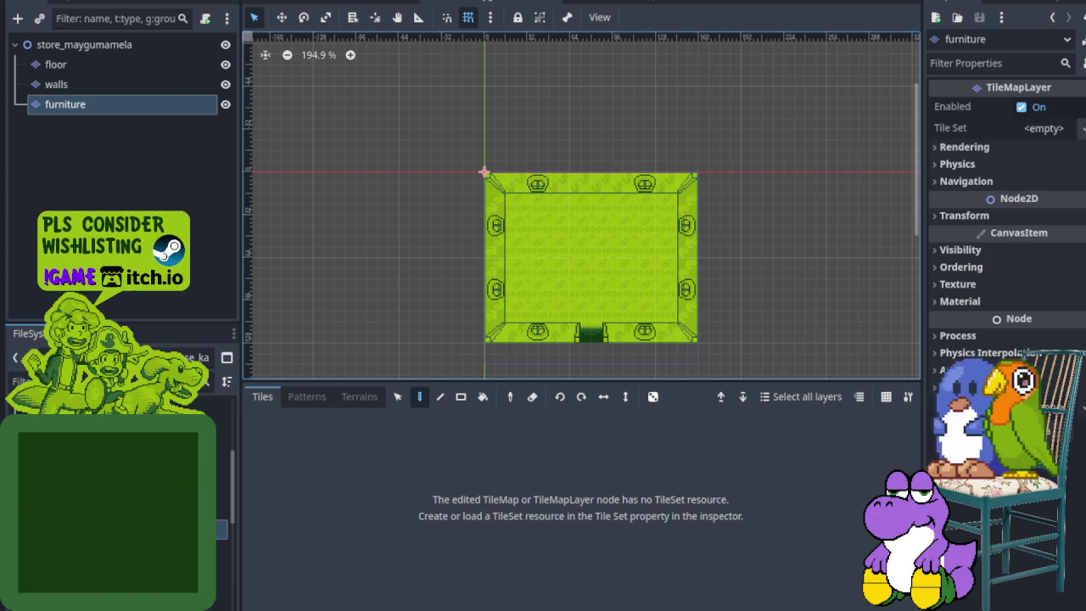
- Load world/wall/inside_tile_set.tres as the furniture layer's tile set
left_click(1081, 128)
left_click(1069, 151)
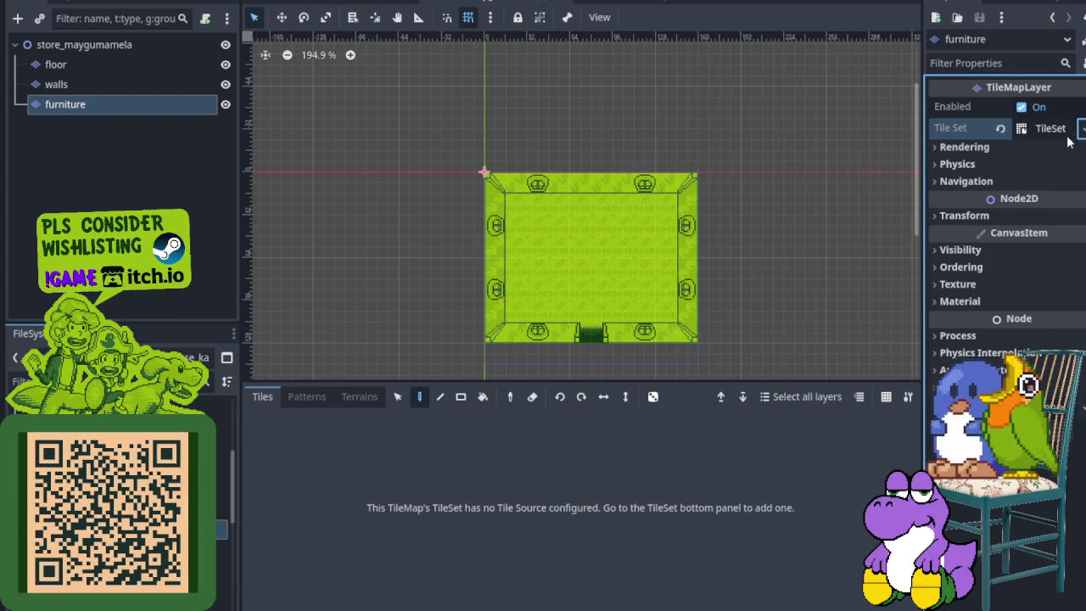
left_click(1081, 128)
left_click(1001, 129)
left_click(1081, 128)
left_click(1043, 196)
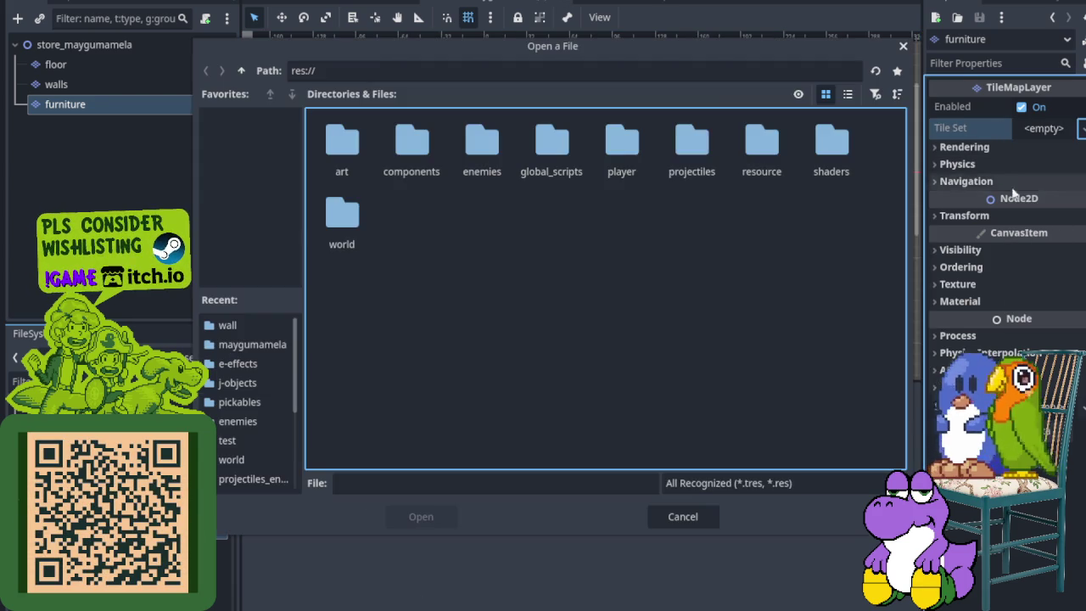
double_click(342, 212)
double_click(684, 158)
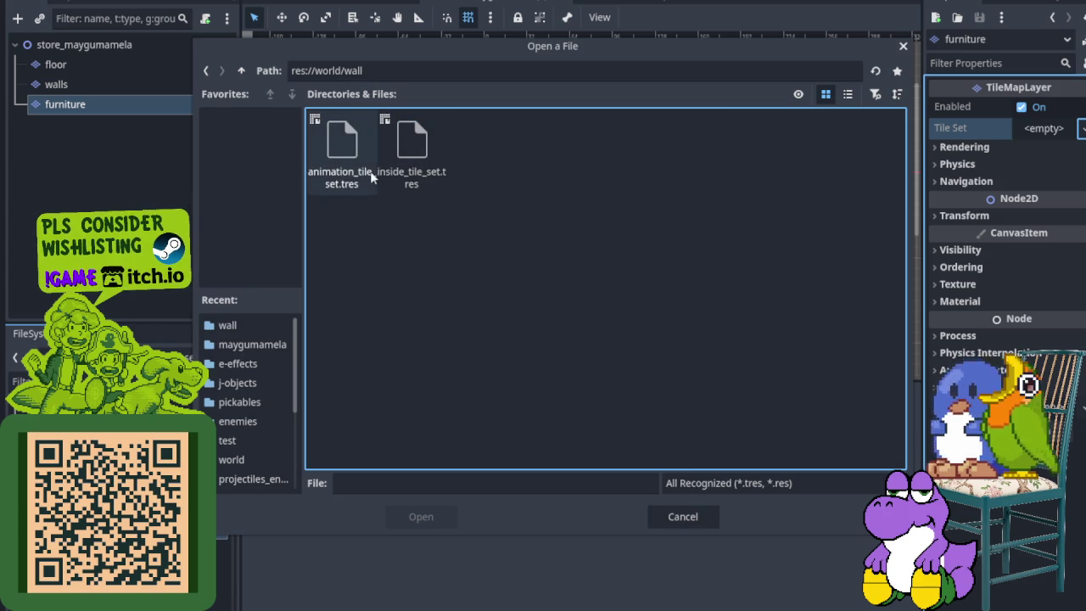
left_click(426, 163)
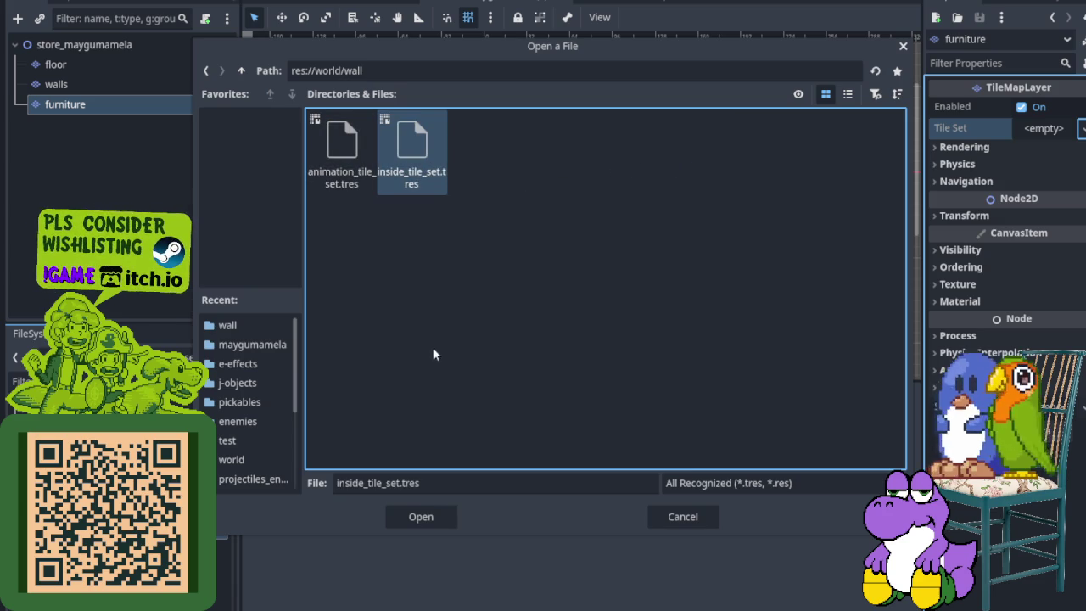
left_click(412, 517)
left_click(128, 144)
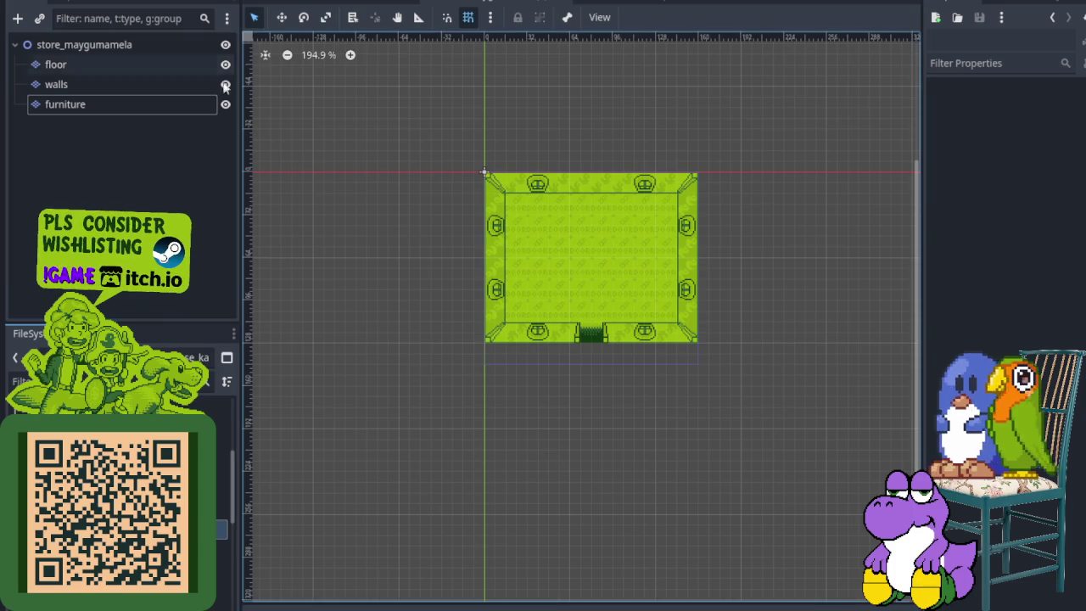
left_click(111, 106)
scroll(673, 526, "down", 6)
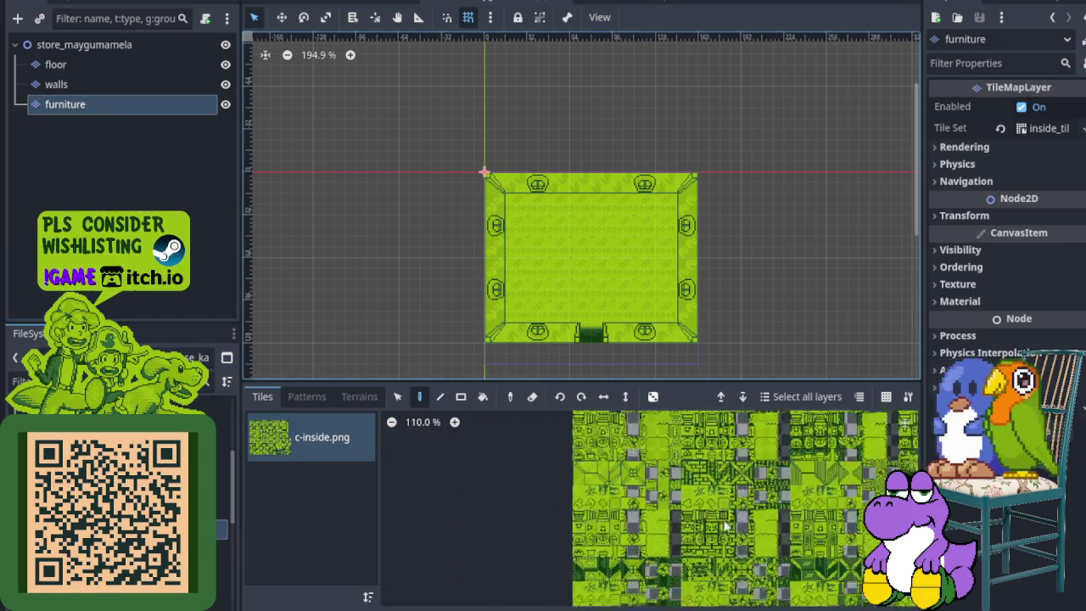
- Paint cabinets, striped pieces and bookshelves along the store's top wall
scroll(600, 495, "up", 8)
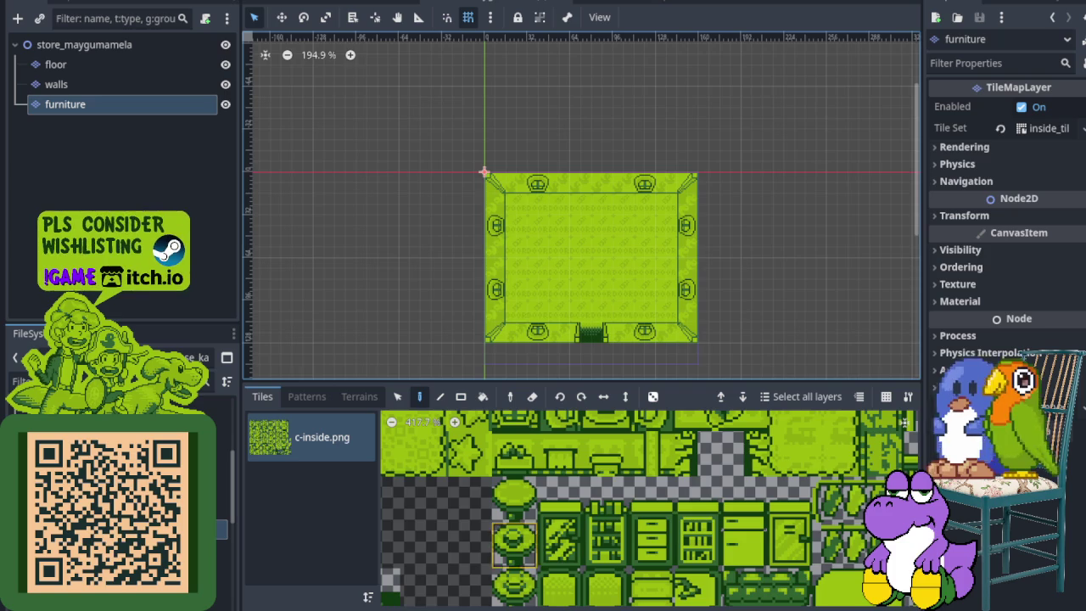
left_click_drag(606, 507, 607, 550)
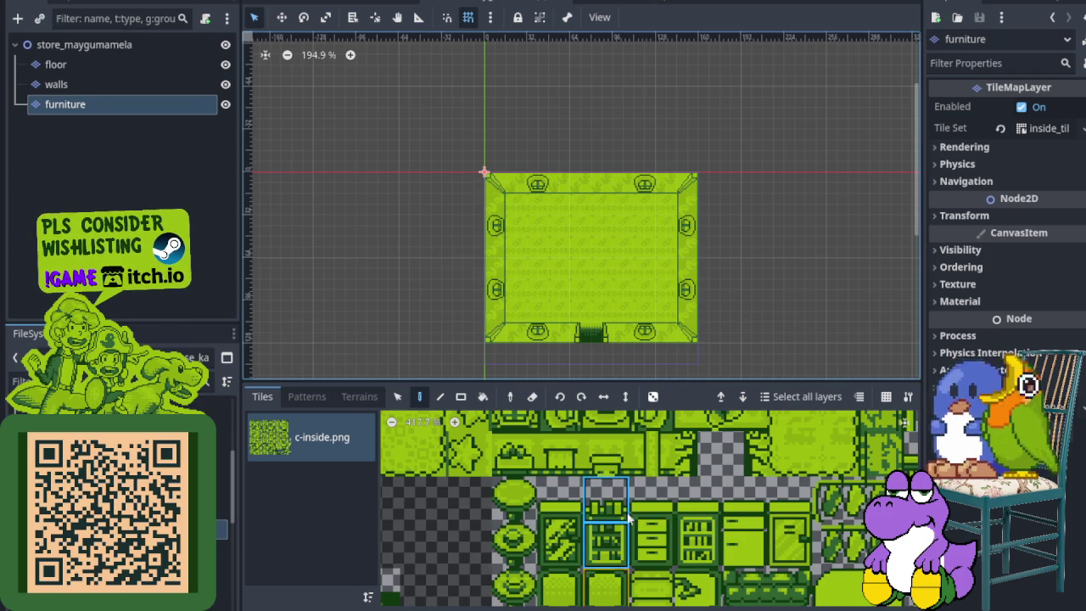
scroll(547, 212, "up", 3)
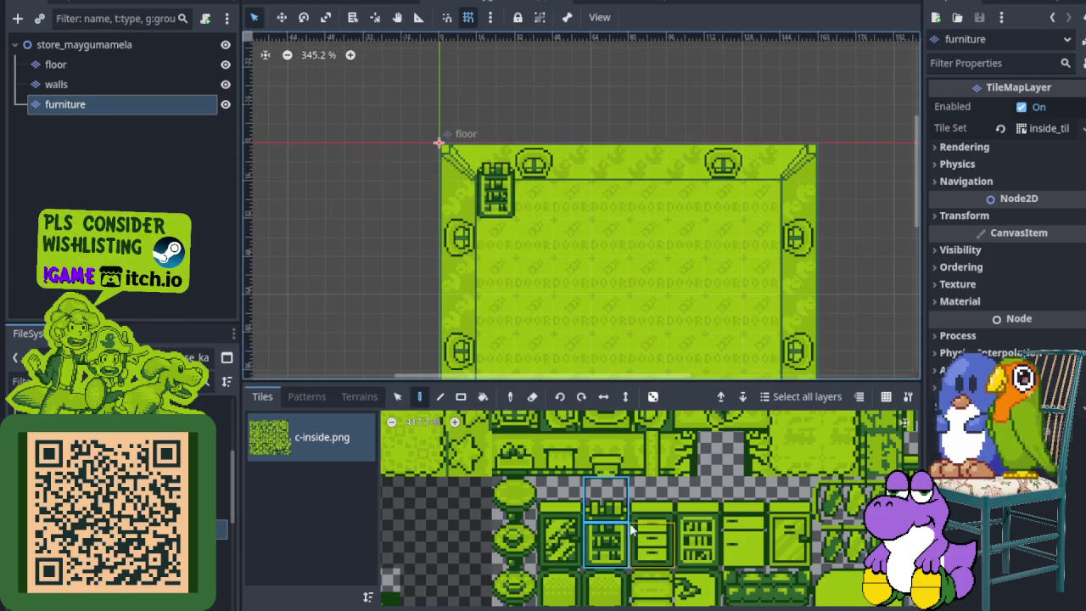
left_click_drag(705, 514, 704, 548)
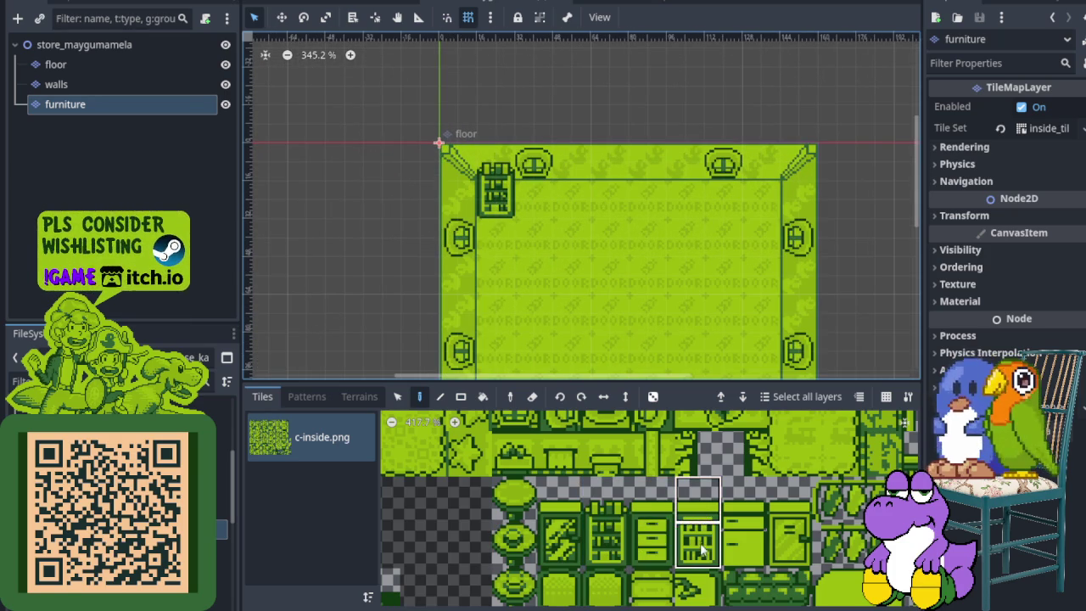
left_click_drag(531, 195, 570, 198)
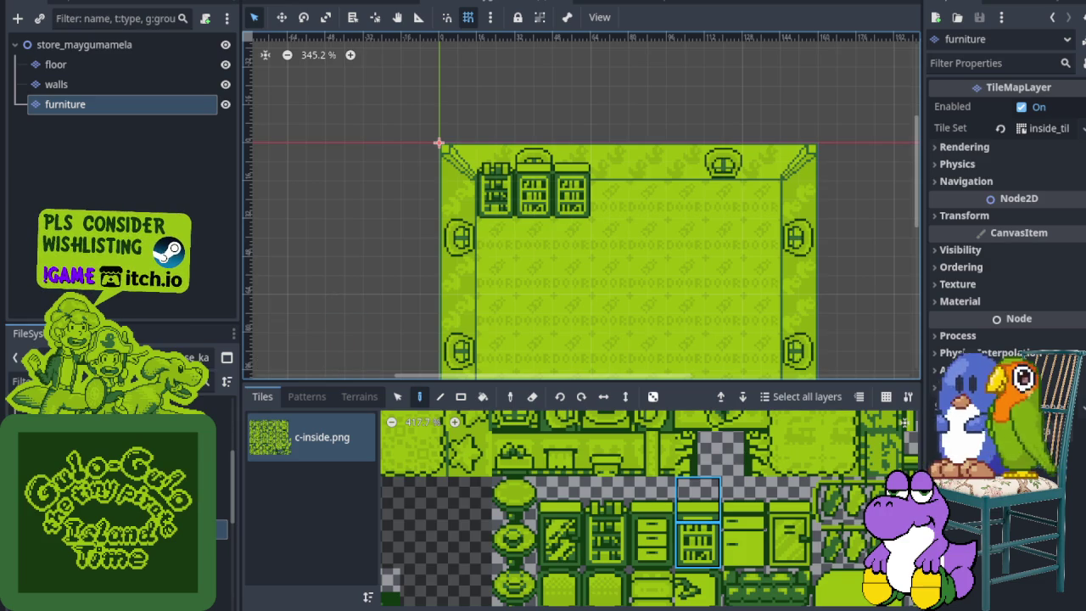
left_click_drag(559, 516, 560, 543)
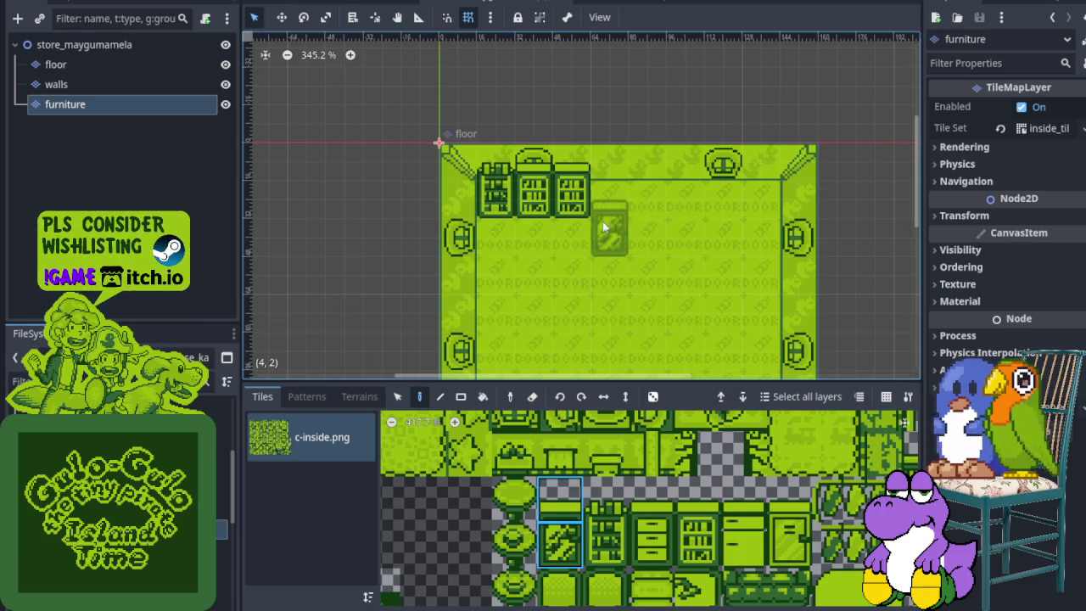
left_click_drag(624, 197, 675, 195)
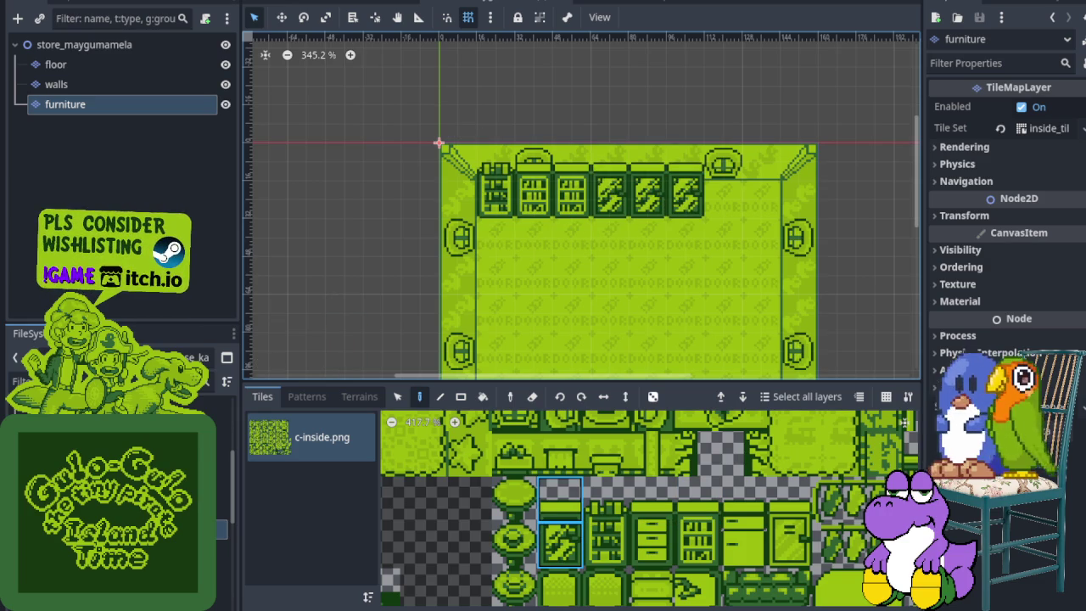
left_click_drag(606, 501, 606, 543)
left_click(736, 198)
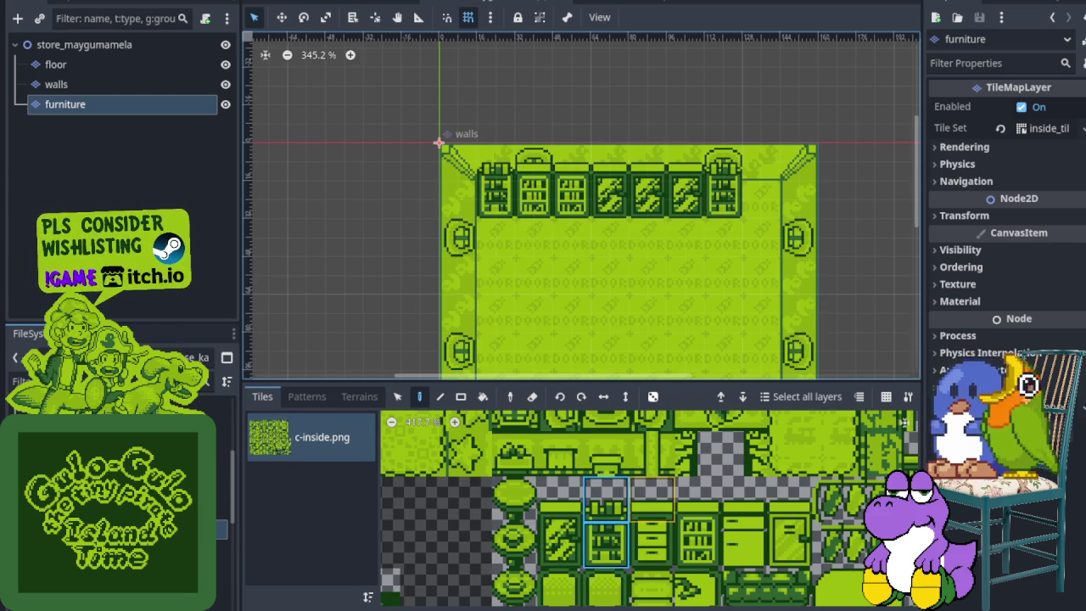
left_click_drag(698, 499, 698, 543)
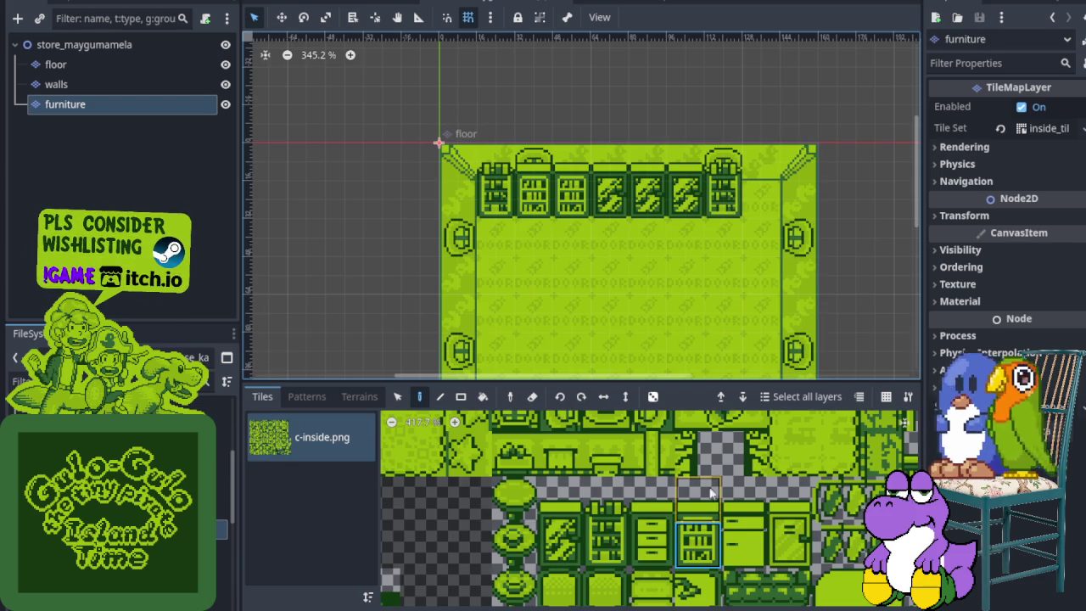
left_click(776, 183)
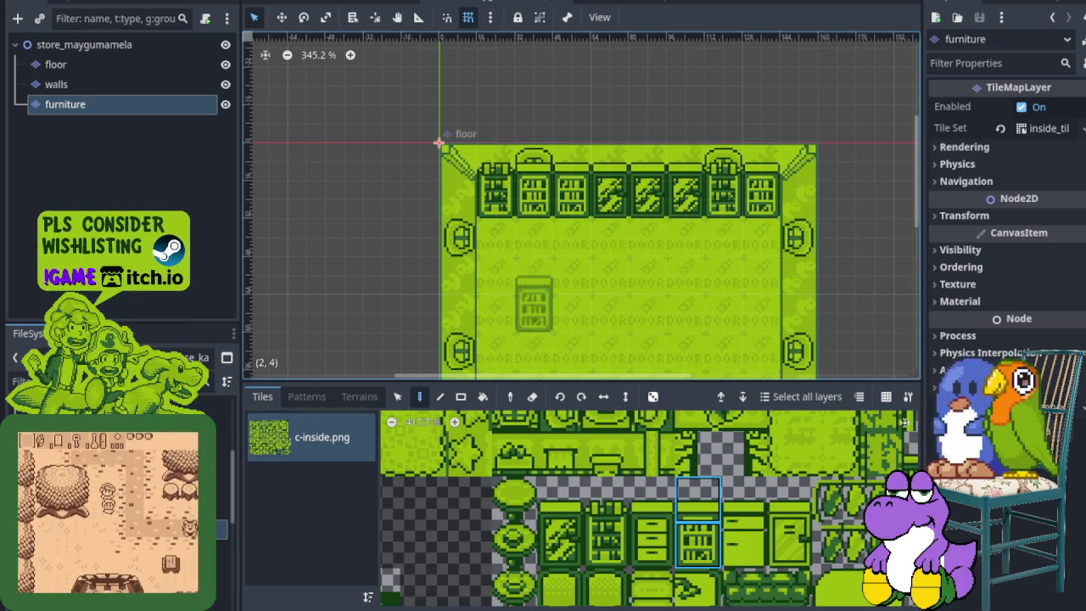
- Place the 2x2 shelving cabinet block on the left side of the floor
left_click_drag(560, 543, 596, 548)
left_click_drag(560, 507, 604, 547)
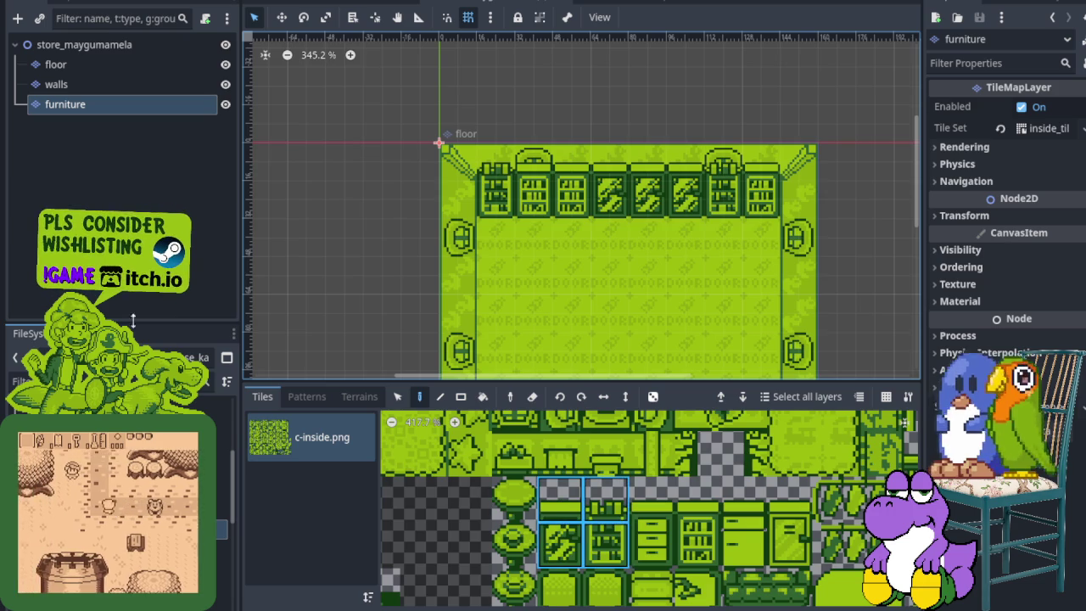
left_click(533, 285)
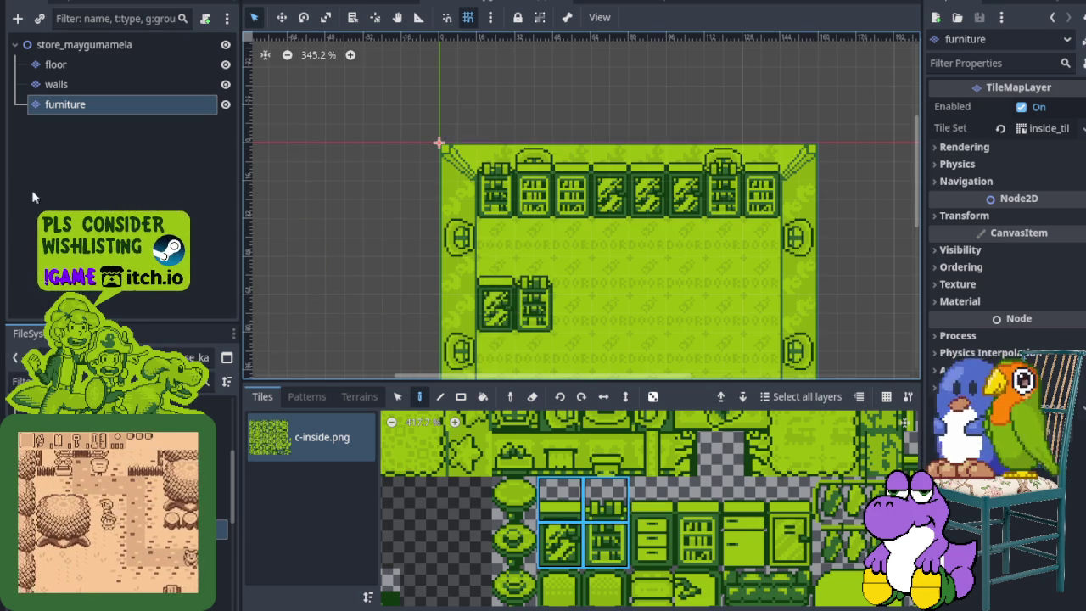
scroll(594, 272, "down", 3)
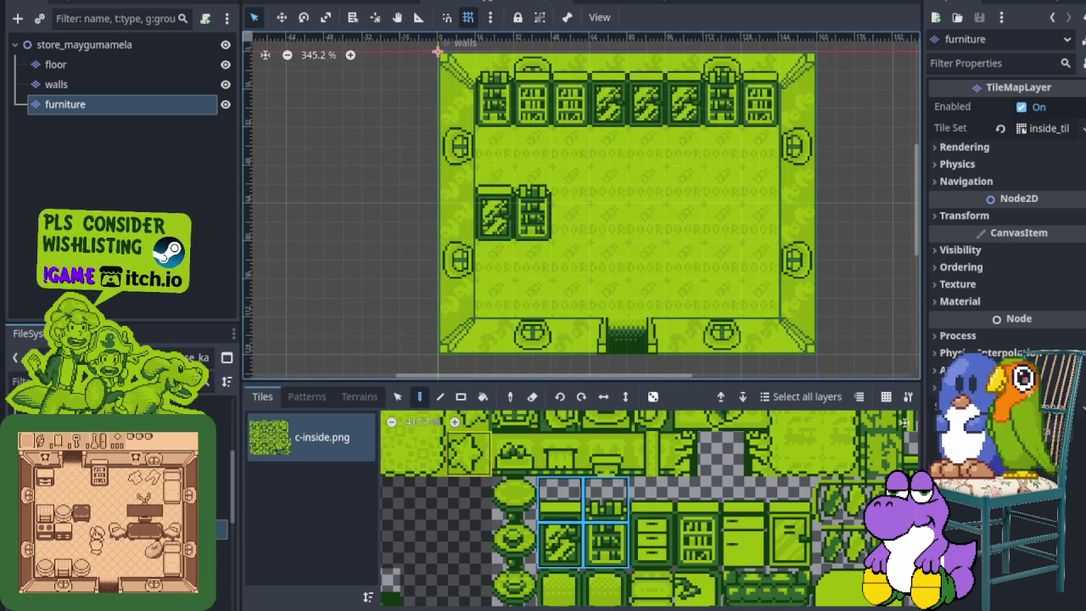
- Place a round stool near the lower left of the floor
scroll(575, 466, "down", 5)
scroll(575, 466, "left", 2)
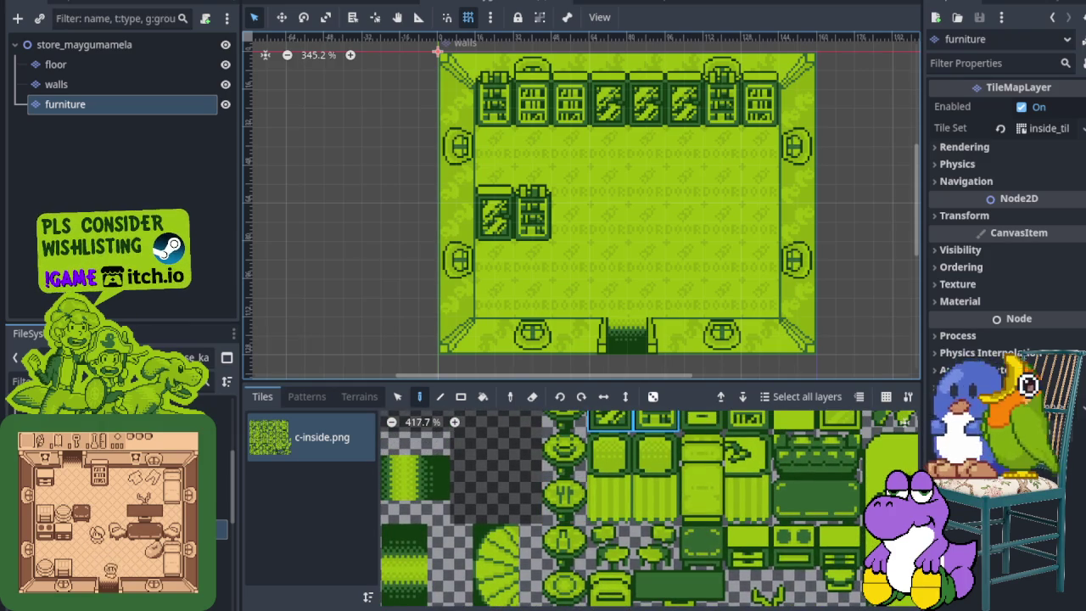
left_click(568, 458)
left_click(507, 288)
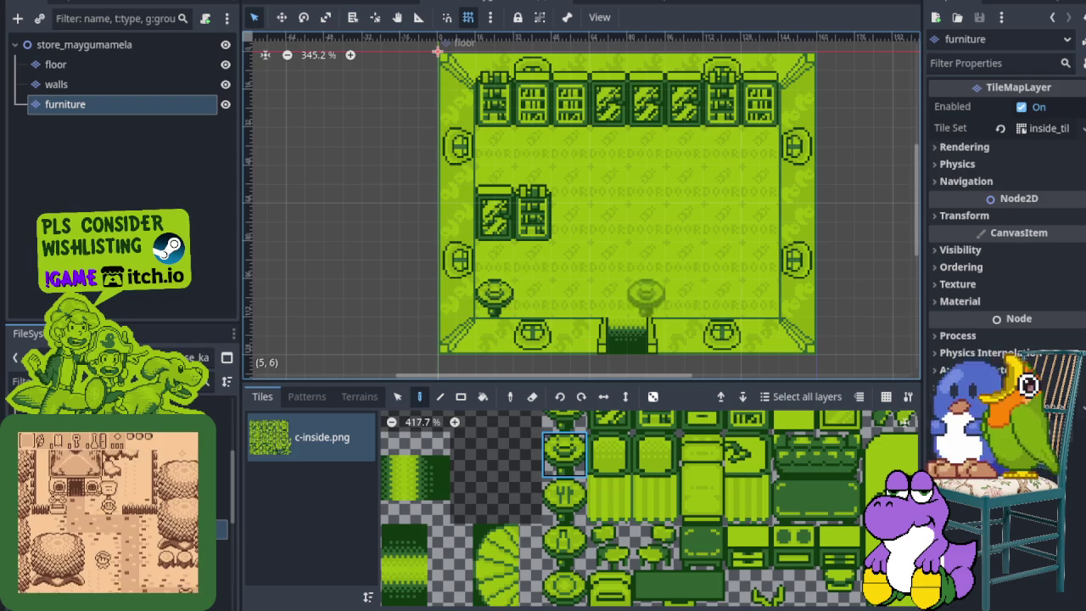
- Place a small round table in the middle of the room
scroll(504, 240, "right", 5)
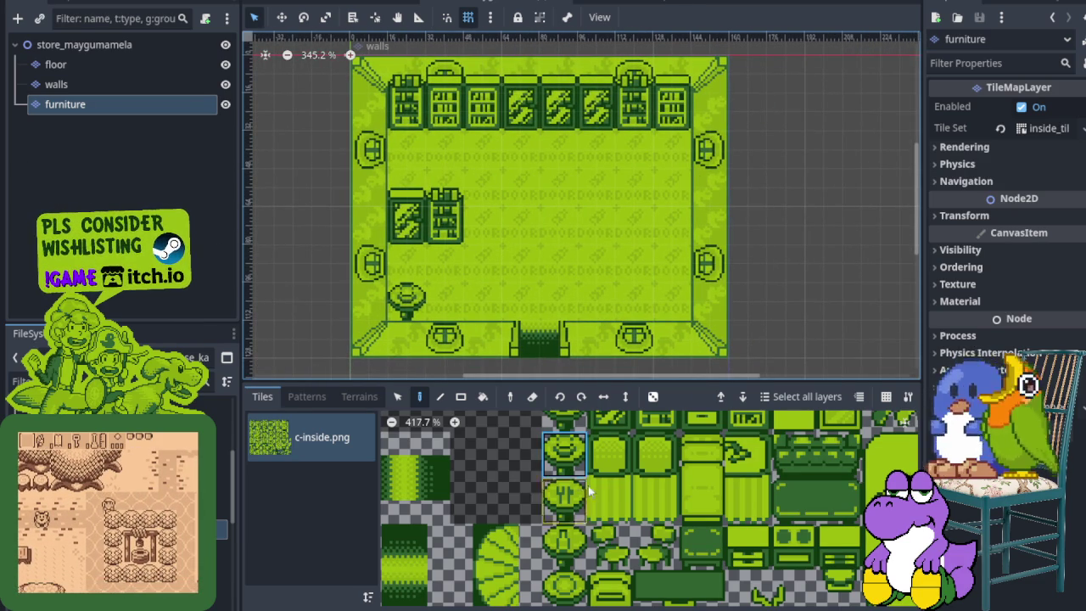
scroll(569, 507, "up", 2)
scroll(569, 507, "down", 2)
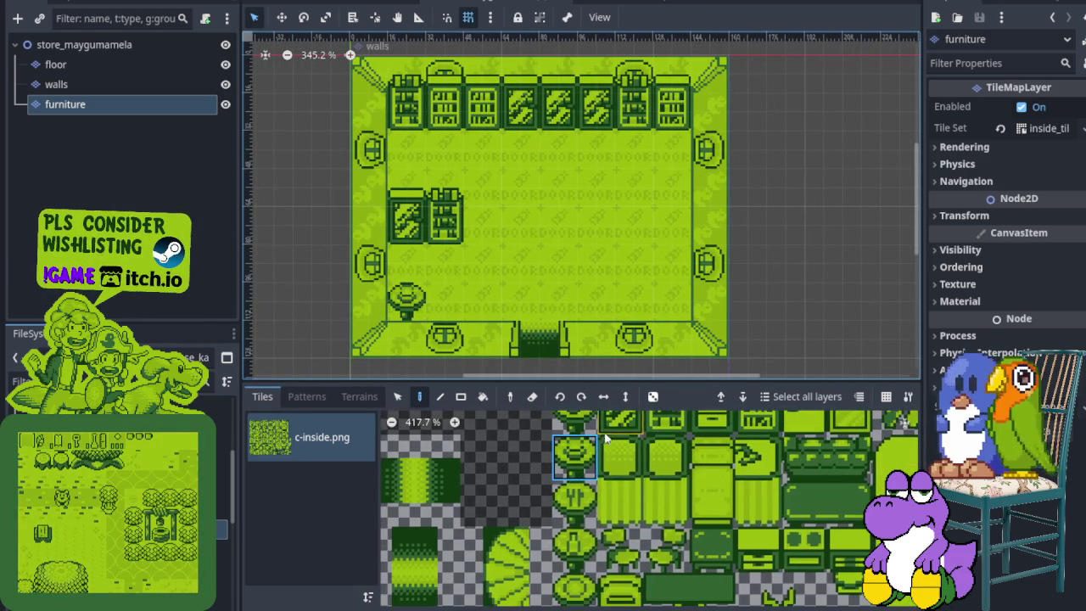
left_click(576, 546)
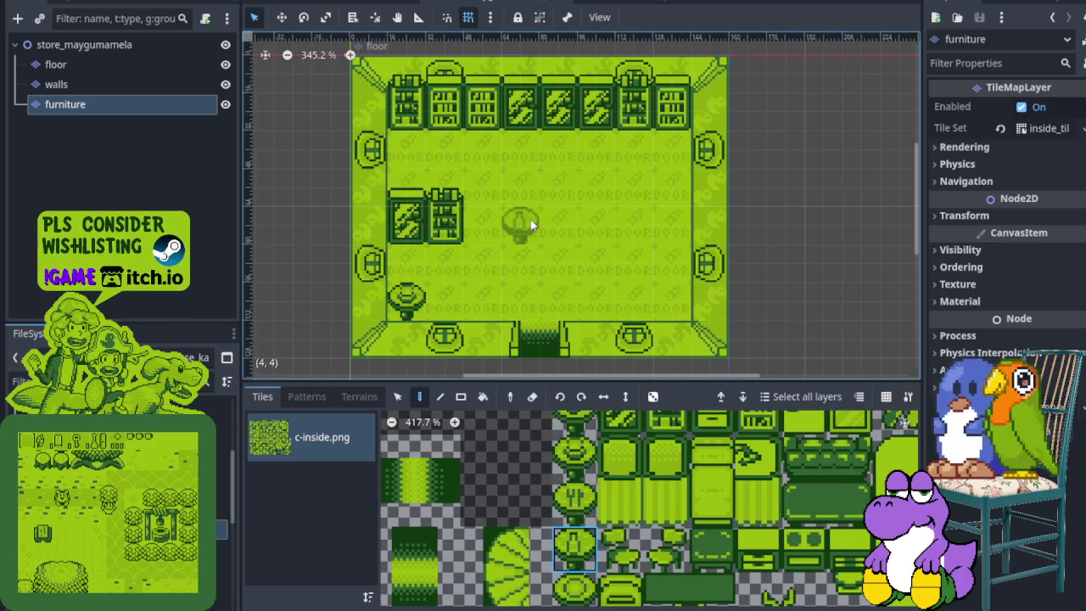
left_click(531, 225)
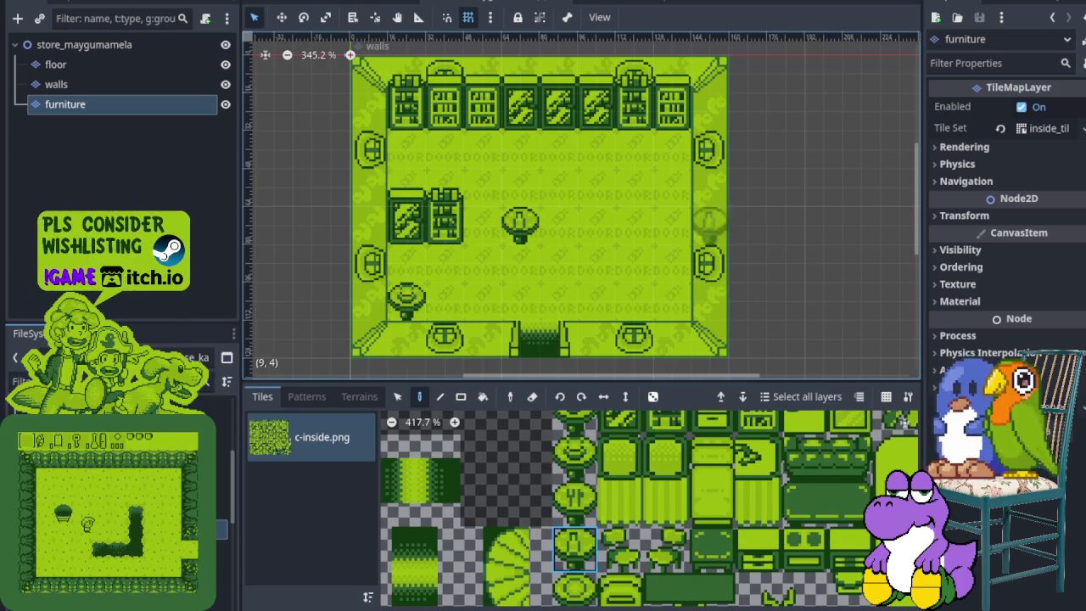
scroll(717, 509, "right", 5)
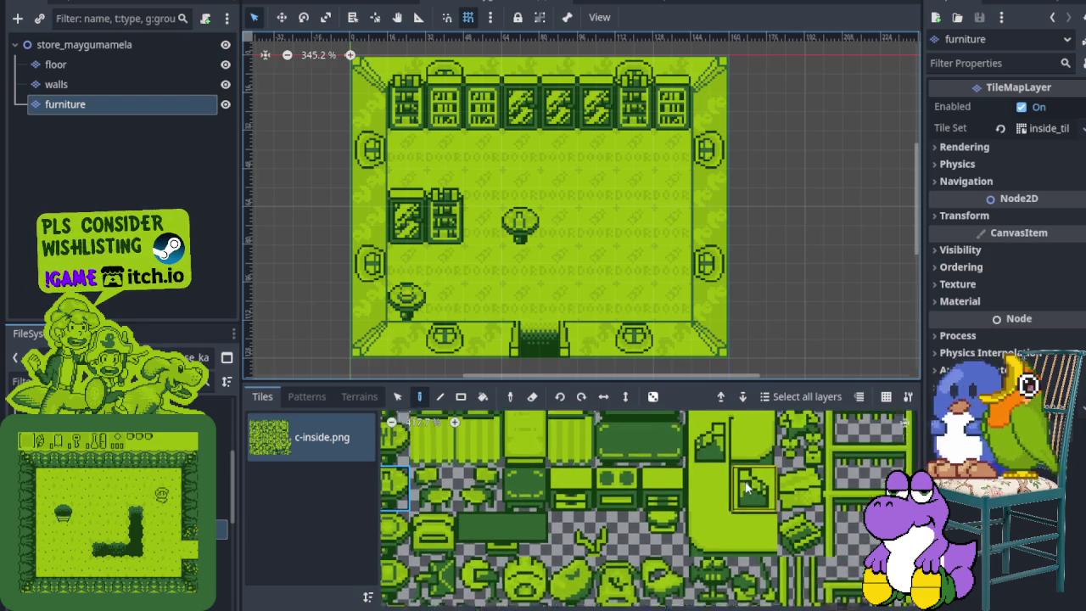
- Paint plain counter tiles down the right side of the room, including the bottom end
left_click(717, 528)
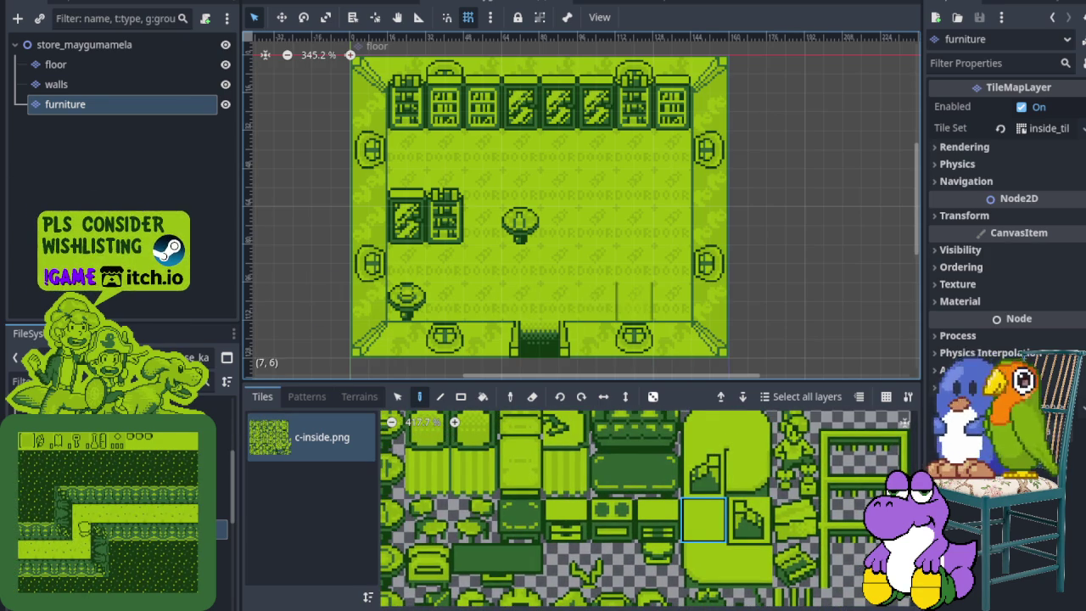
mouse_move(632, 302)
left_mouse_down()
mouse_move(627, 282)
mouse_move(639, 257)
left_mouse_up()
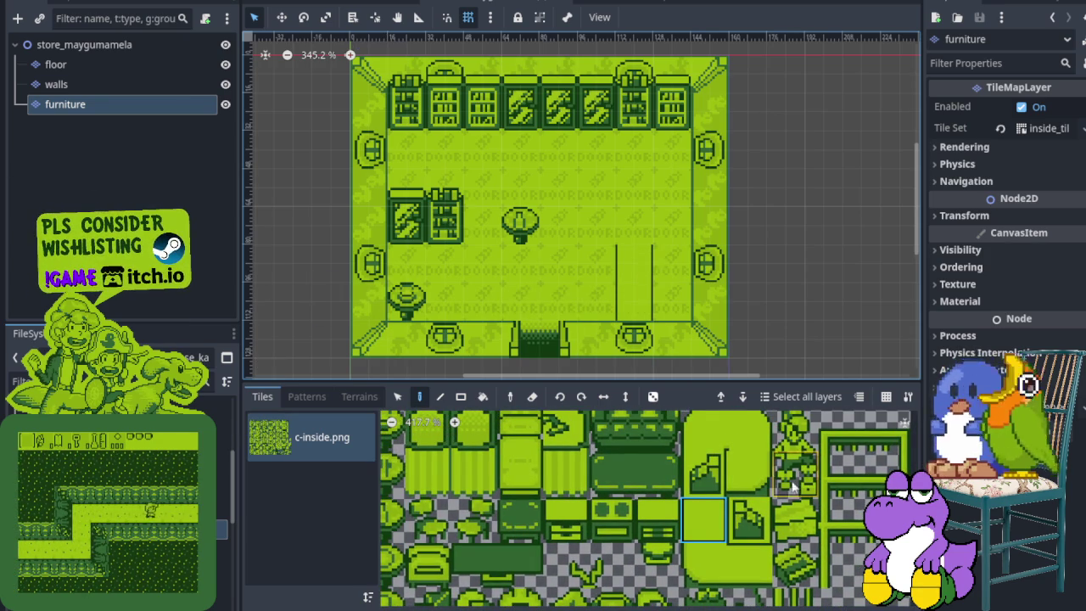
scroll(698, 548, "up", 3)
scroll(697, 548, "right", 10)
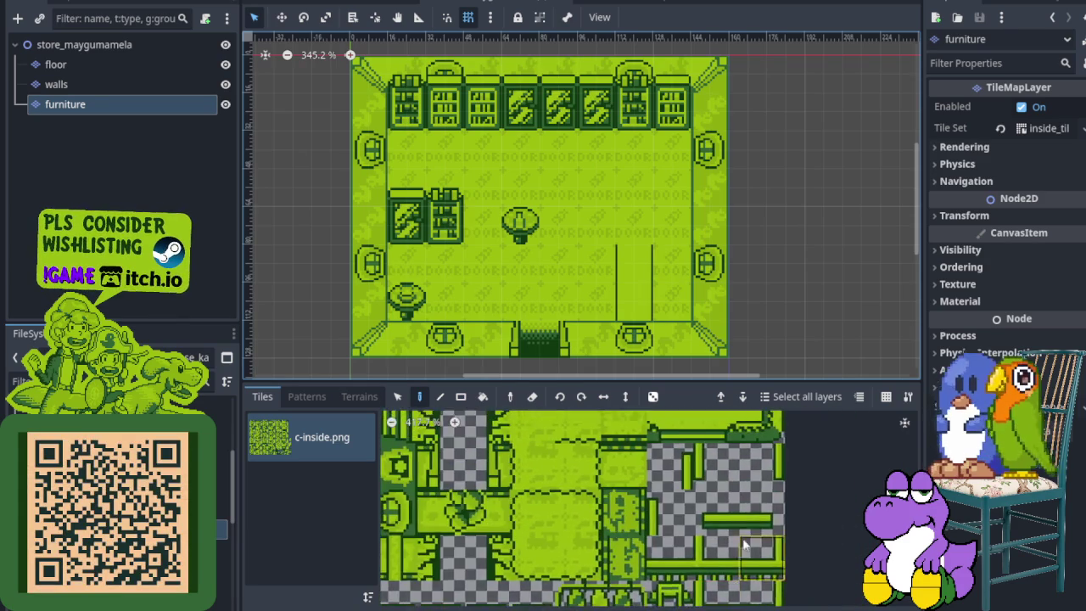
scroll(727, 542, "up", 10)
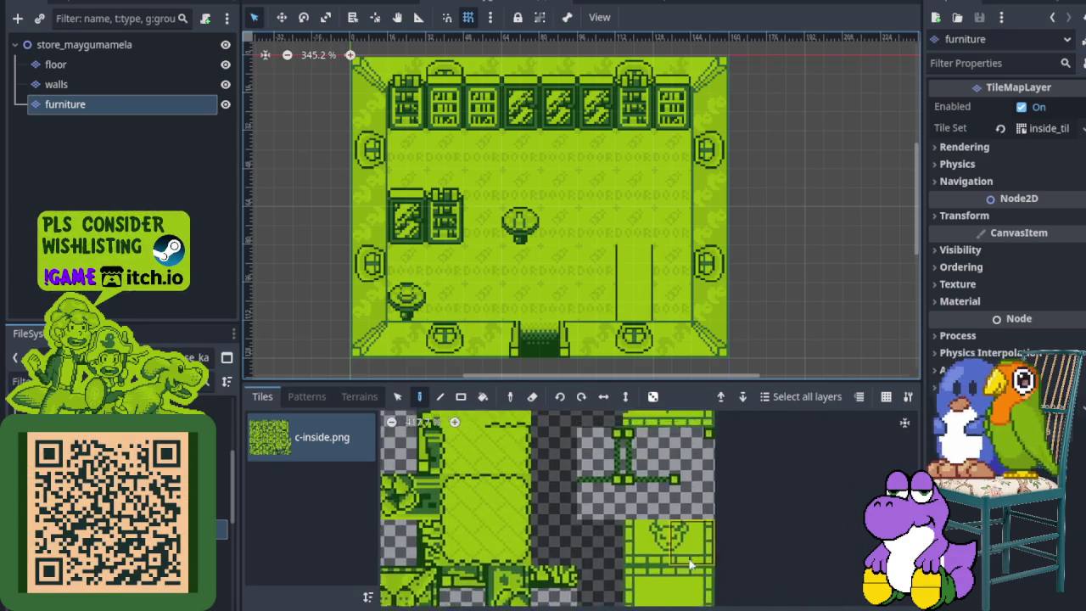
scroll(676, 573, "up", 3)
left_click(677, 492)
left_click(633, 303)
- Extend the counter at the top with the two-tile corner piece to form the L-shape
left_click(676, 447)
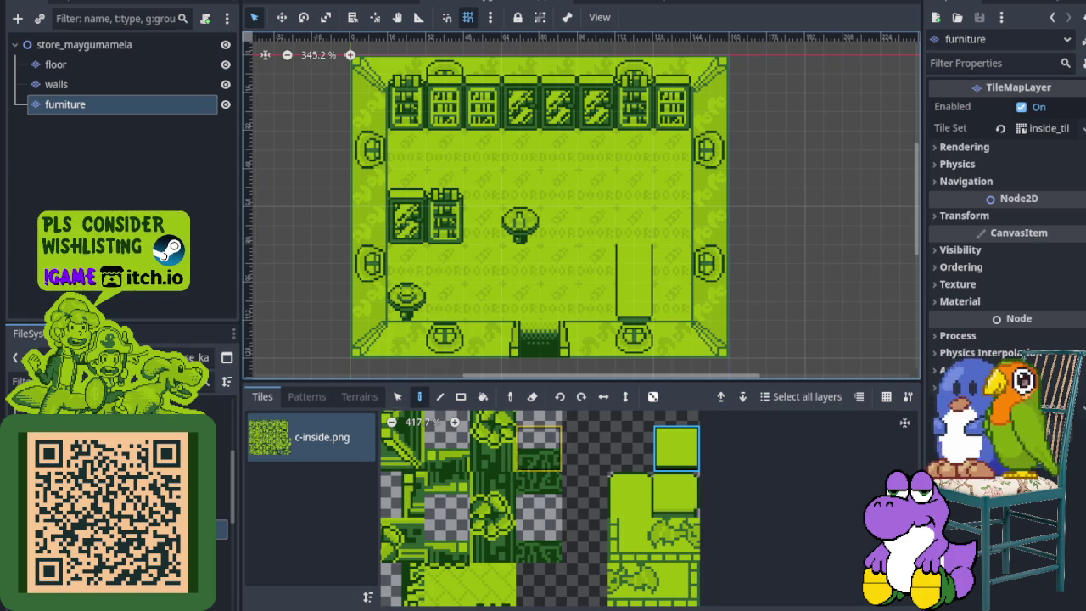
scroll(611, 472, "down", 6)
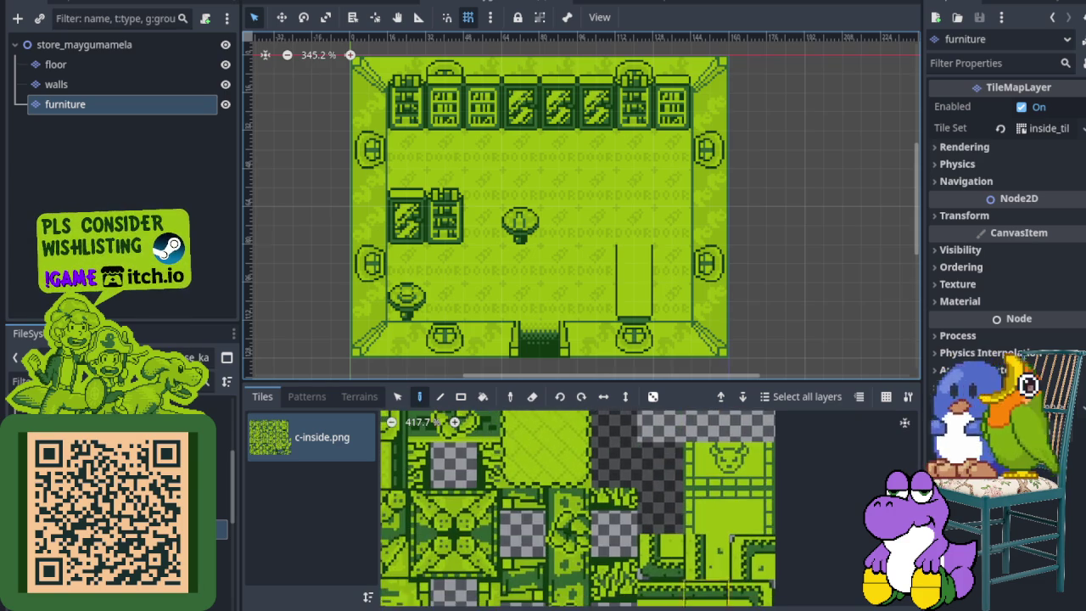
scroll(684, 601, "down", 10)
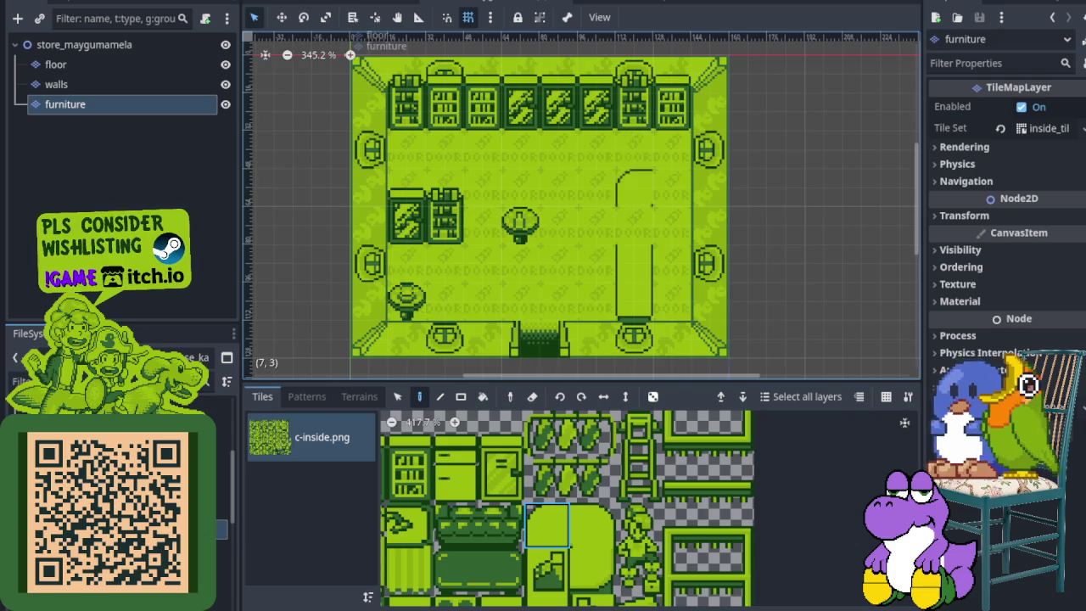
scroll(630, 450, "down", 2)
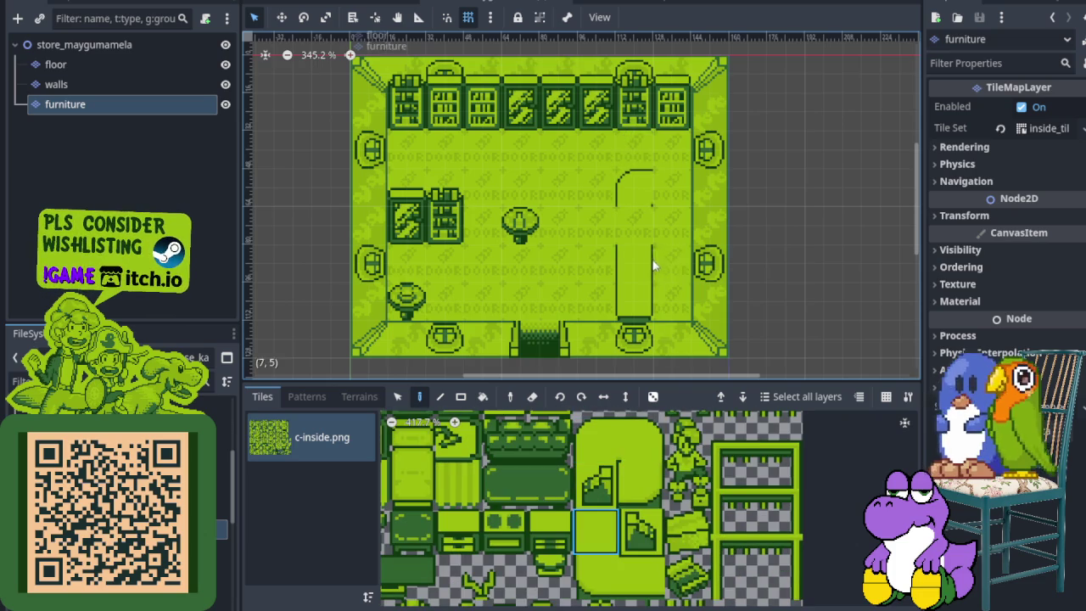
left_click_drag(636, 540, 638, 574)
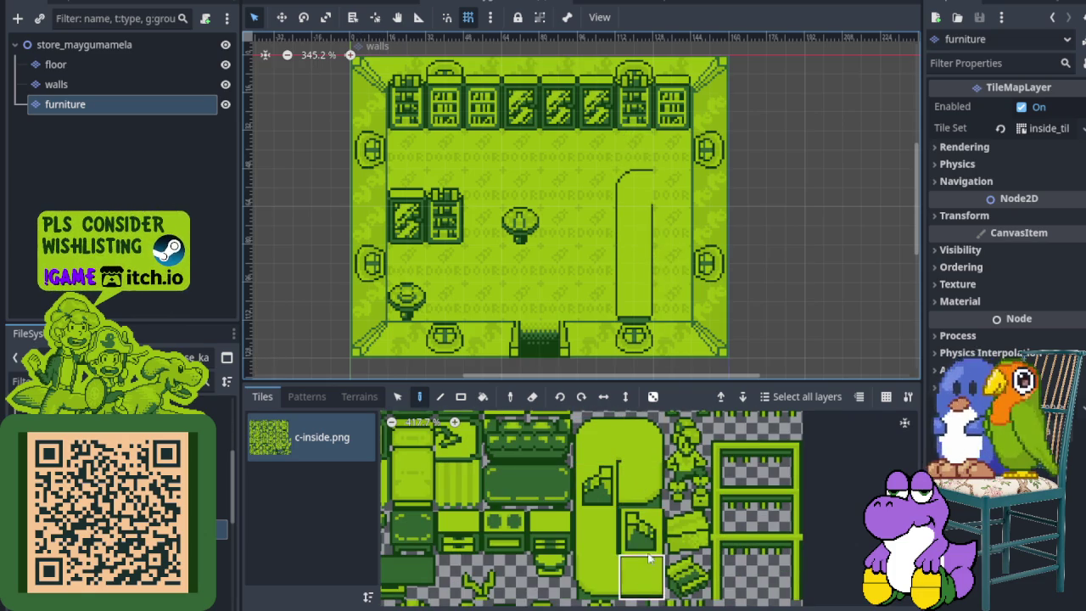
left_click(673, 207)
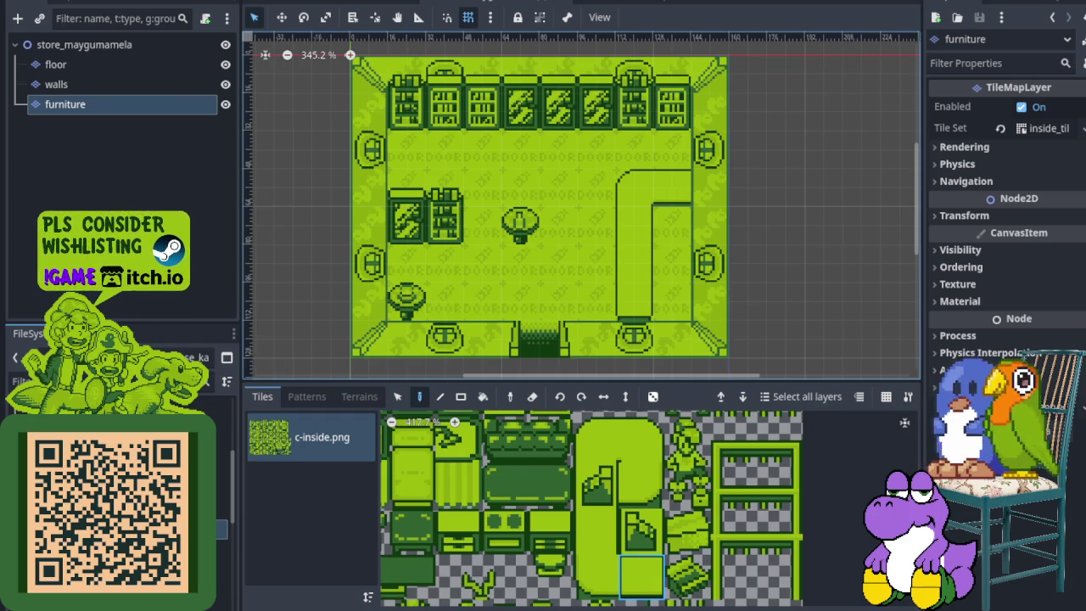
- Put a potted plant in the top-right corner, undoing one misplaced lower down
left_click(642, 532)
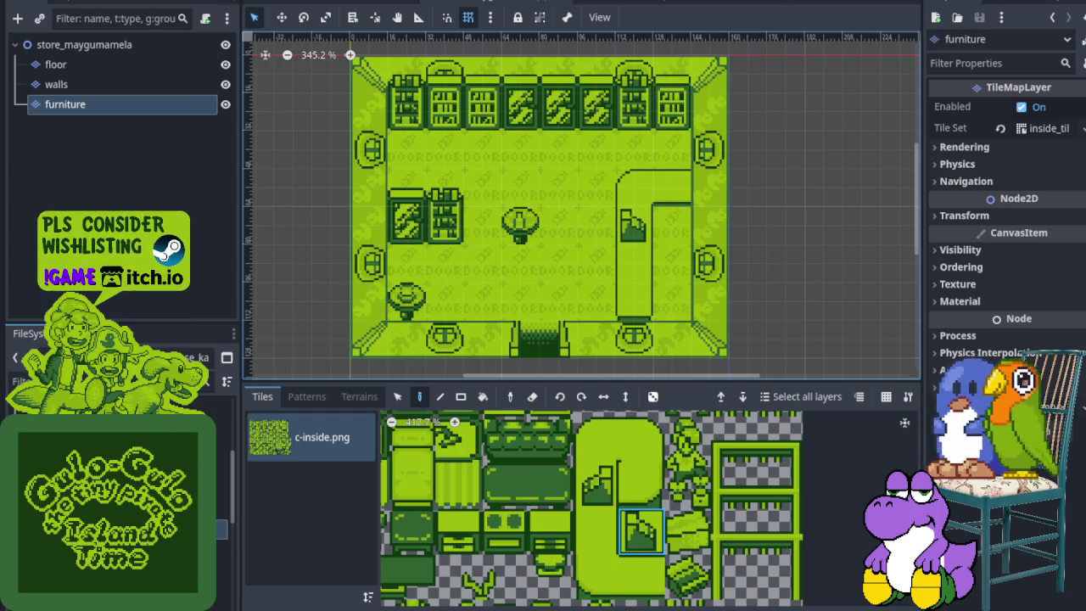
scroll(651, 512, "down", 5)
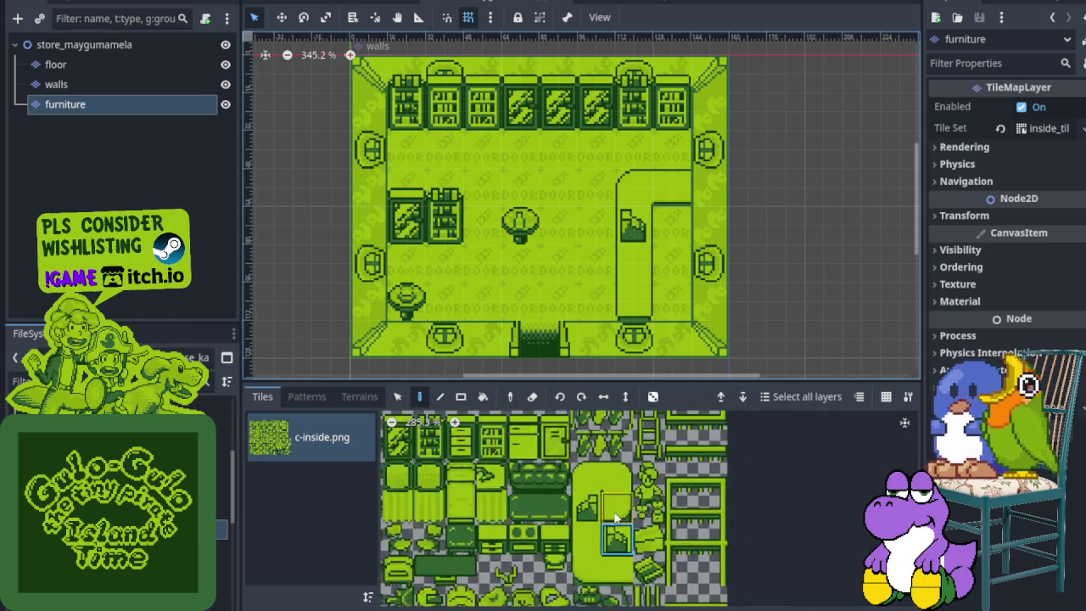
scroll(638, 492, "up", 4)
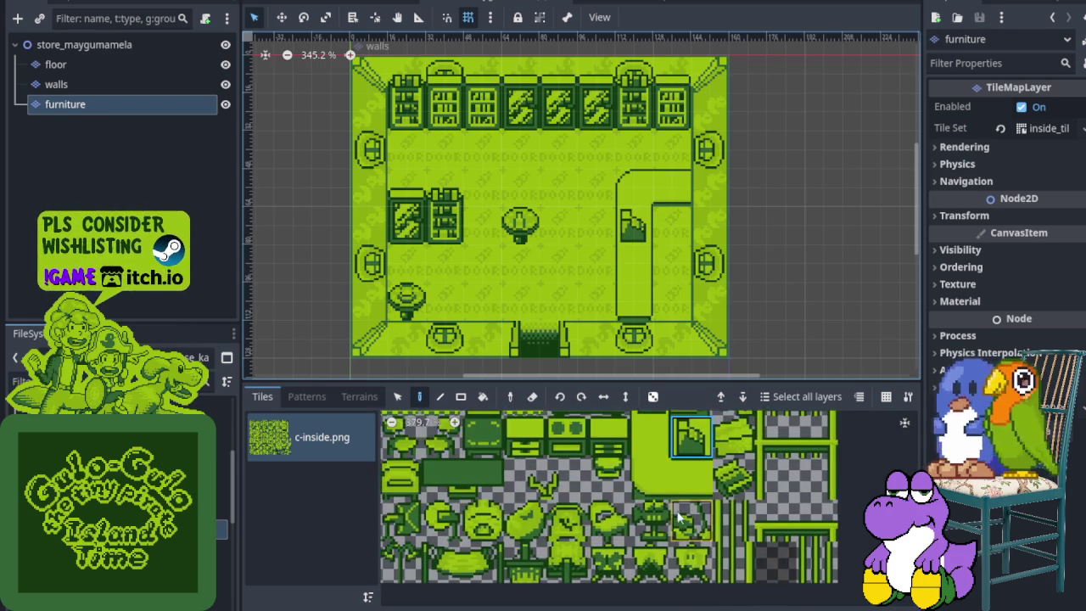
left_click(651, 519)
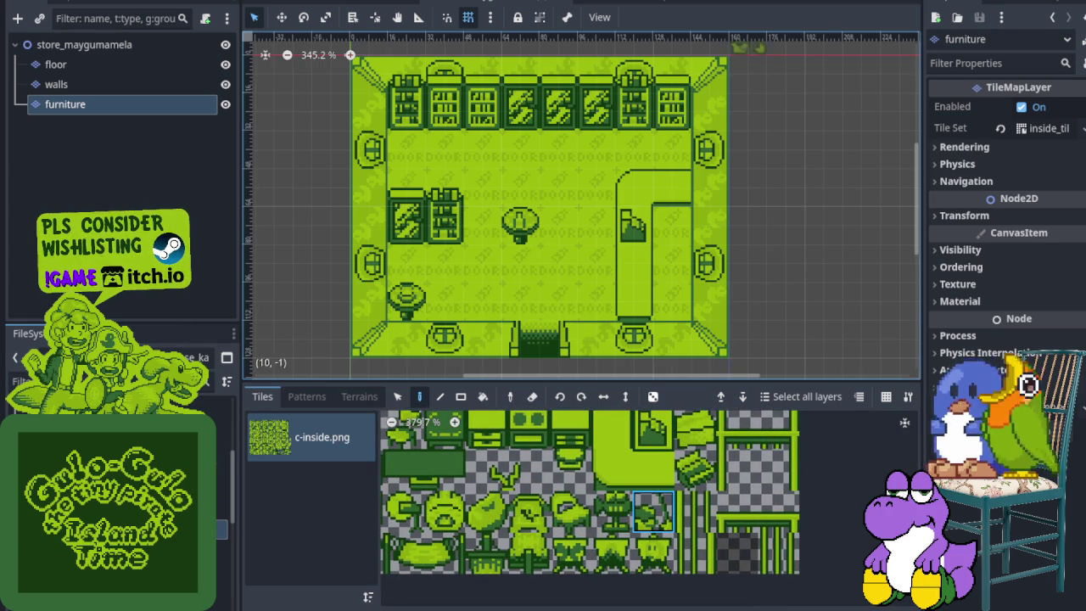
left_click(673, 307)
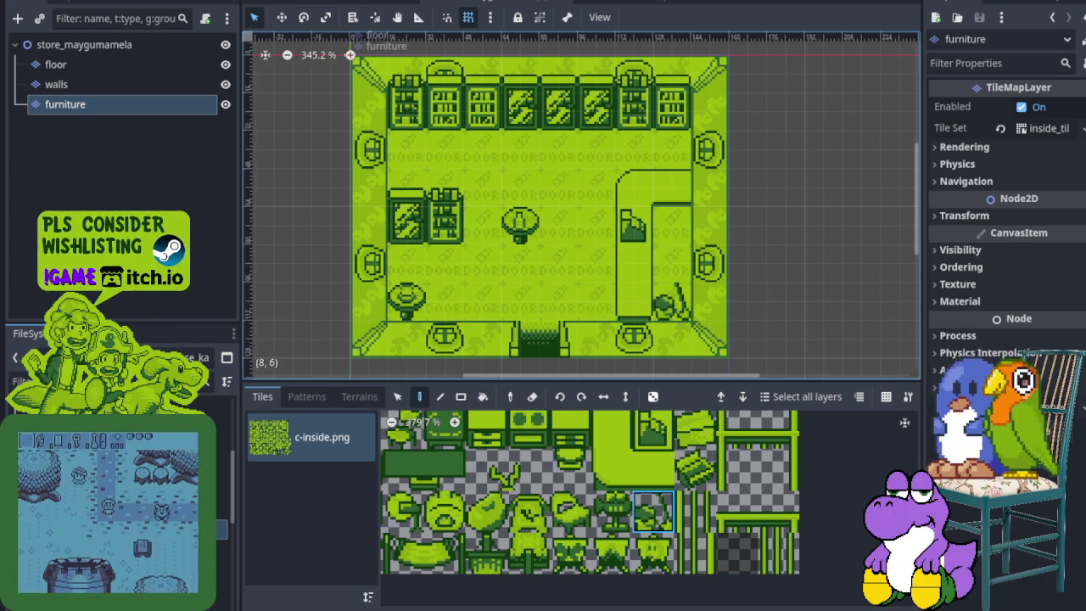
key("ctrl+z")
left_click(675, 154)
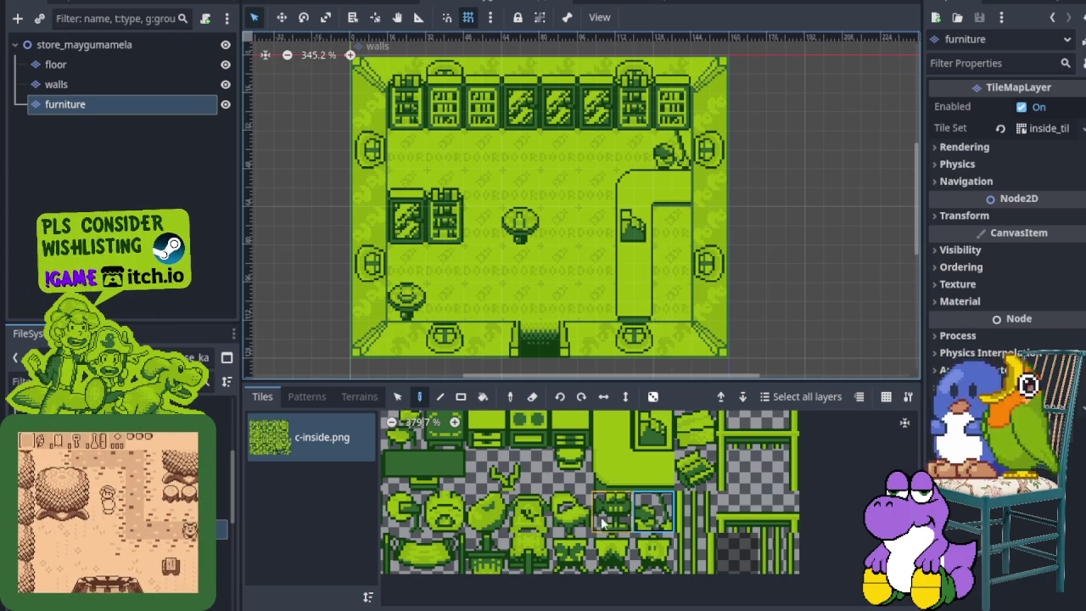
scroll(560, 508, "left", 5)
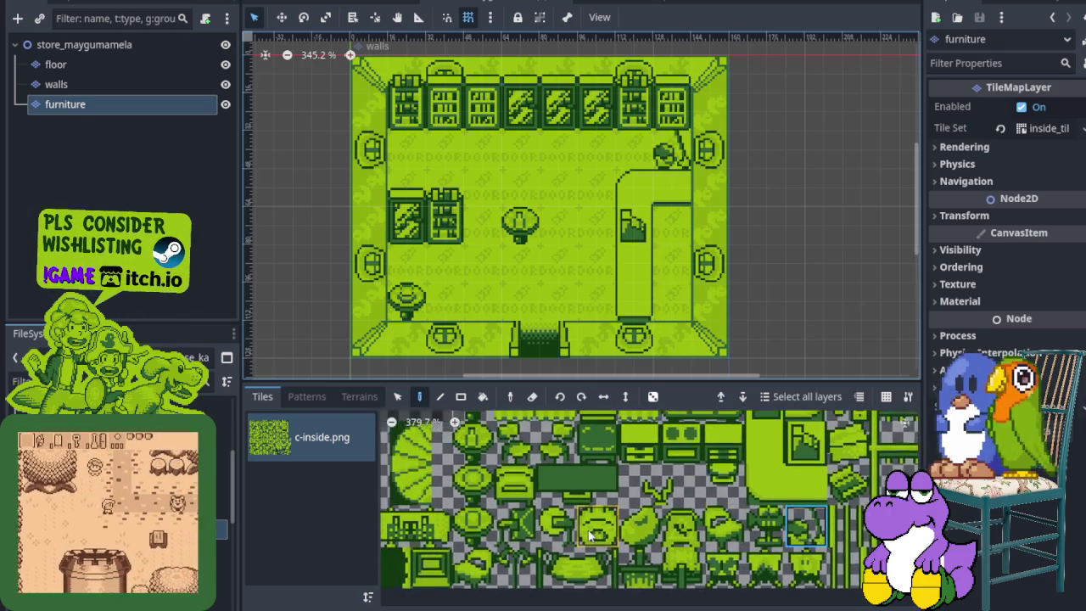
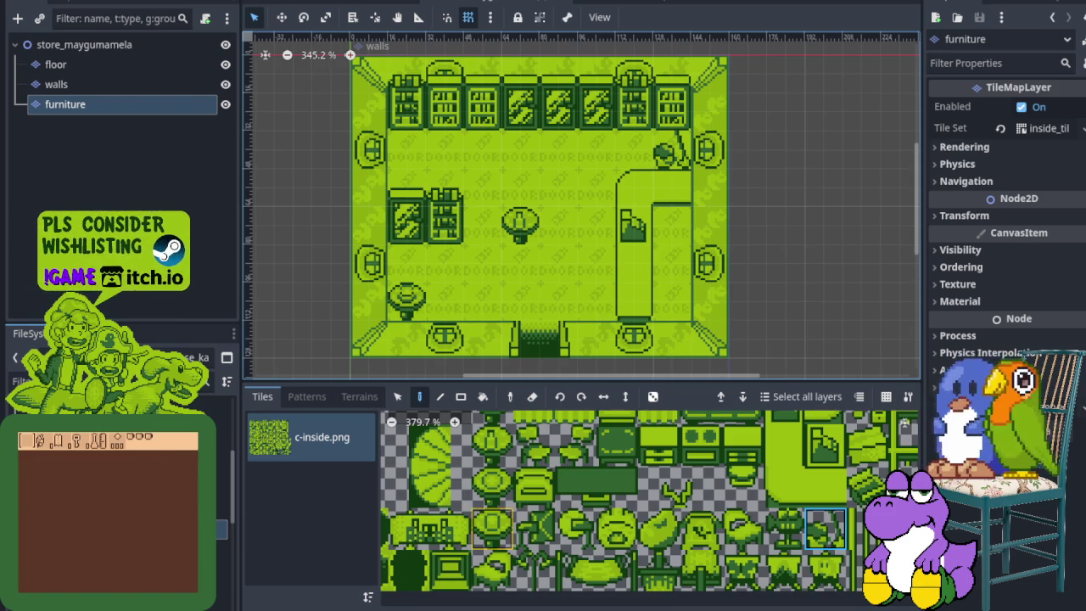
- Paint c-inside.png furniture tiles at cells (7,2) and (2,7), then switch to the clockorocktower scene
scroll(649, 550, "up", 2)
scroll(649, 550, "right", 1)
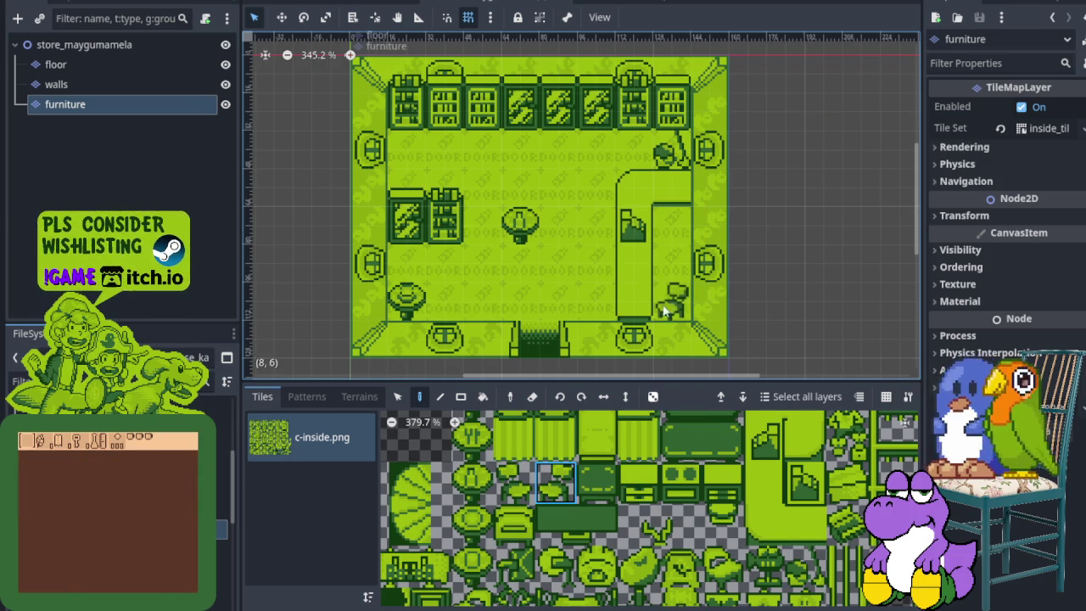
scroll(624, 520, "down", 2)
scroll(577, 519, "right", 5)
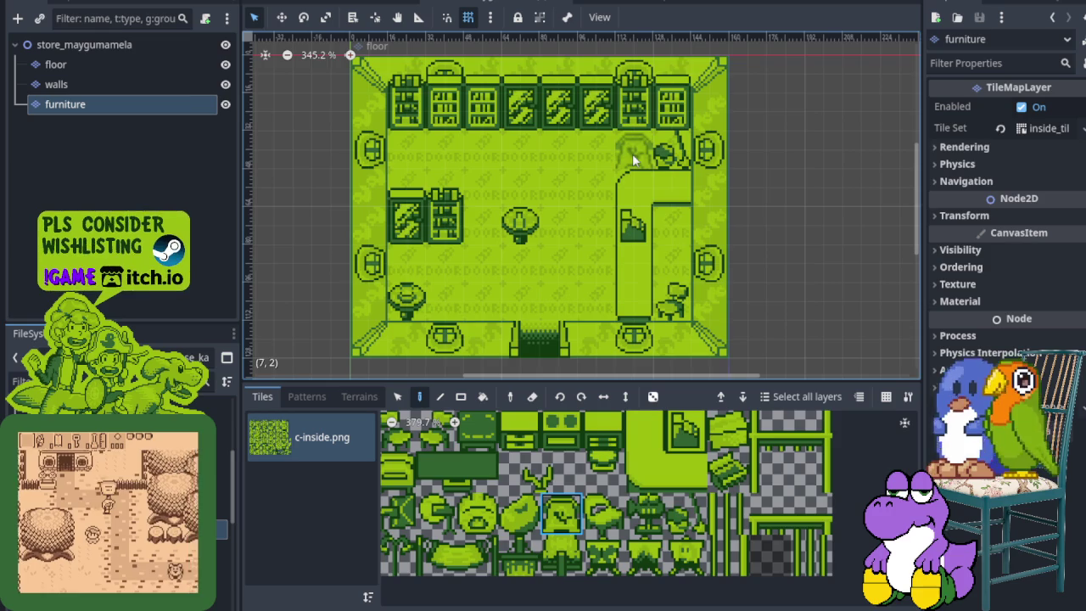
left_click(623, 153)
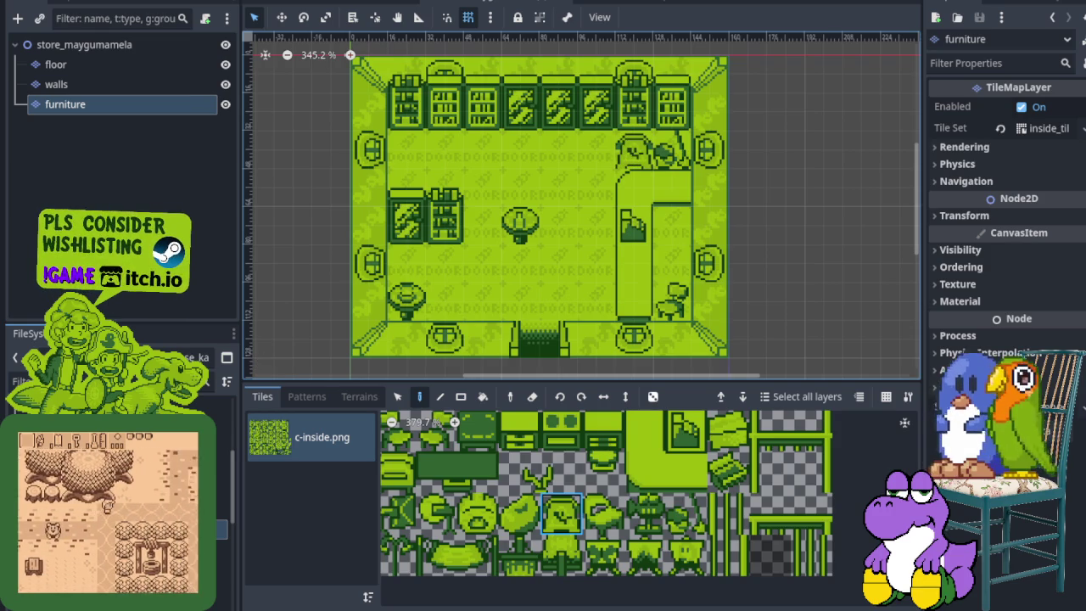
left_click(458, 341)
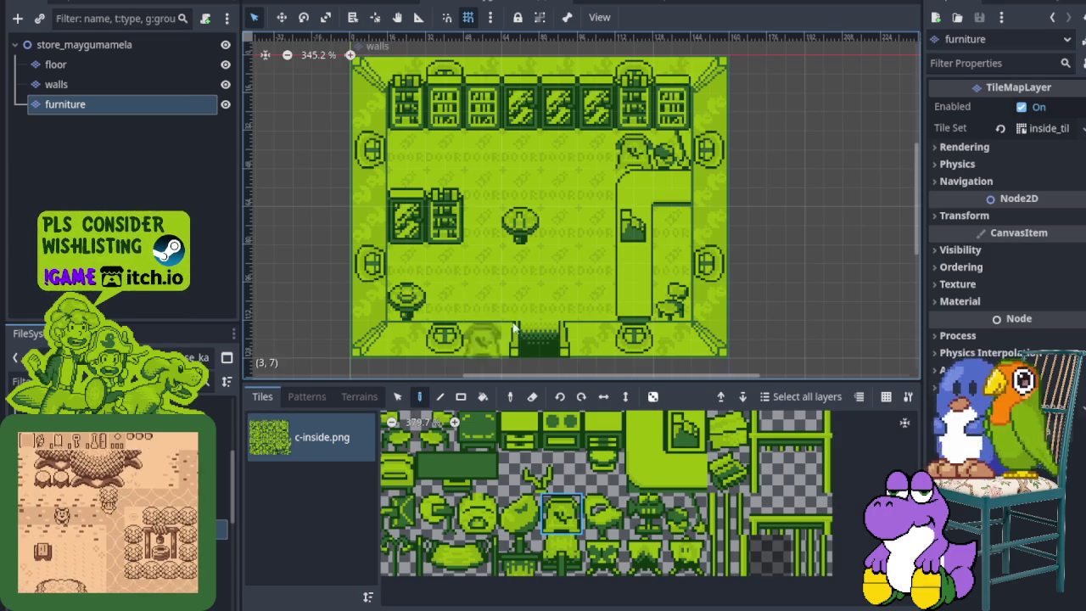
scroll(492, 332, "down", 2)
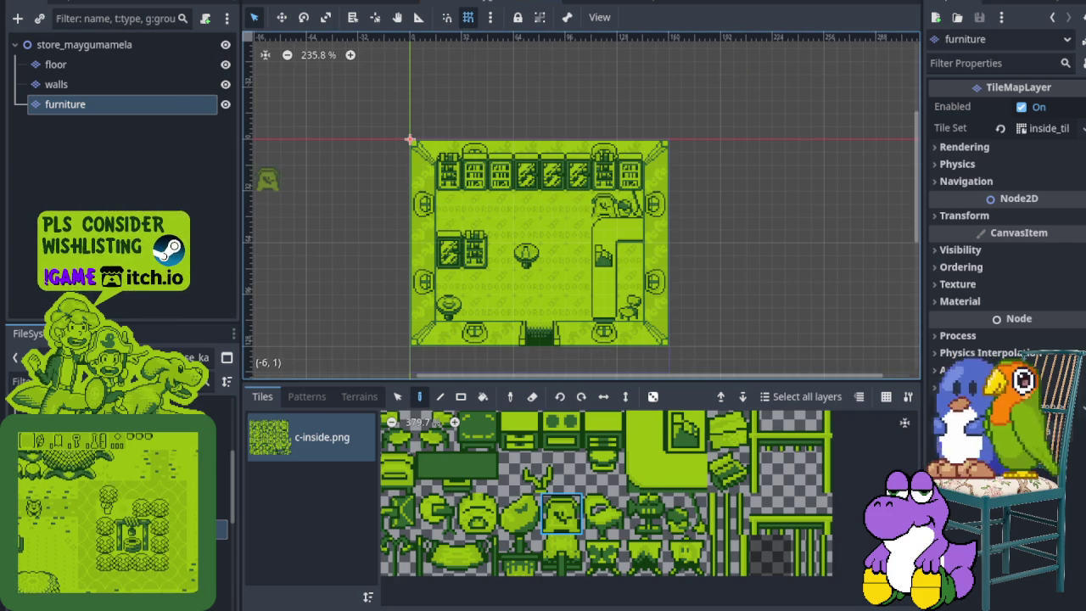
left_click(360, 3)
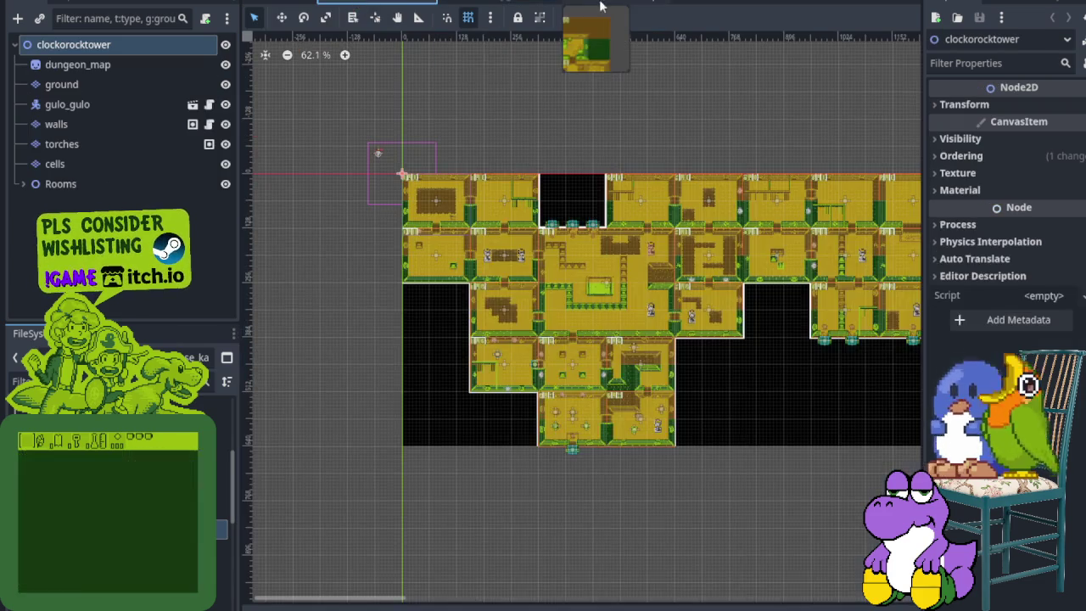
- Check house_kandarapa's Rooms node for reference, then return to store_maygumamela
left_click(597, 5)
left_click(23, 144)
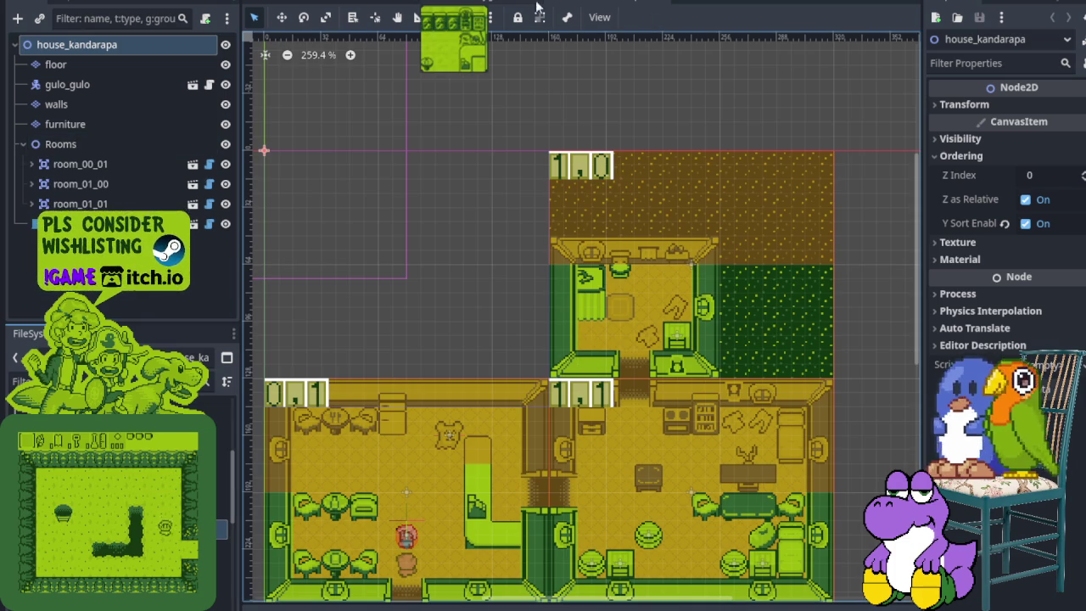
left_click(493, 3)
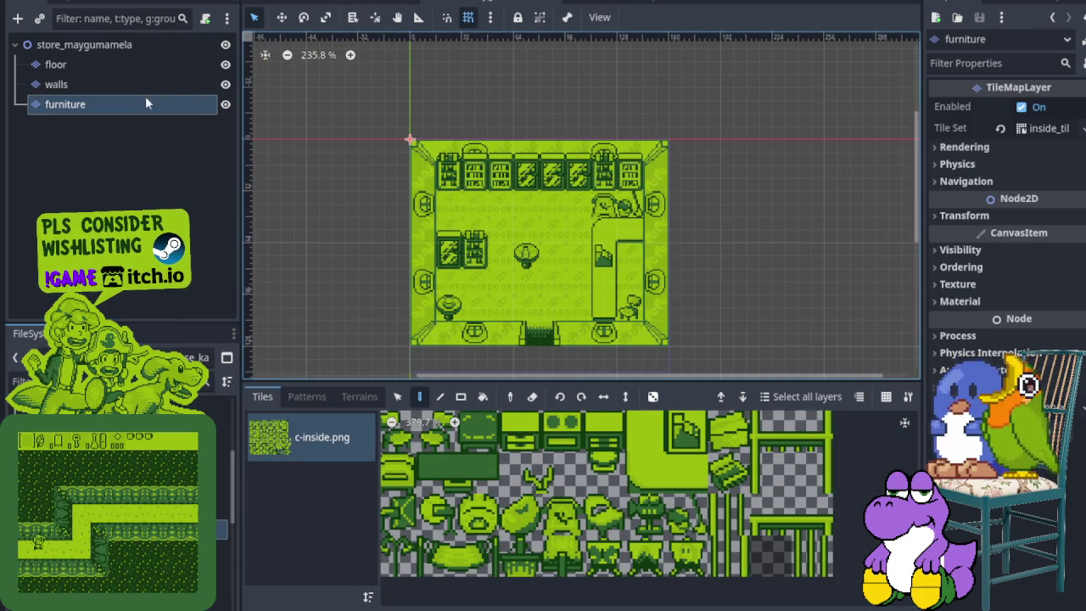
- Add a Node2D child to the store_maygumamela root node
right_click(85, 53)
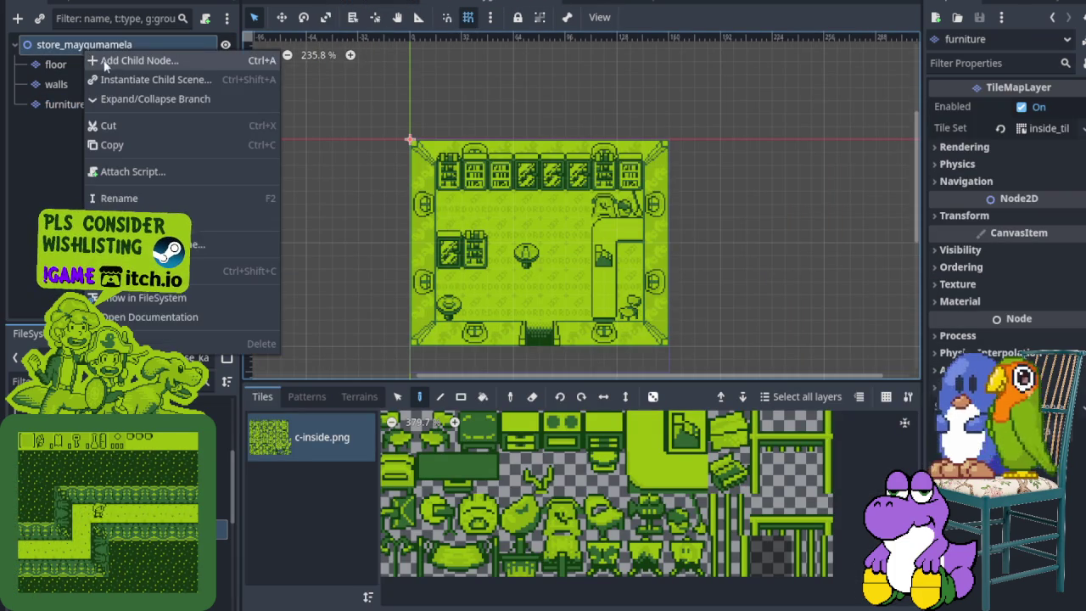
left_click(128, 61)
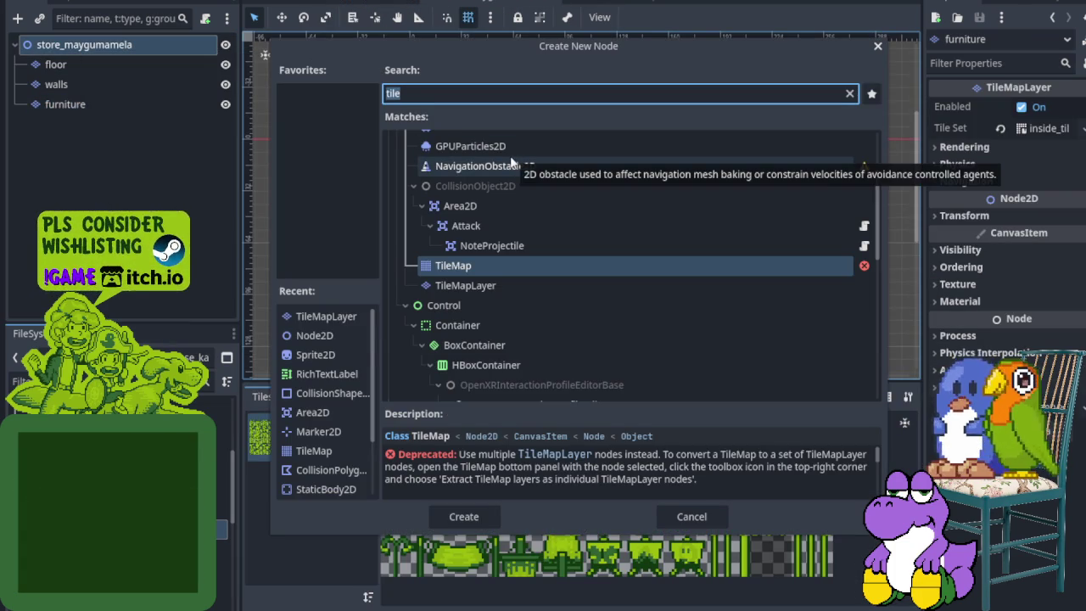
type("Rooms")
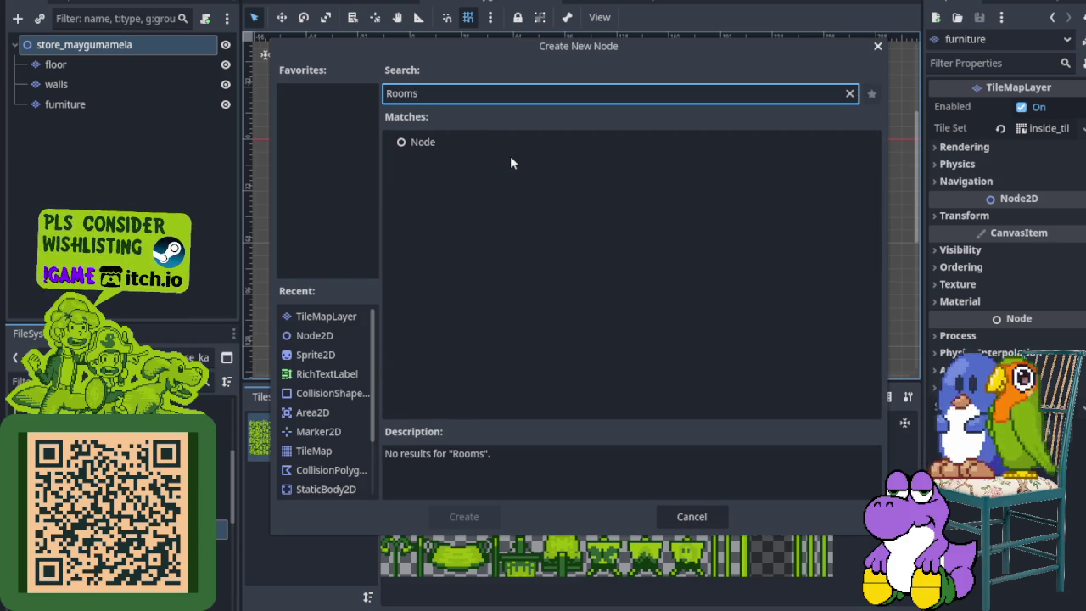
key("BackSpace")
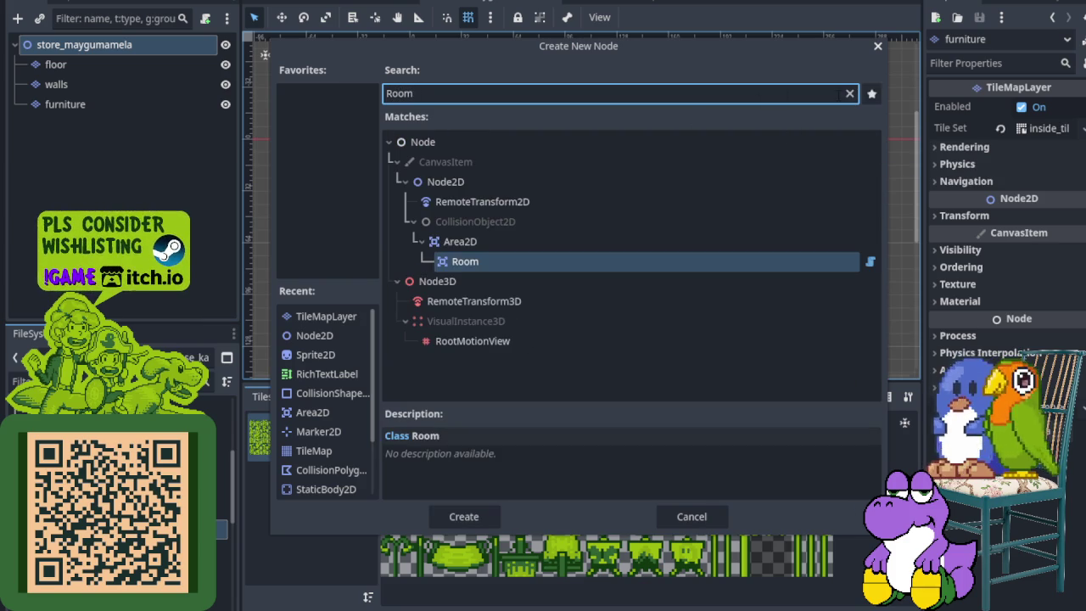
key("ctrl+a")
key("BackSpace")
type("spr")
key("BackSpace")
key("BackSpace")
key("BackSpace")
type("Nod")
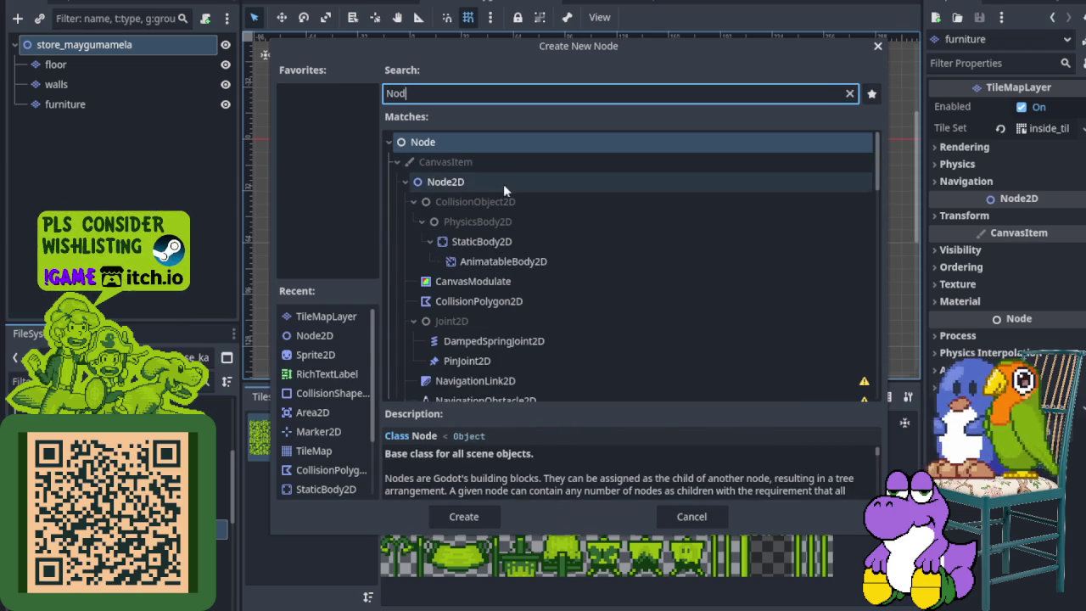
left_click(505, 181)
left_click(465, 516)
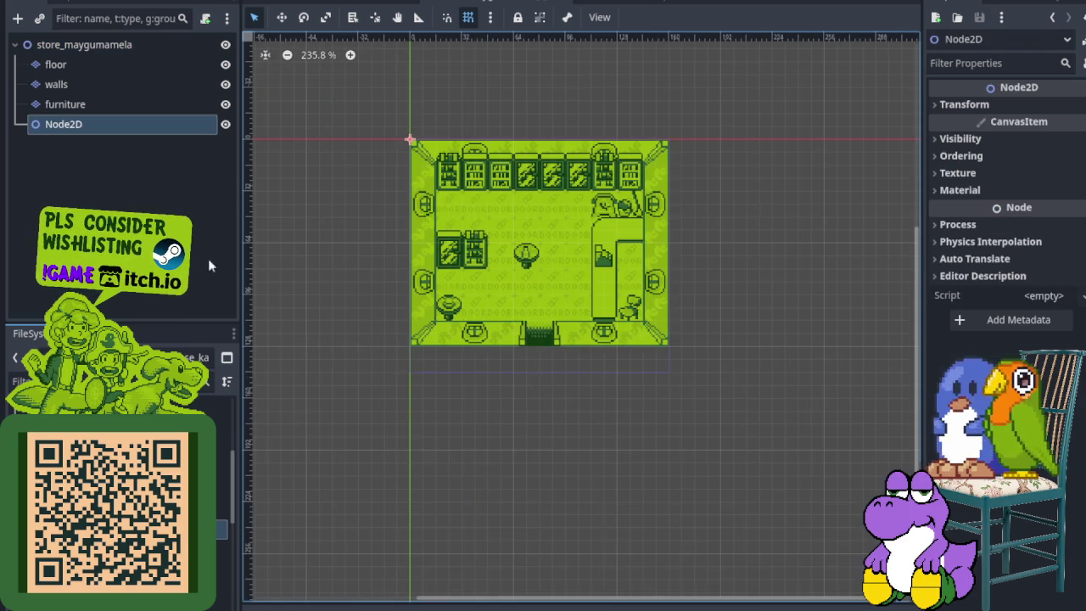
- Rename the new Node2D to Rooms
double_click(83, 125)
type("Rooms")
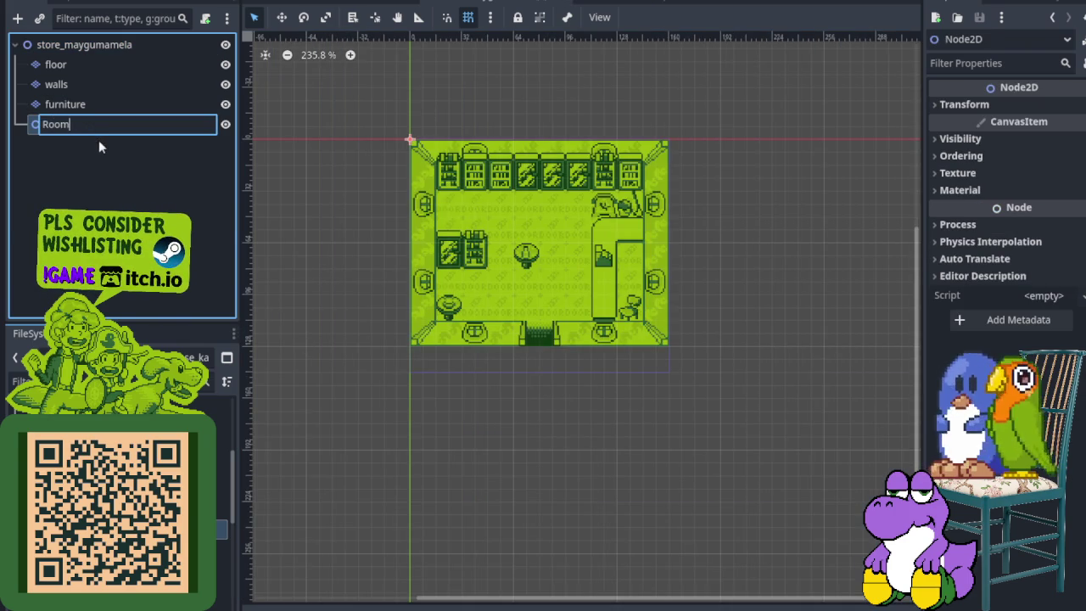
key("Return")
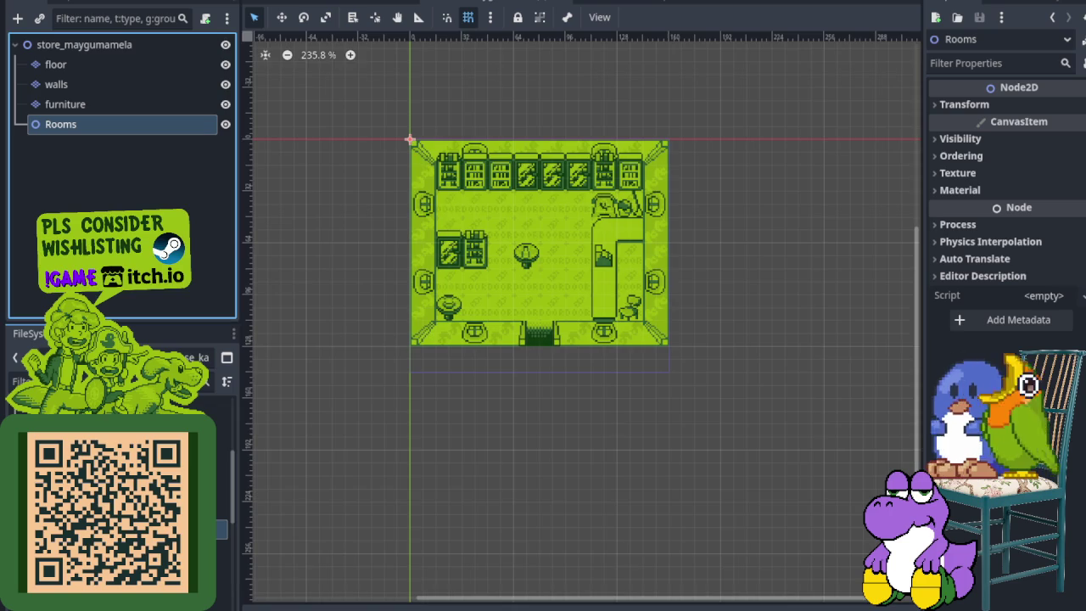
scroll(641, 350, "up", 20)
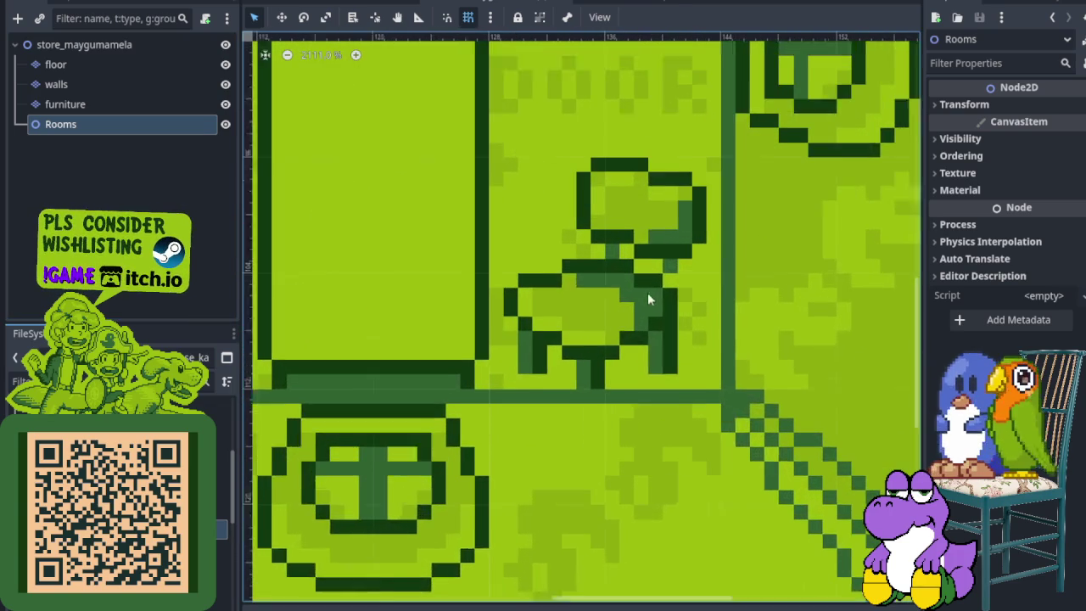
scroll(630, 277, "up", 1)
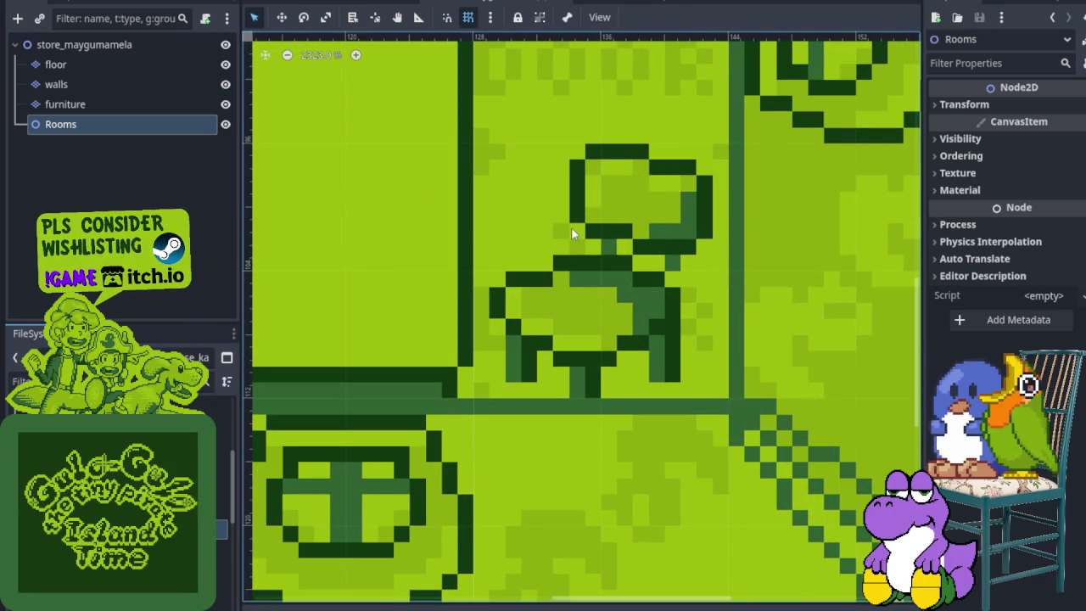
scroll(578, 231, "down", 10)
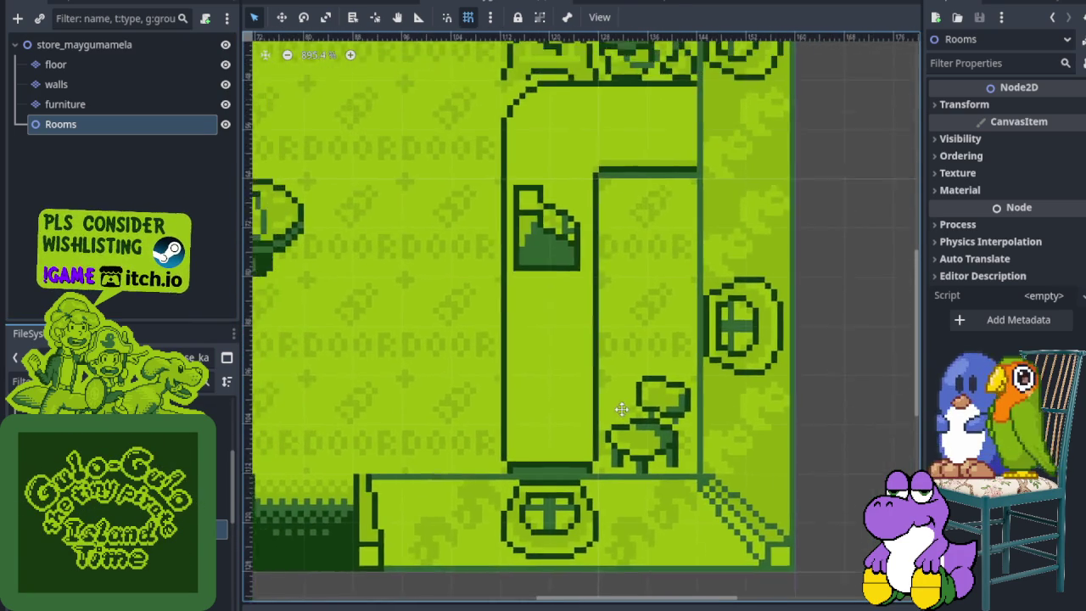
scroll(659, 319, "down", 3)
scroll(586, 337, "up", 6)
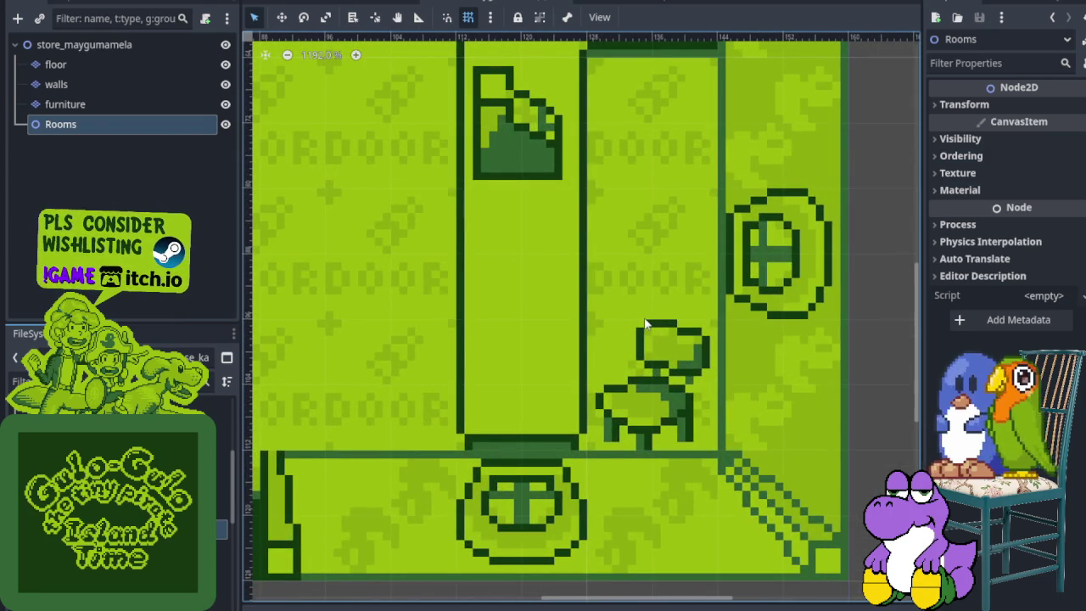
scroll(628, 321, "down", 10)
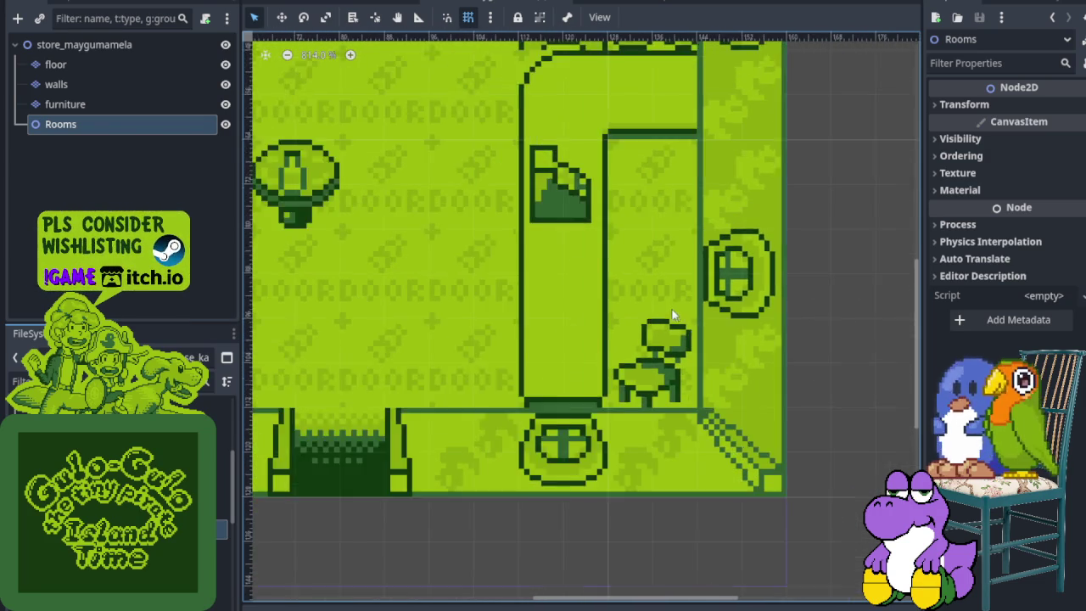
scroll(615, 320, "up", 1)
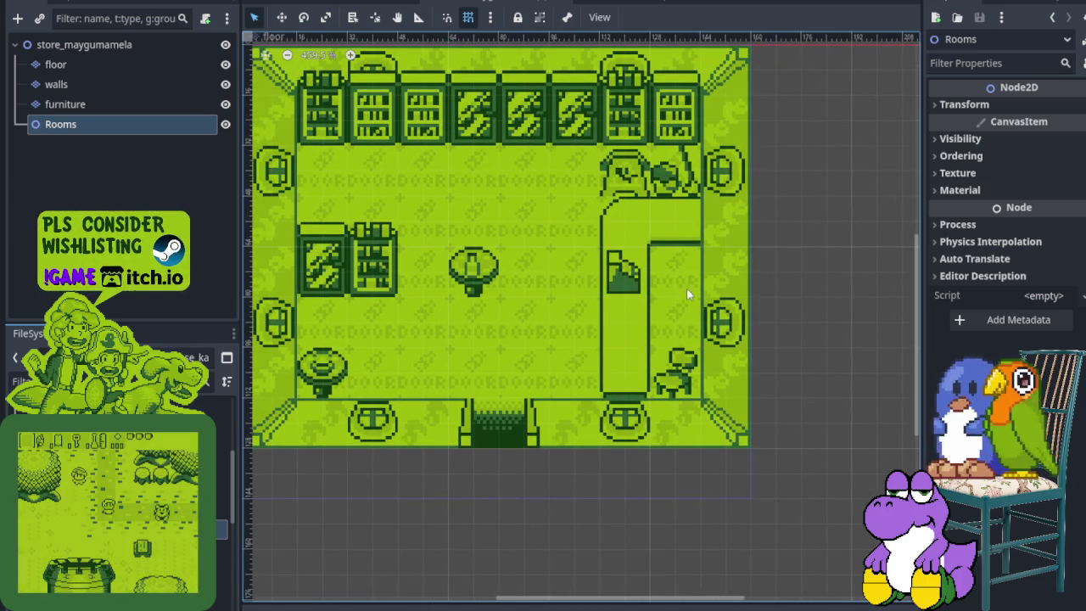
scroll(686, 286, "down", 1)
left_click_drag(552, 243, 603, 281)
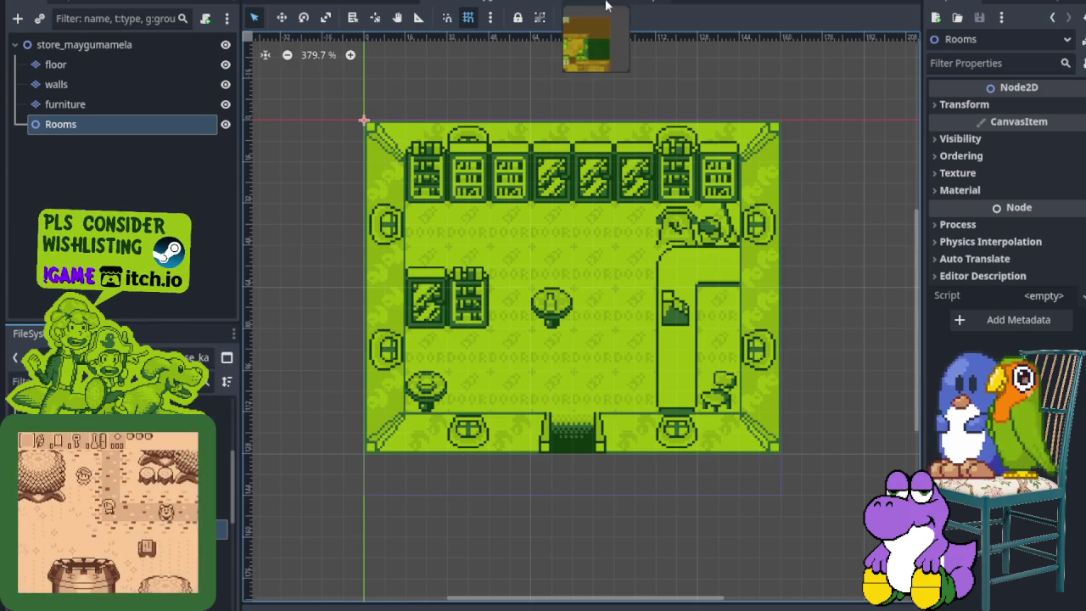
- Add an Area2D-based Room node as a child of the store's Rooms node
left_click(585, 4)
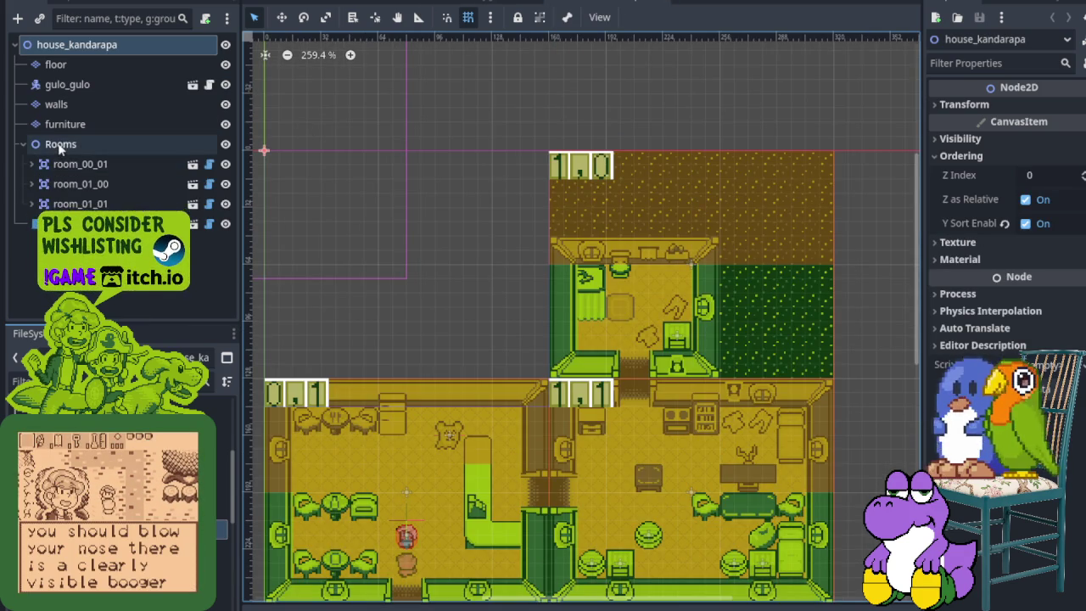
left_click(454, 4)
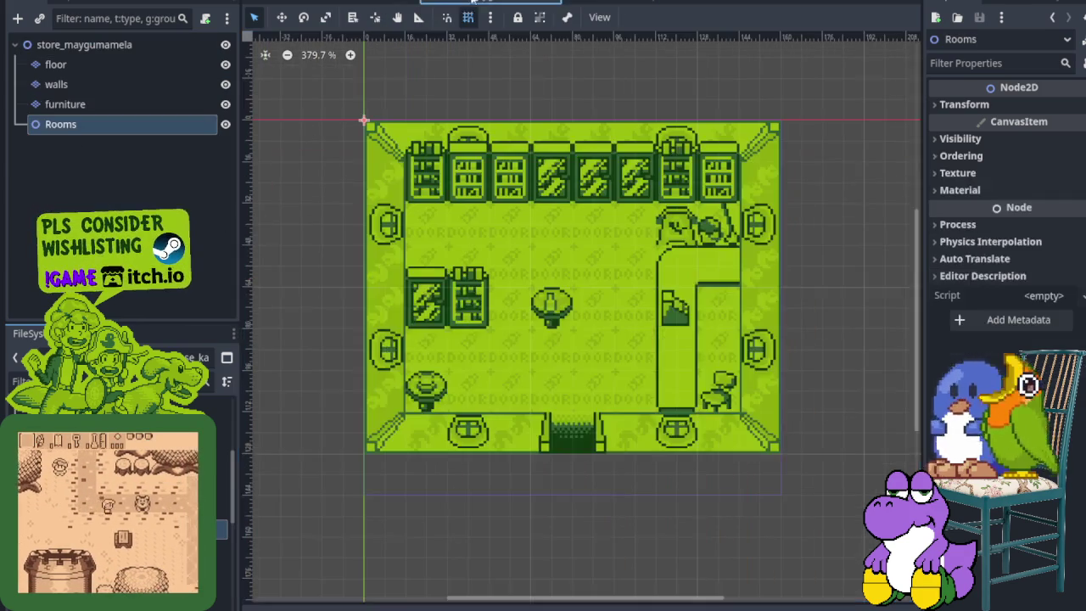
right_click(69, 124)
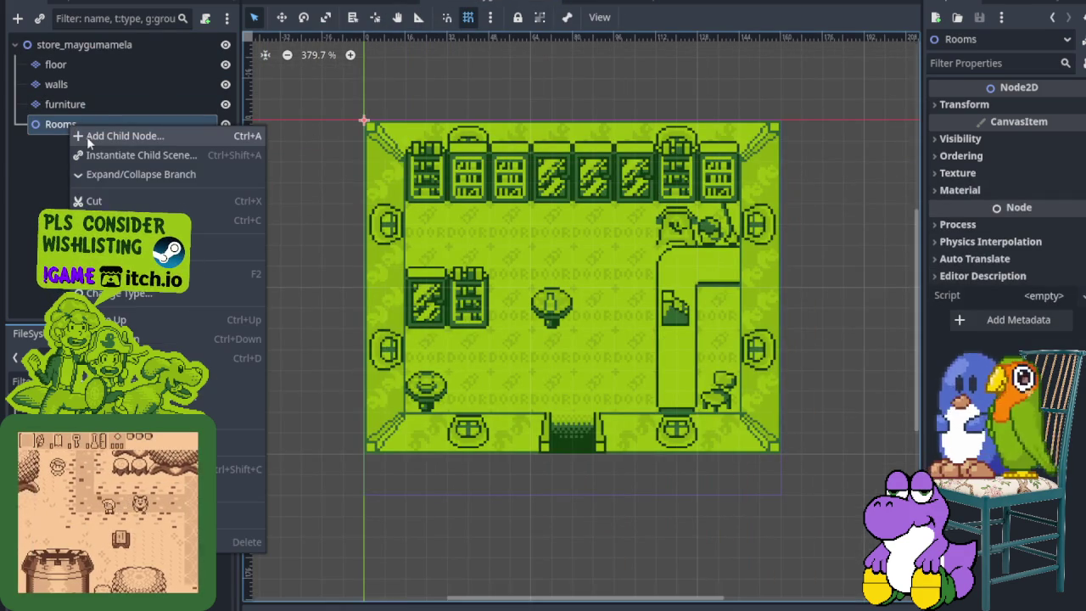
left_click(86, 136)
type("r")
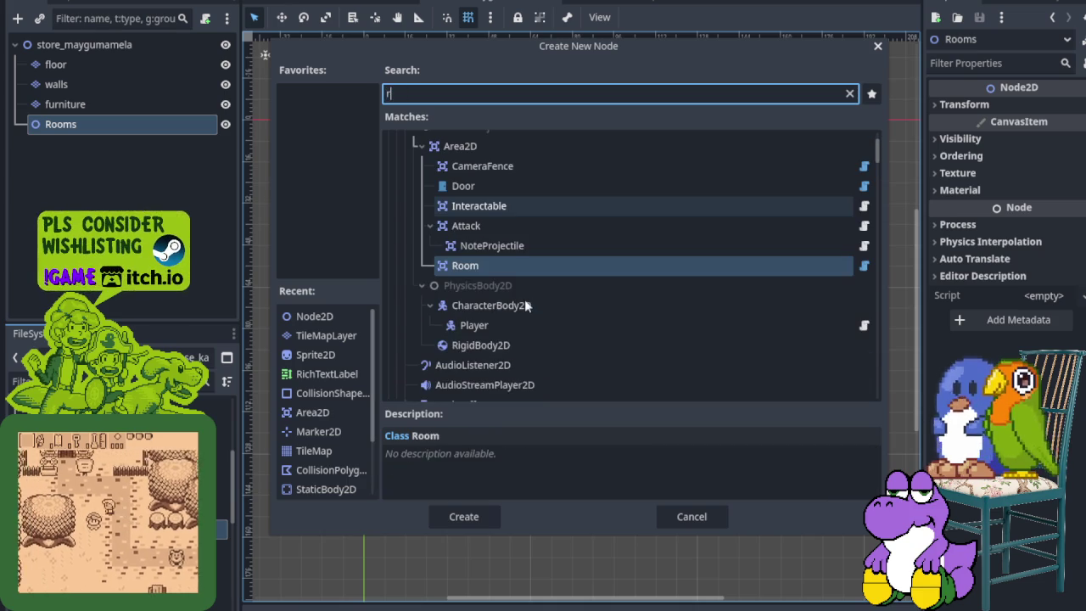
type("oom")
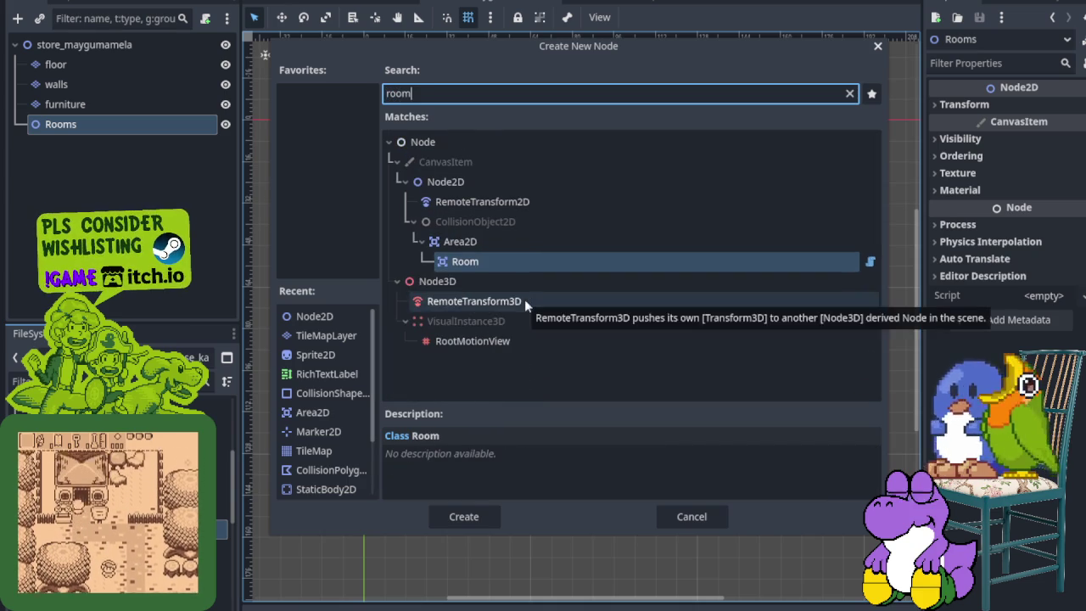
left_click(488, 261)
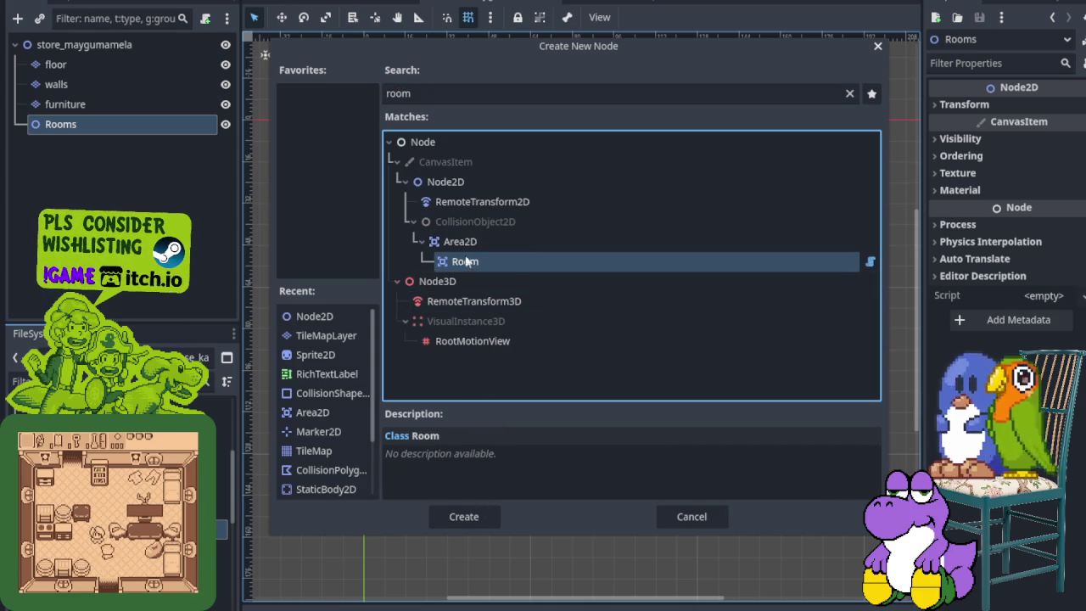
left_click(484, 515)
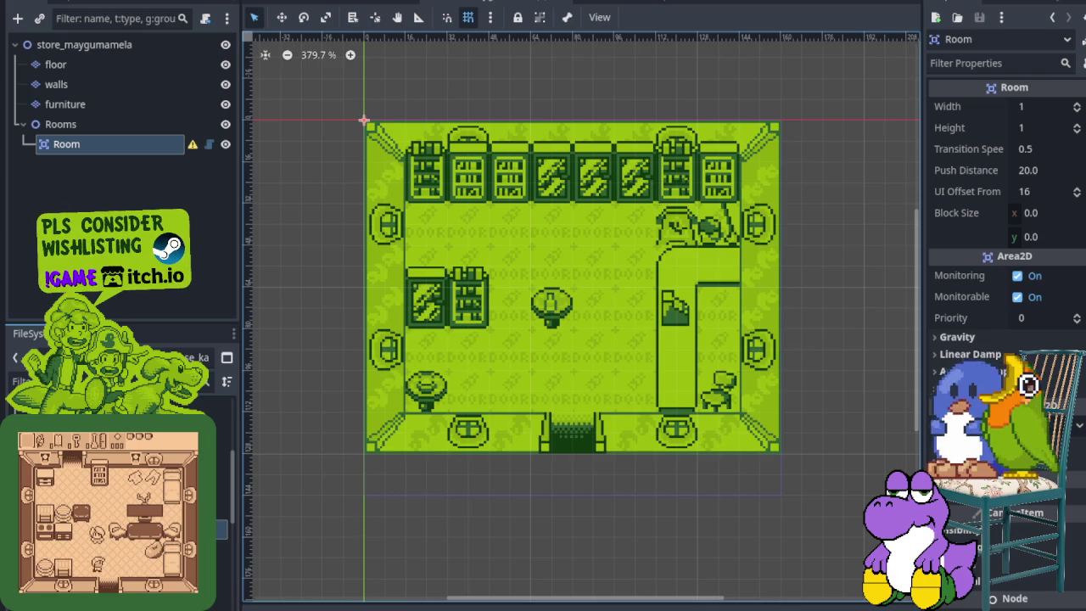
scroll(440, 153, "down", 2)
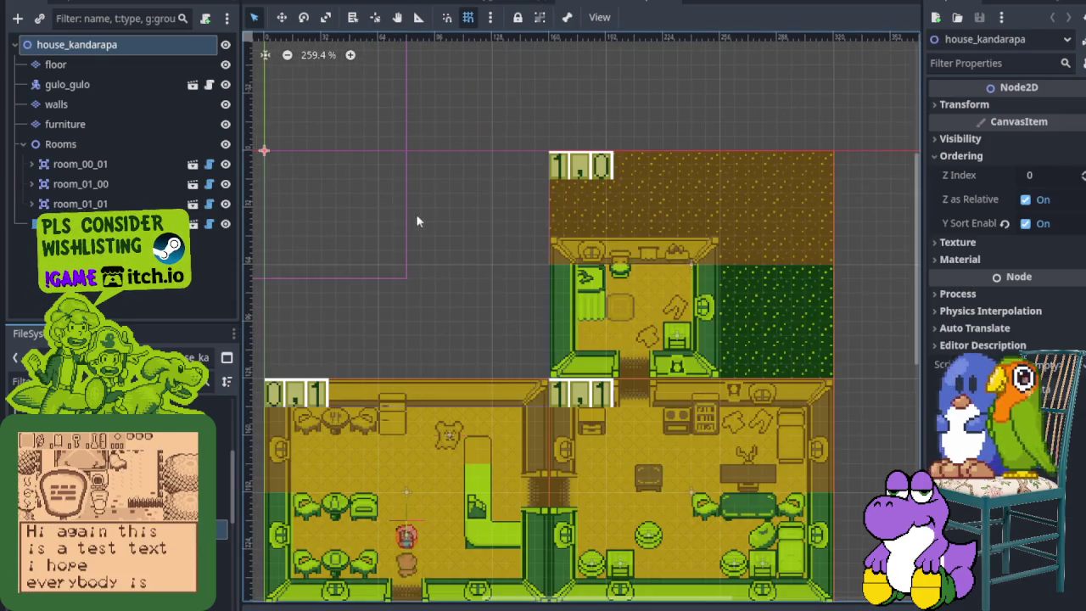
scroll(416, 214, "down", 2)
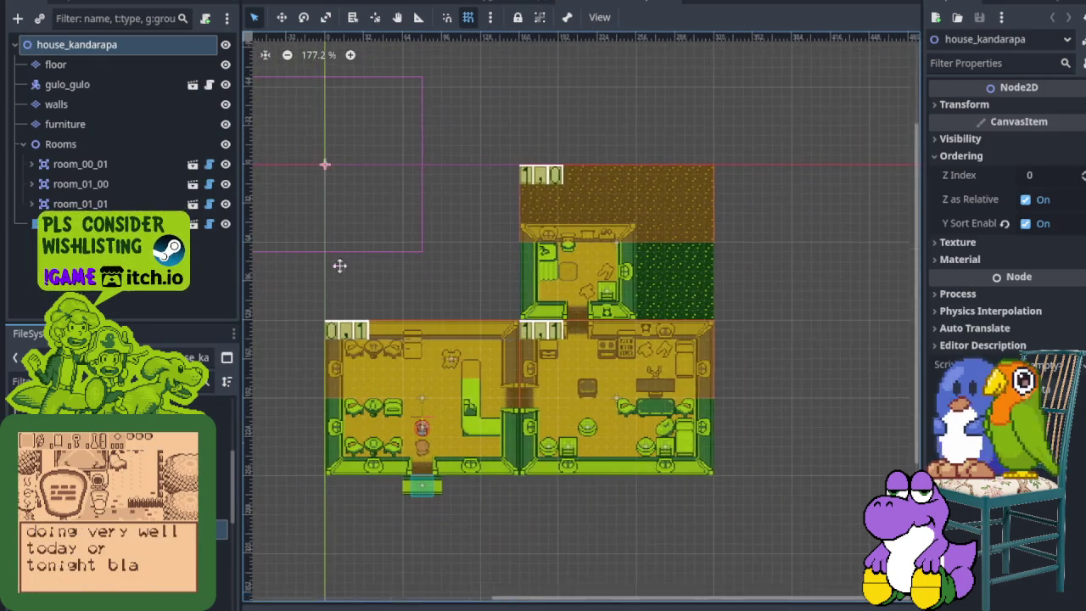
left_click(33, 165)
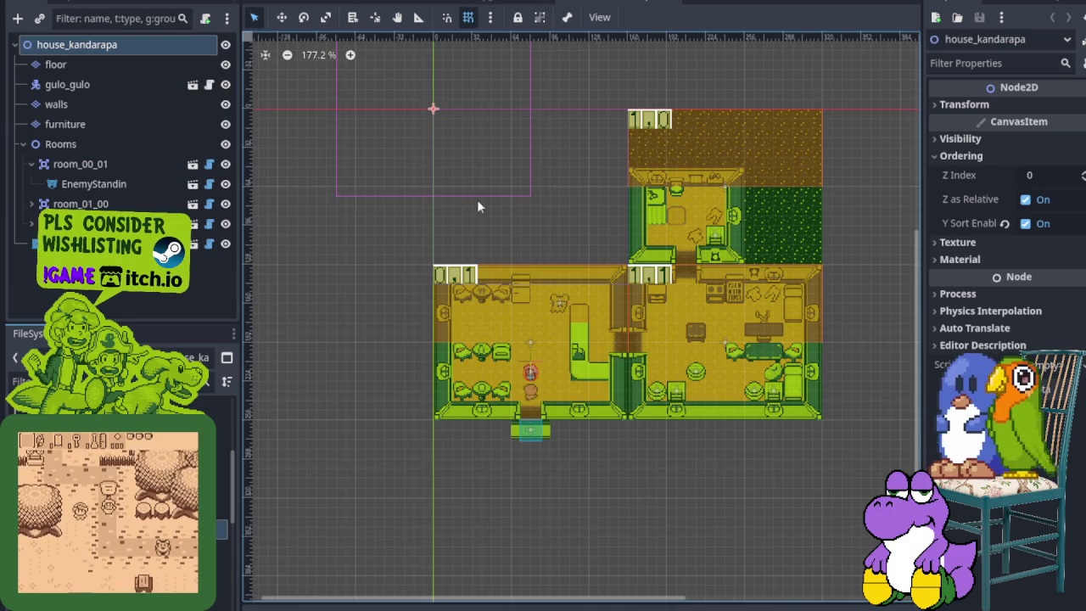
scroll(477, 199, "up", 2)
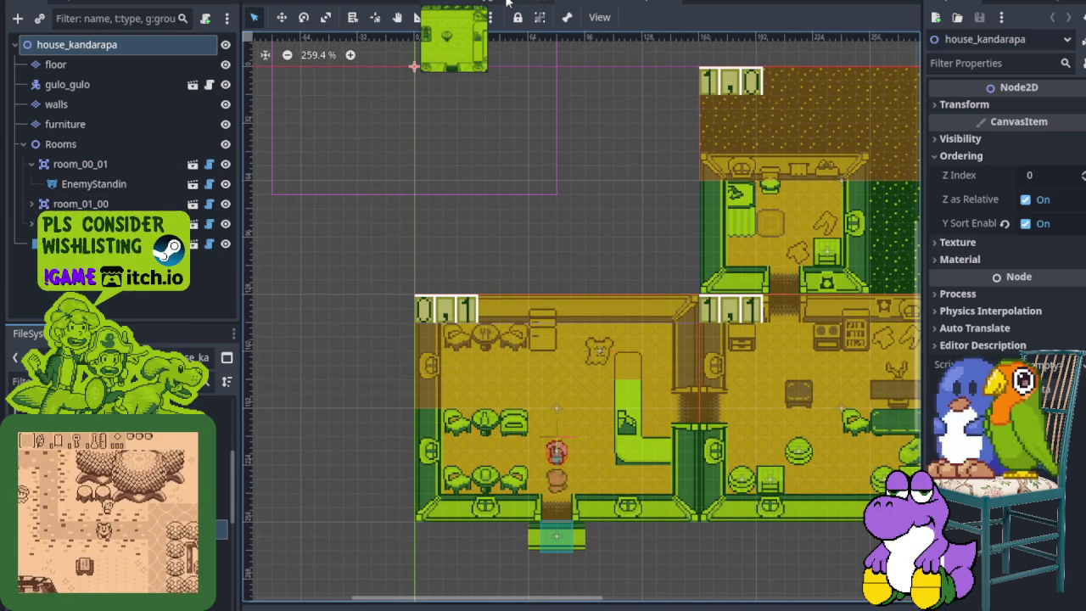
left_click(365, 3)
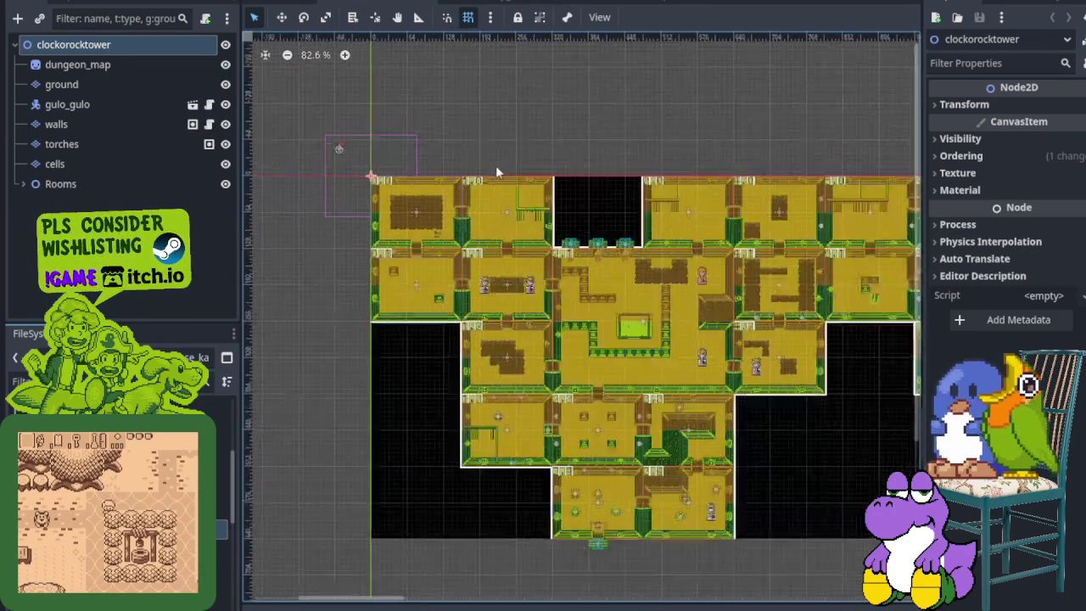
scroll(342, 207, "up", 3)
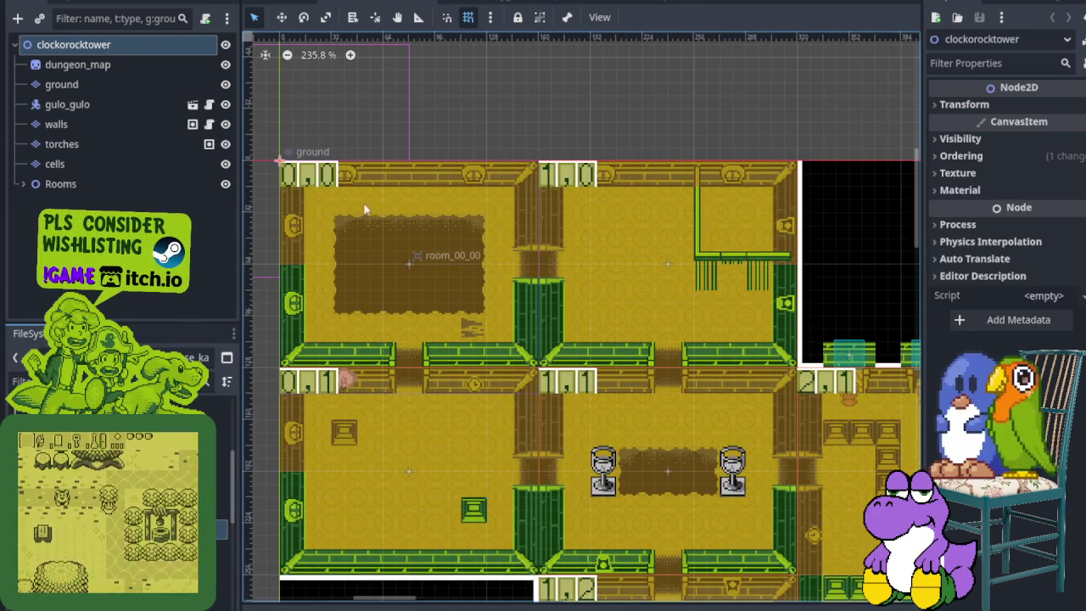
left_click(594, 2)
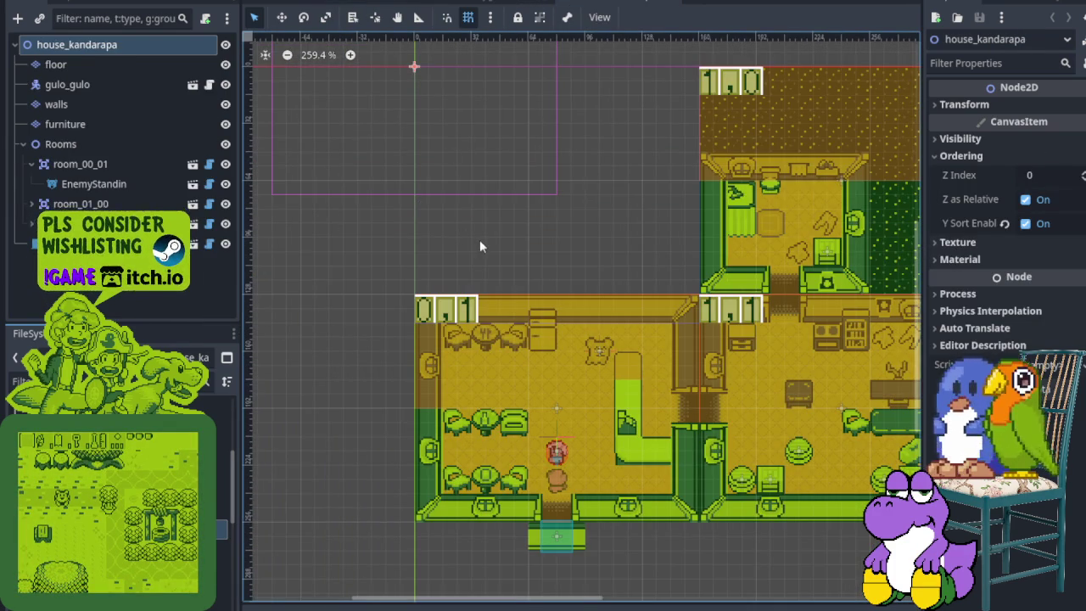
left_click(449, 2)
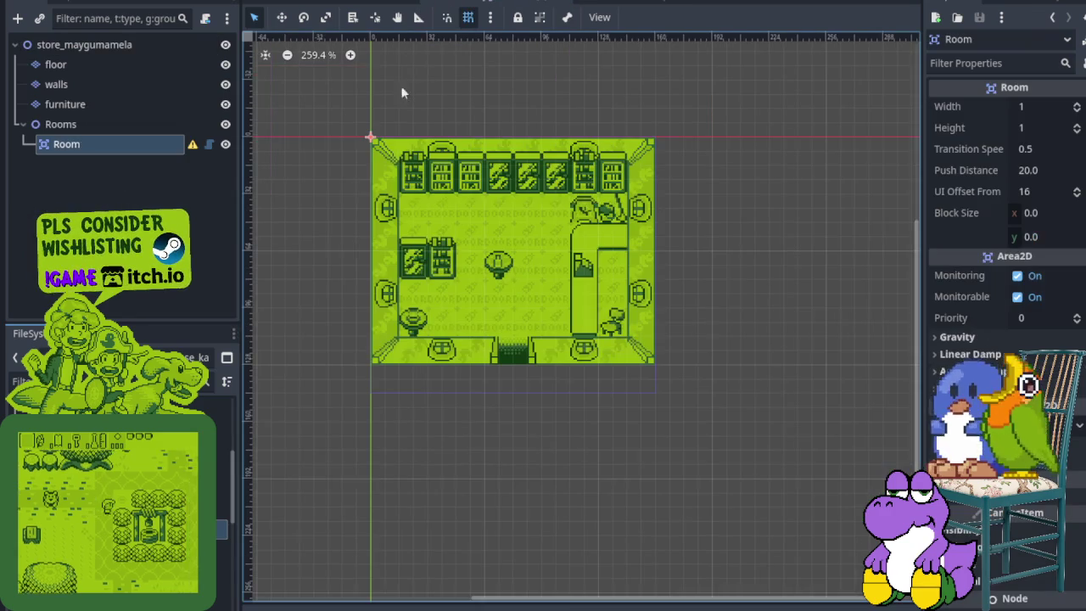
- Delete the store's shapeless Room node
mouse_move(194, 149)
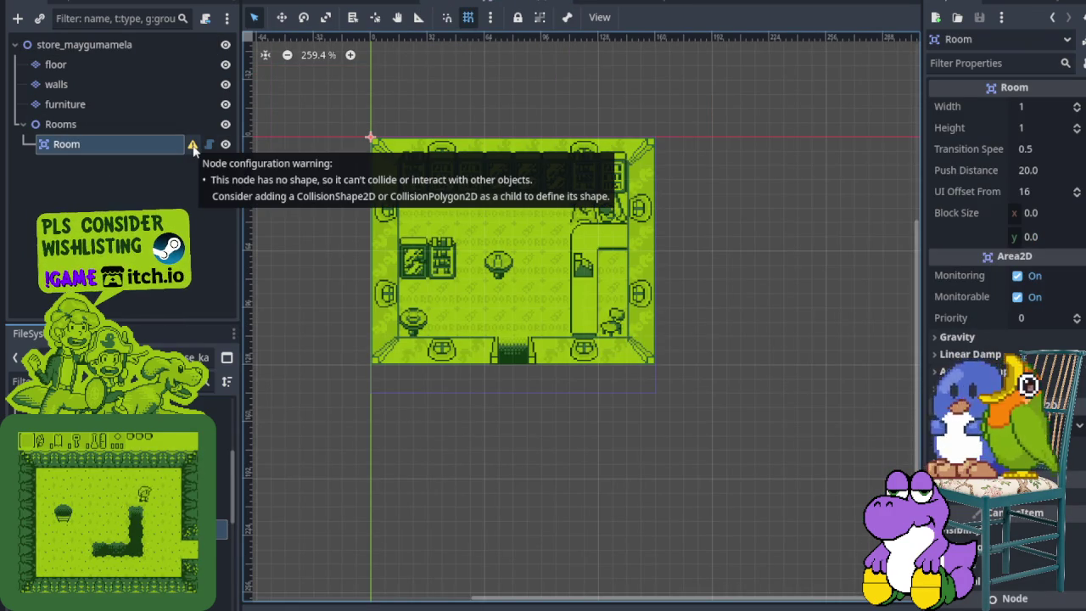
right_click(157, 148)
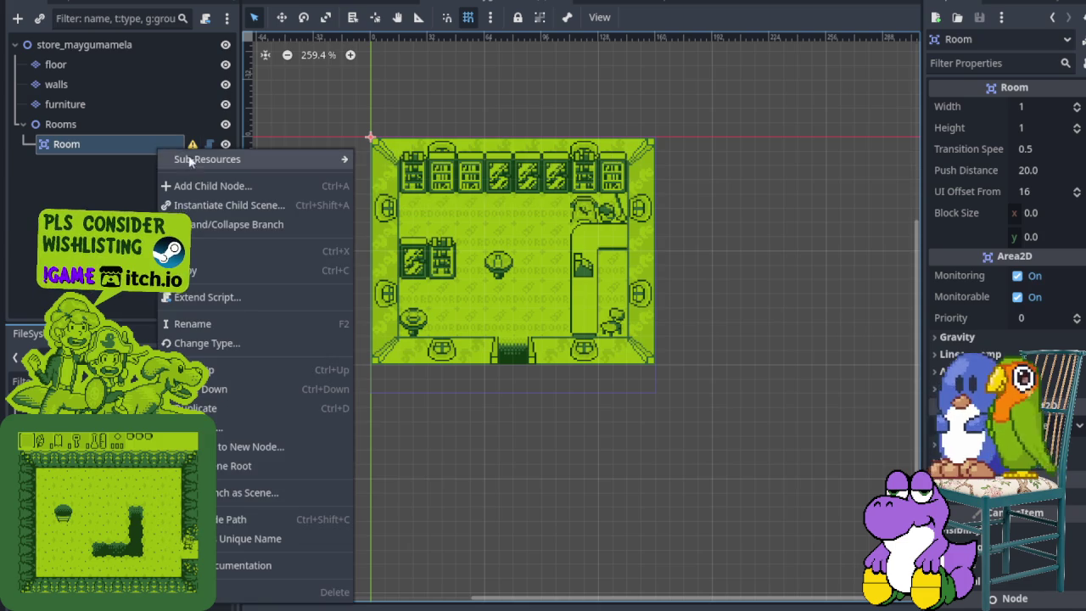
left_click(221, 591)
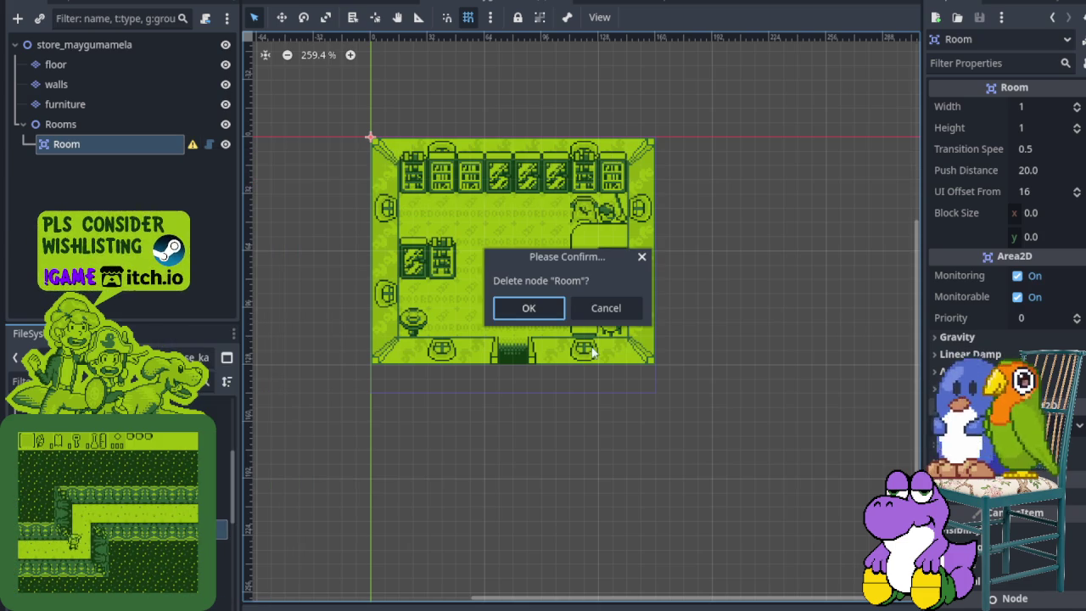
left_click(549, 309)
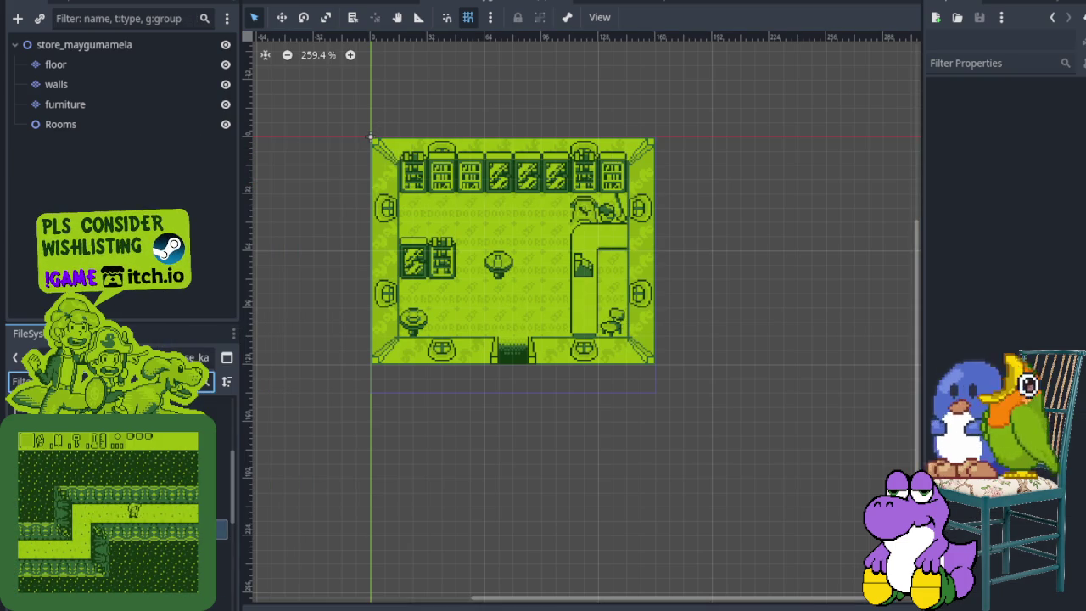
- Instance room.tscn under Rooms and drag its area over the store interior
type("oo")
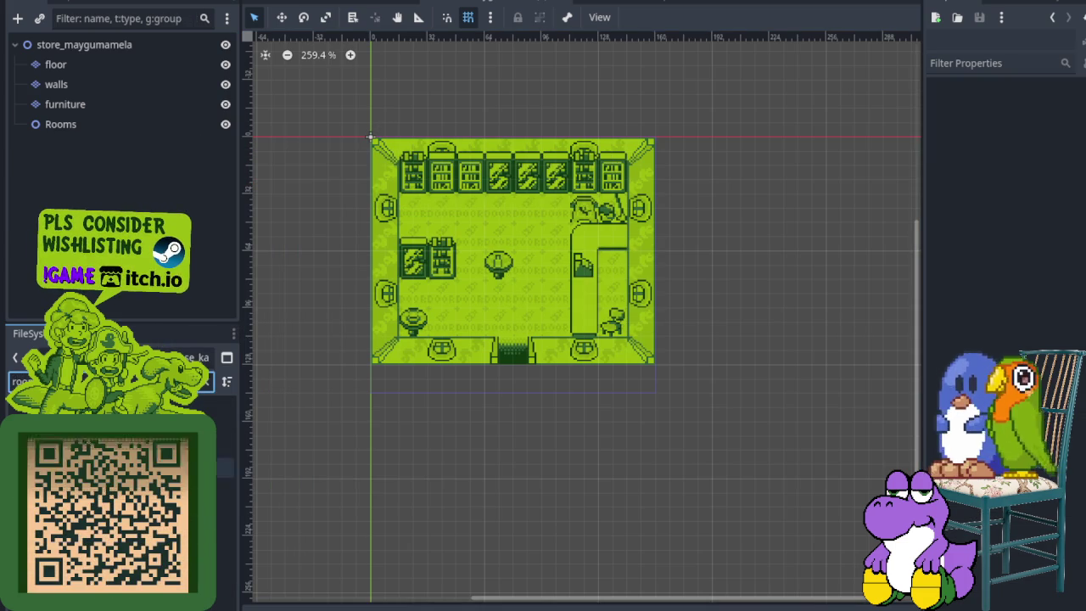
left_click_drag(77, 132, 75, 129)
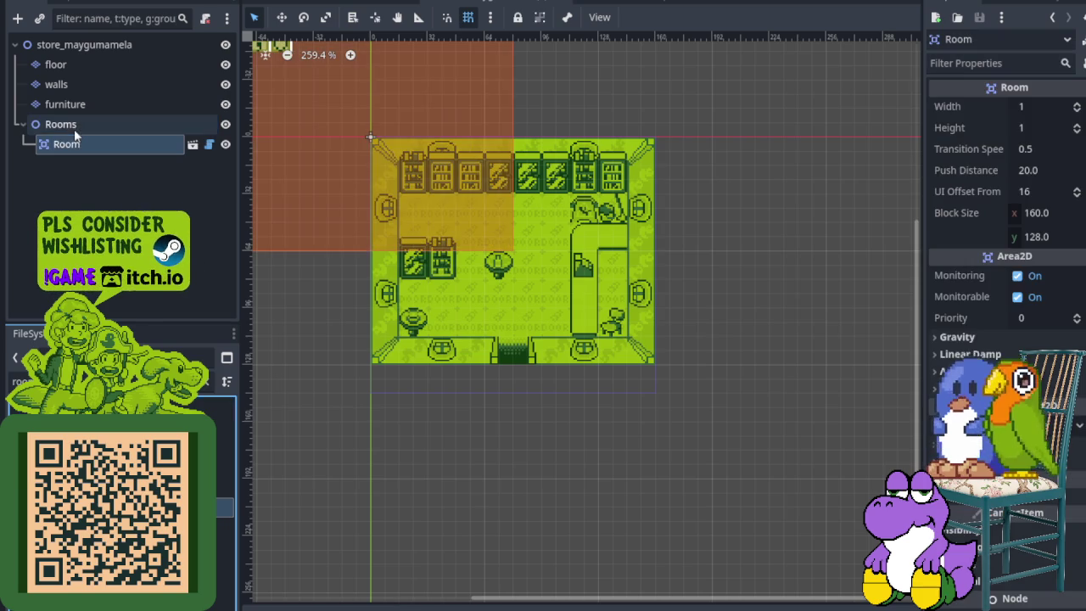
scroll(381, 208, "down", 1)
scroll(366, 219, "up", 2)
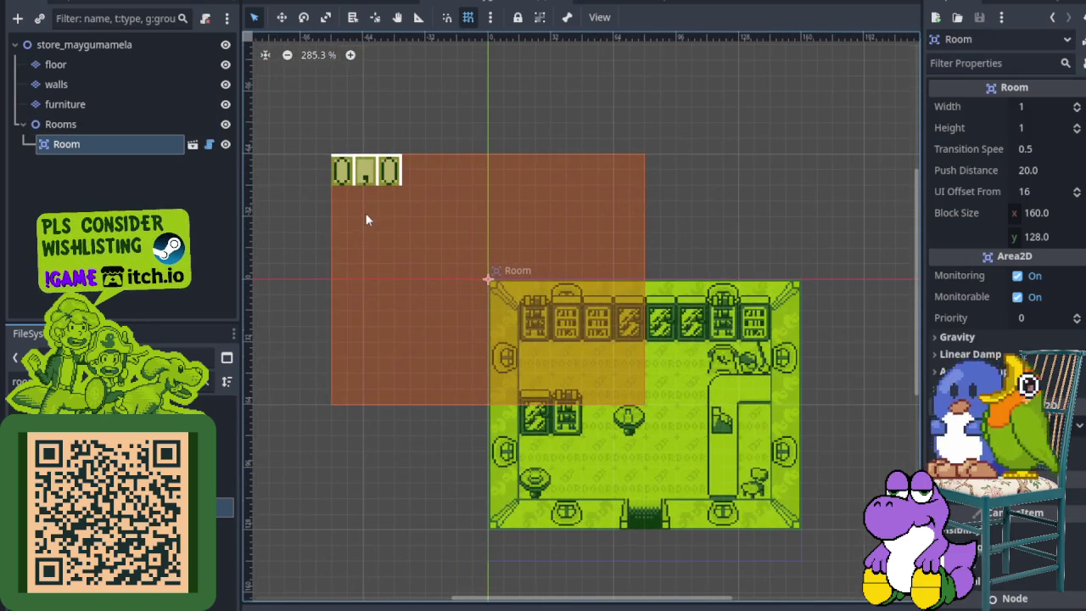
left_click_drag(359, 214, 508, 341)
- Expand and collapse the clockorocktower Rooms list, then return to house_kandarapa
scroll(500, 347, "down", 1)
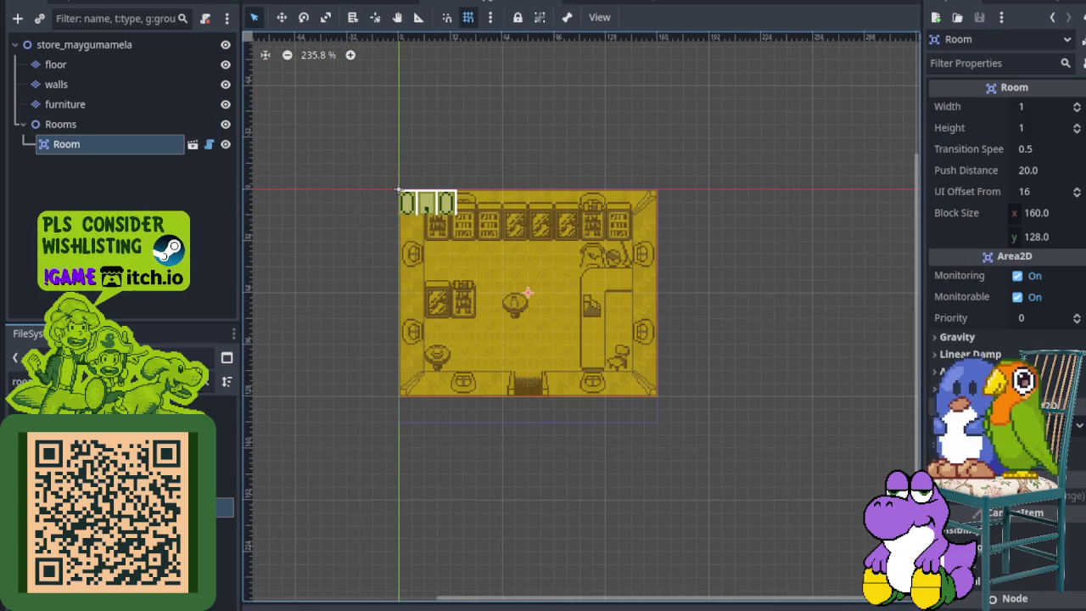
left_click(594, 2)
scroll(598, 277, "up", 1)
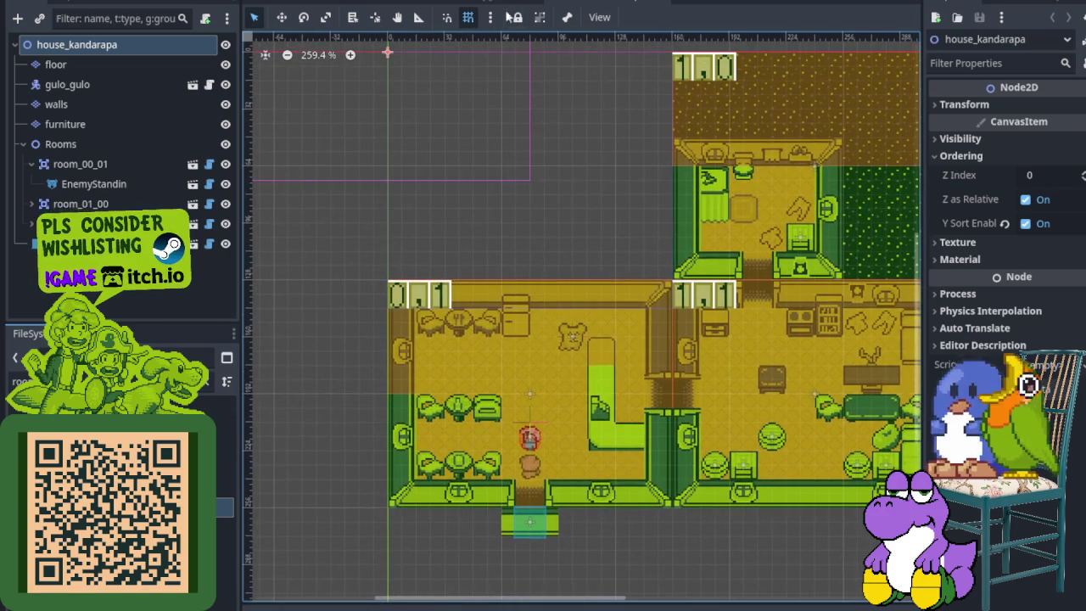
left_click(454, 3)
left_click(352, 3)
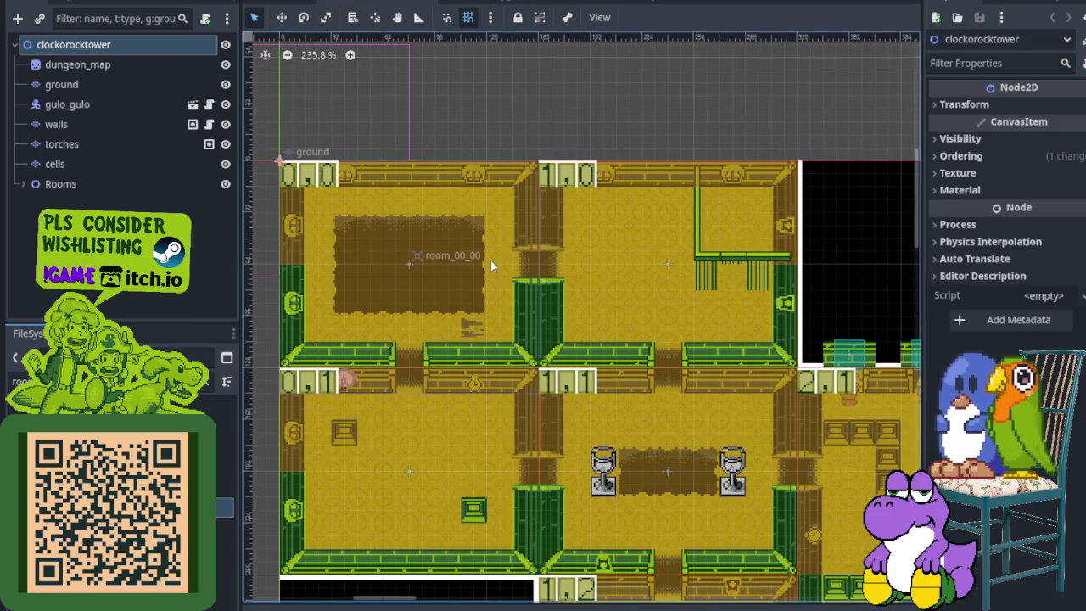
left_click(24, 185)
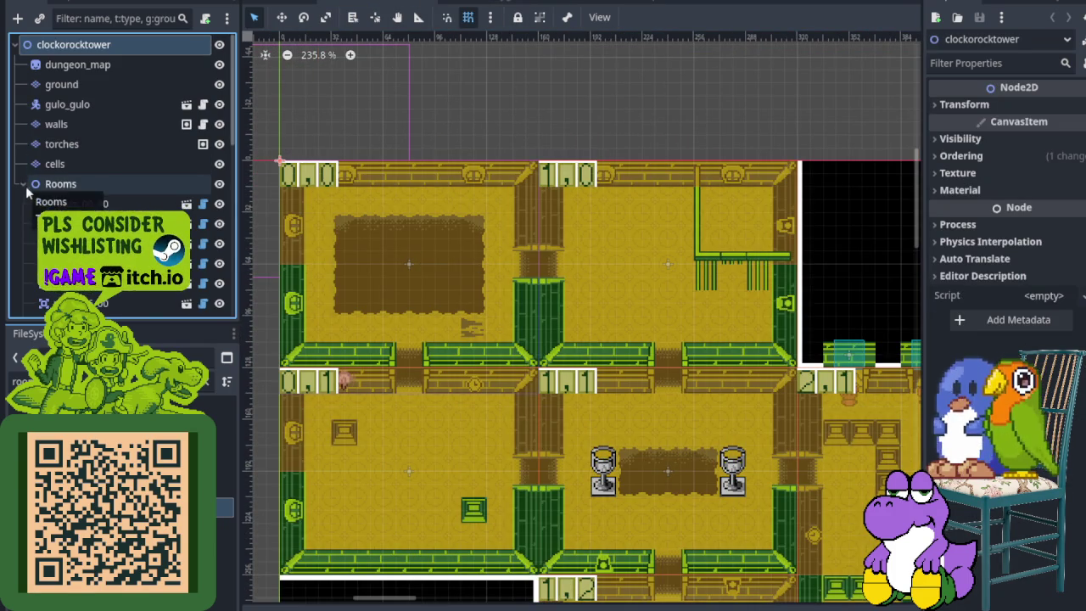
scroll(28, 195, "down", 10)
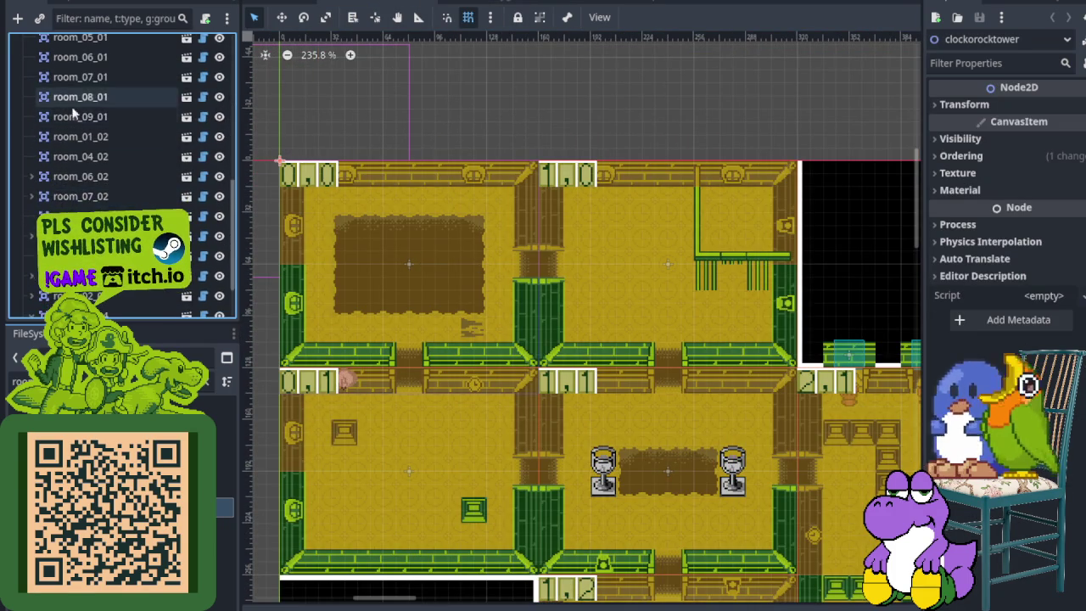
scroll(55, 151, "up", 10)
scroll(51, 157, "up", 2)
left_click(22, 184)
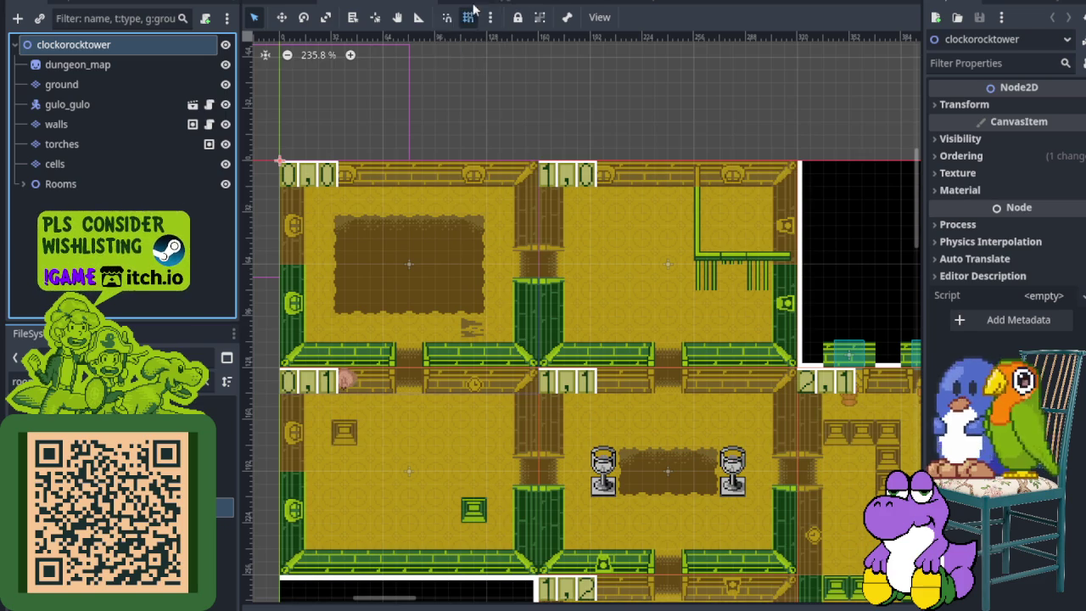
left_click(518, 5)
scroll(585, 164, "down", 1)
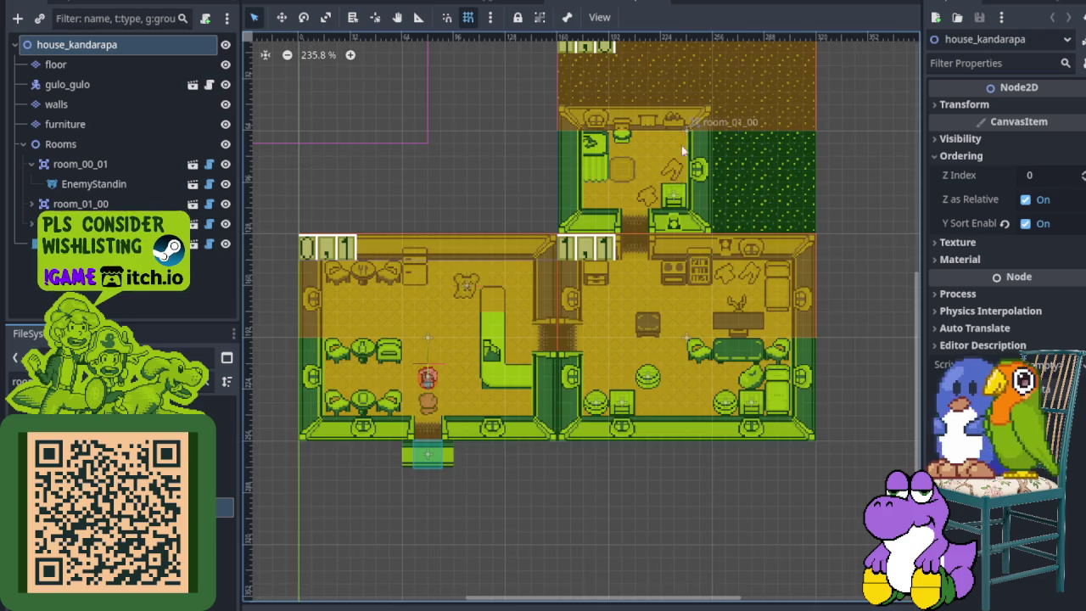
scroll(676, 161, "up", 5)
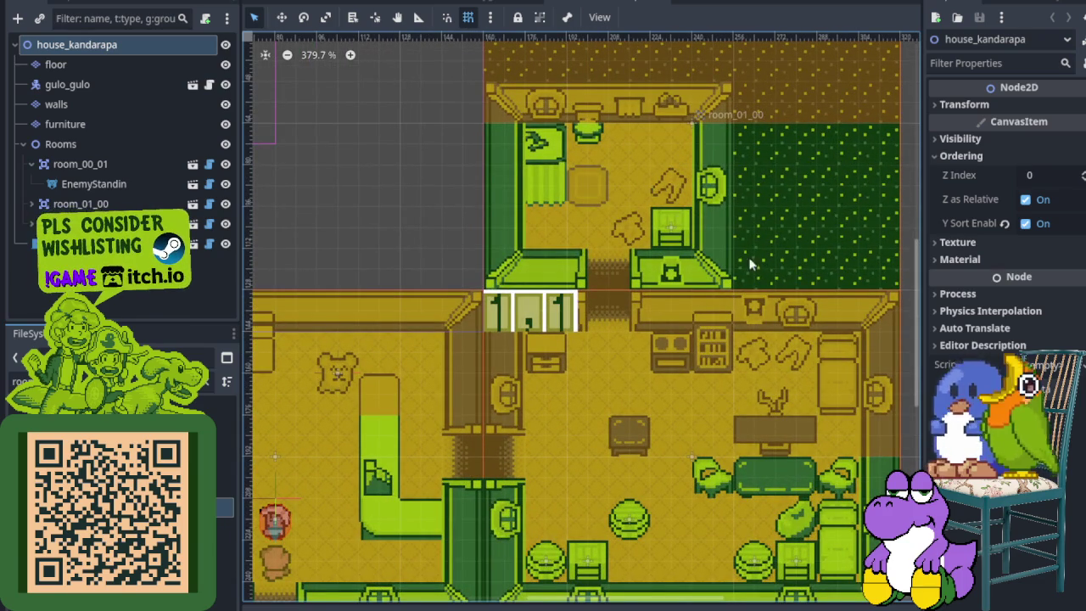
scroll(453, 412, "down", 2)
scroll(458, 311, "up", 5)
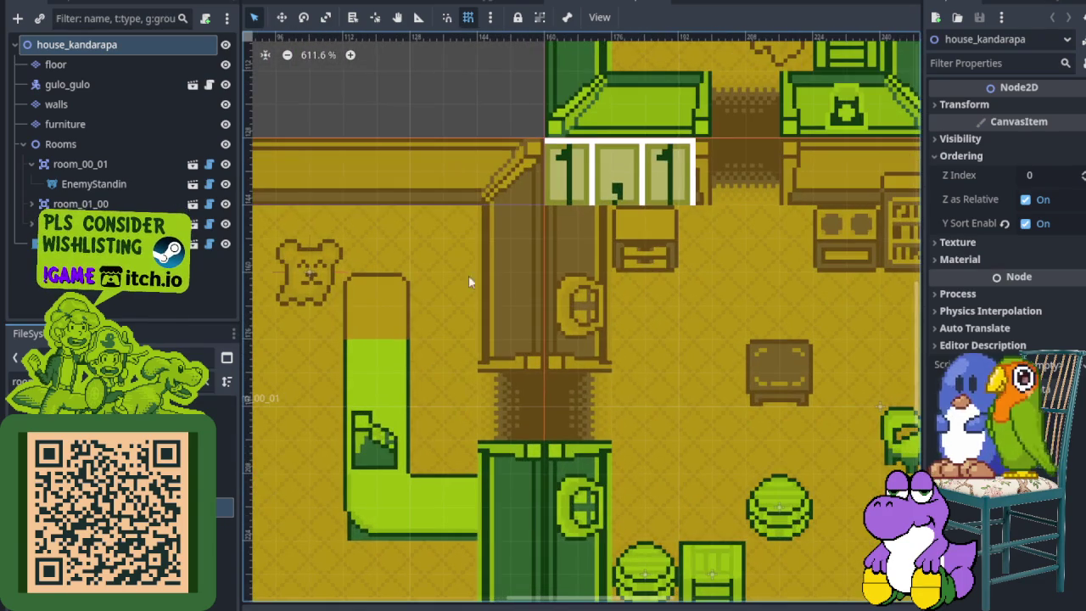
scroll(580, 339, "up", 6)
scroll(579, 340, "right", 6)
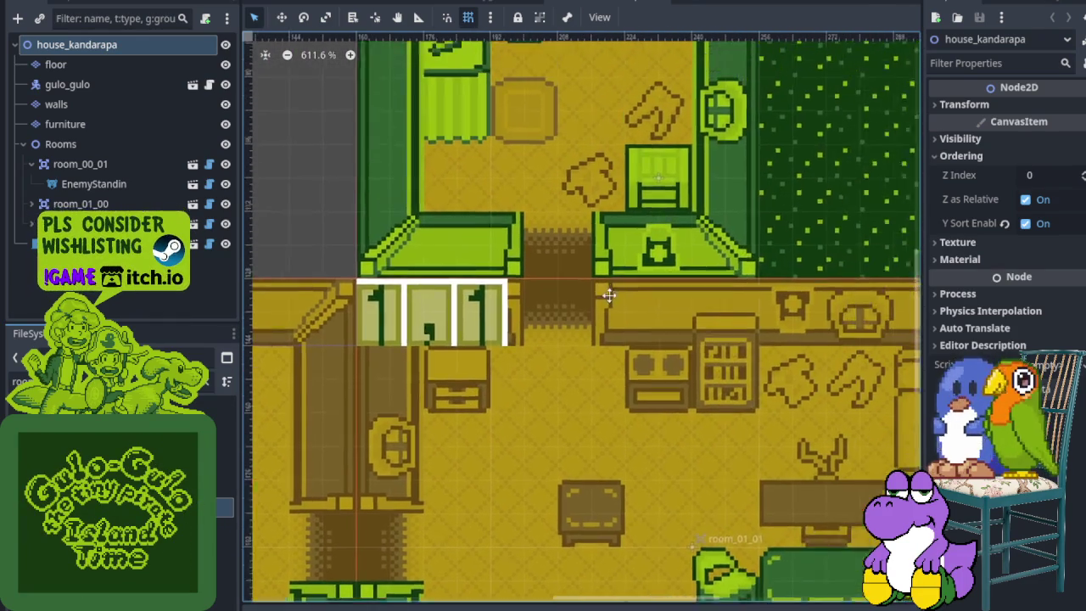
scroll(580, 339, "up", 1)
scroll(454, 235, "down", 6)
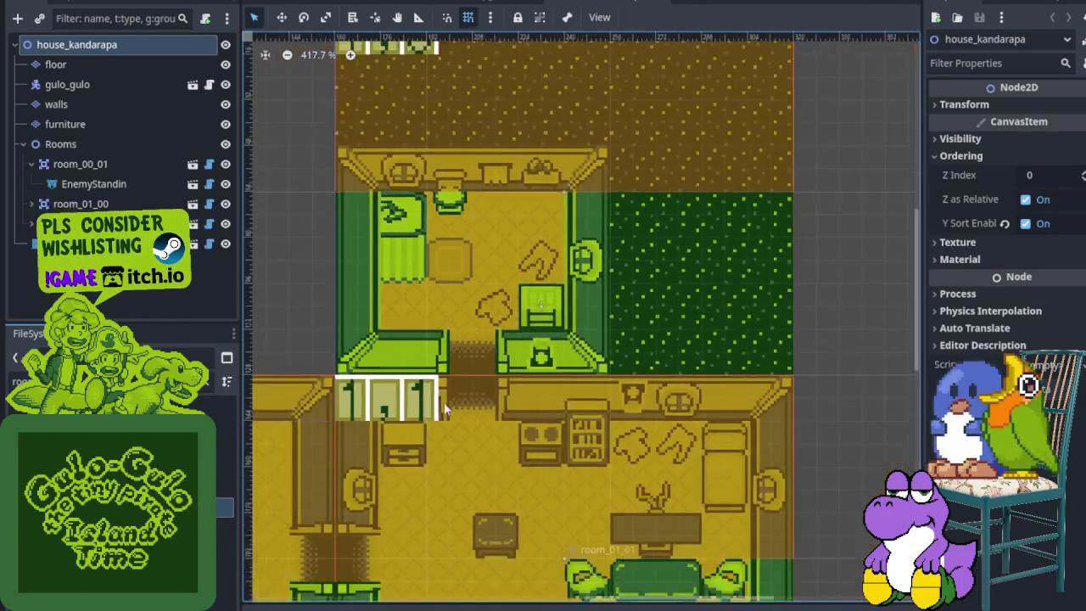
scroll(473, 282, "up", 3)
scroll(680, 149, "right", 8)
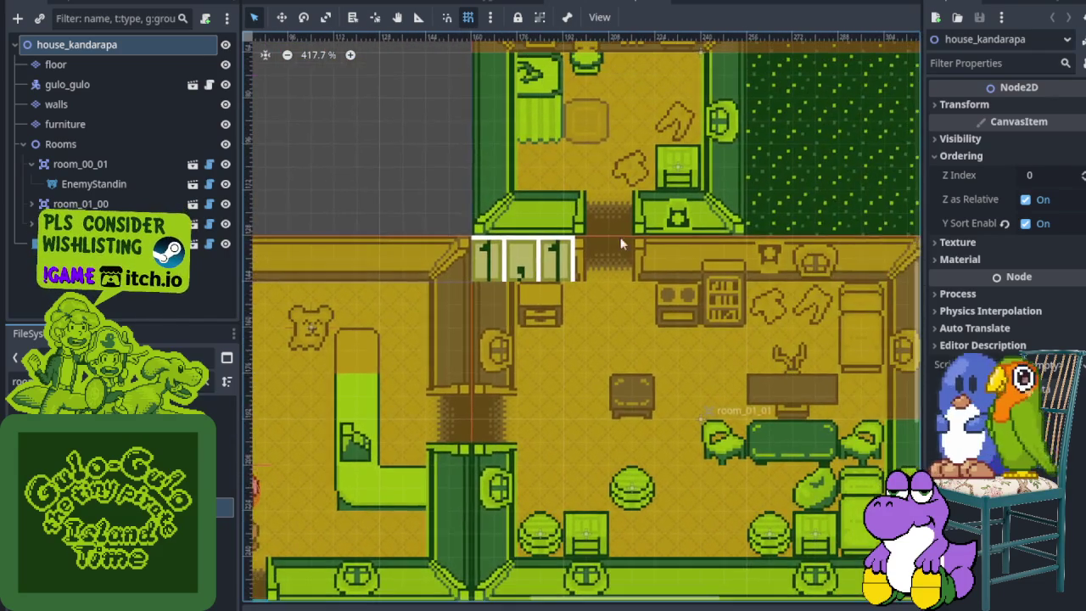
scroll(563, 249, "up", 4)
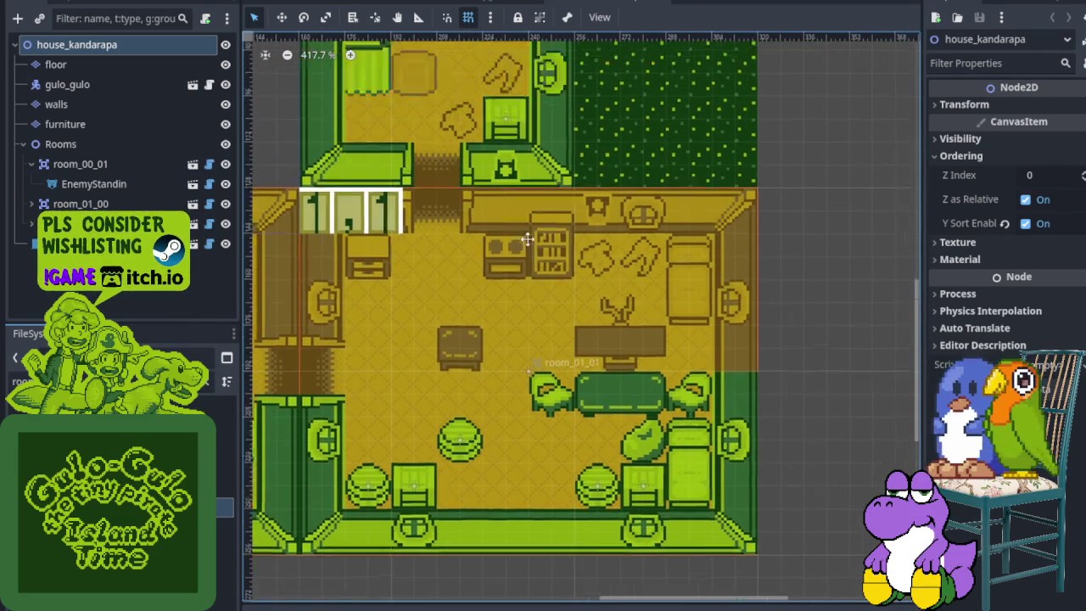
scroll(425, 260, "up", 3)
left_click_drag(505, 253, 586, 206)
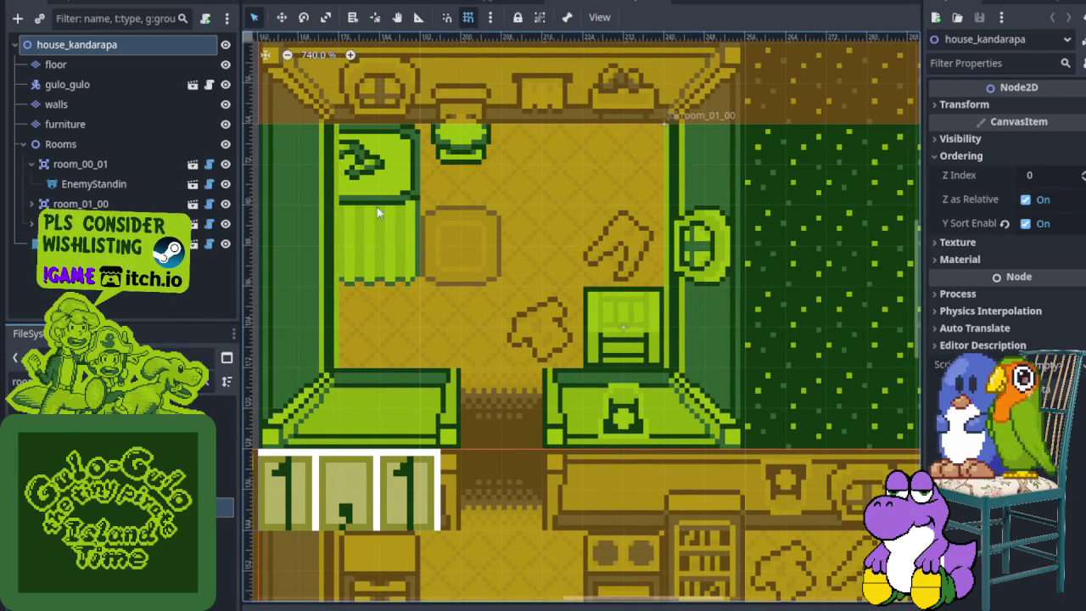
scroll(506, 323, "down", 4)
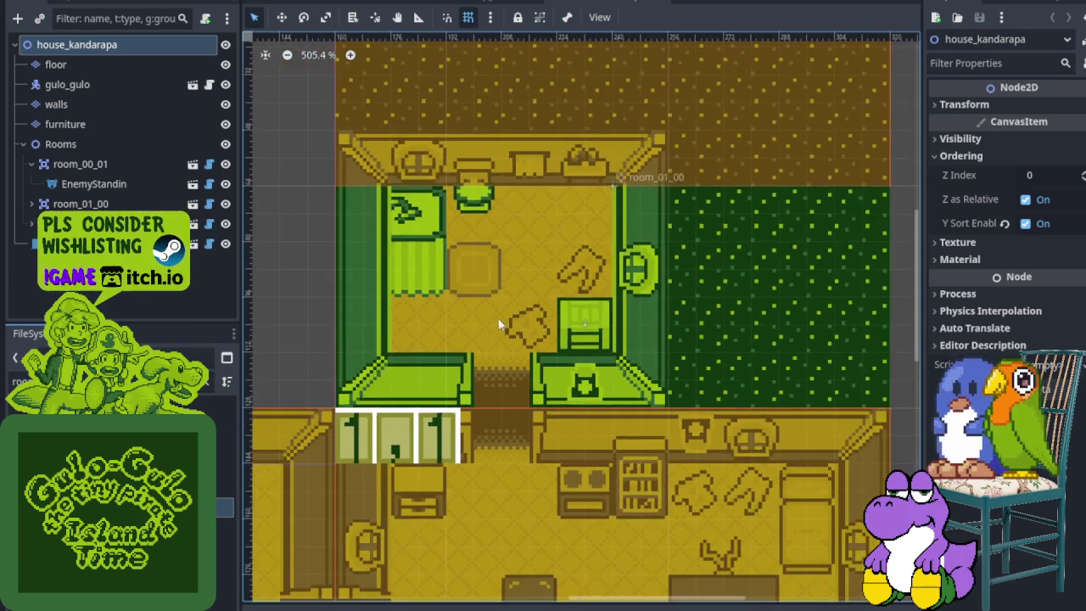
left_click_drag(472, 343, 552, 312)
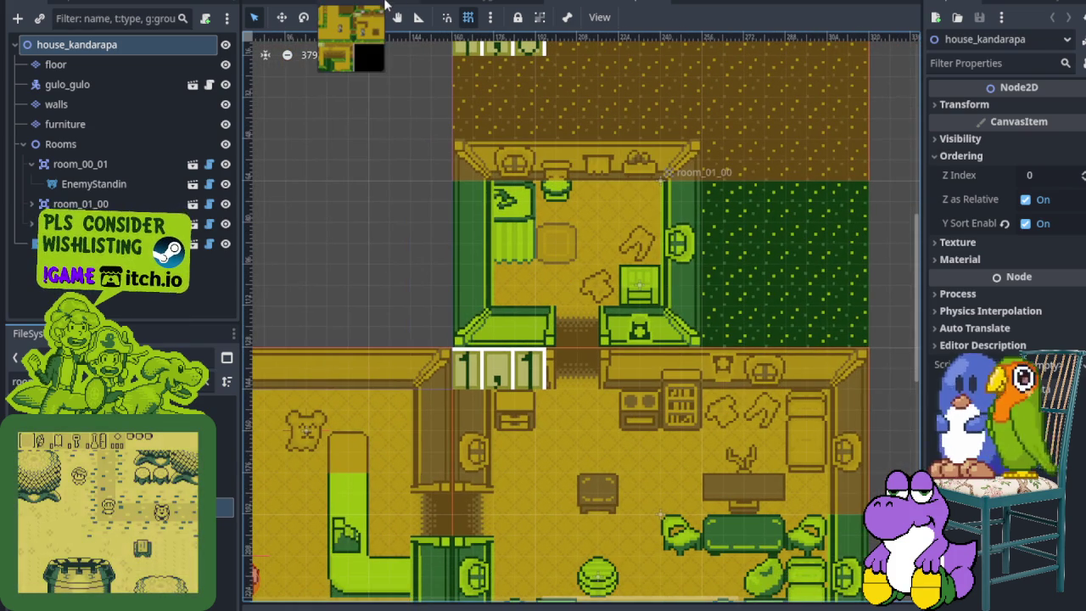
scroll(491, 301, "down", 2)
left_click_drag(409, 513, 450, 402)
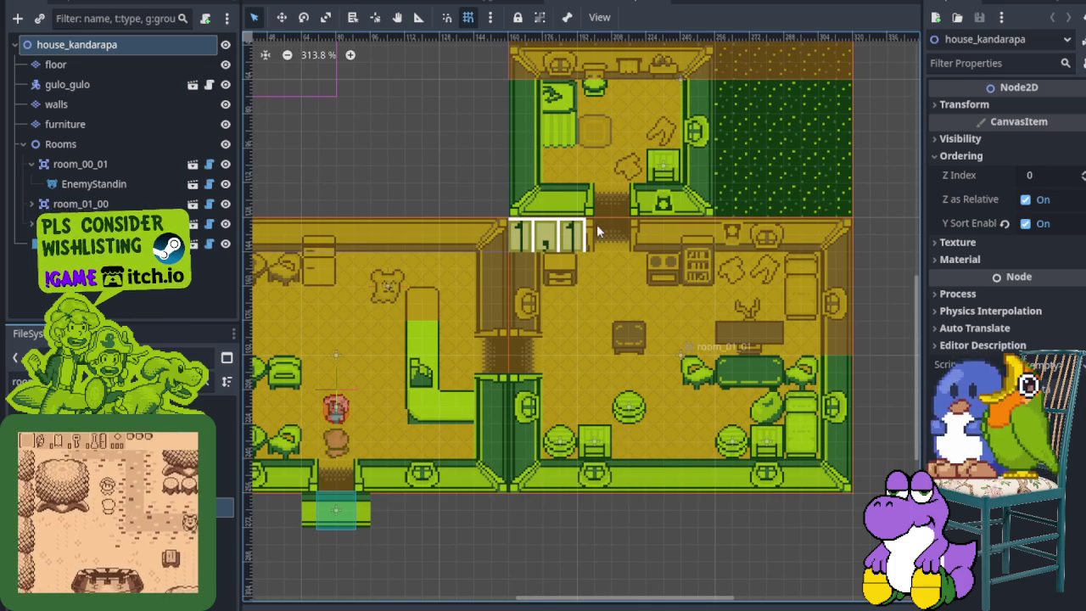
left_click_drag(597, 224, 575, 379)
left_click_drag(582, 209, 564, 181)
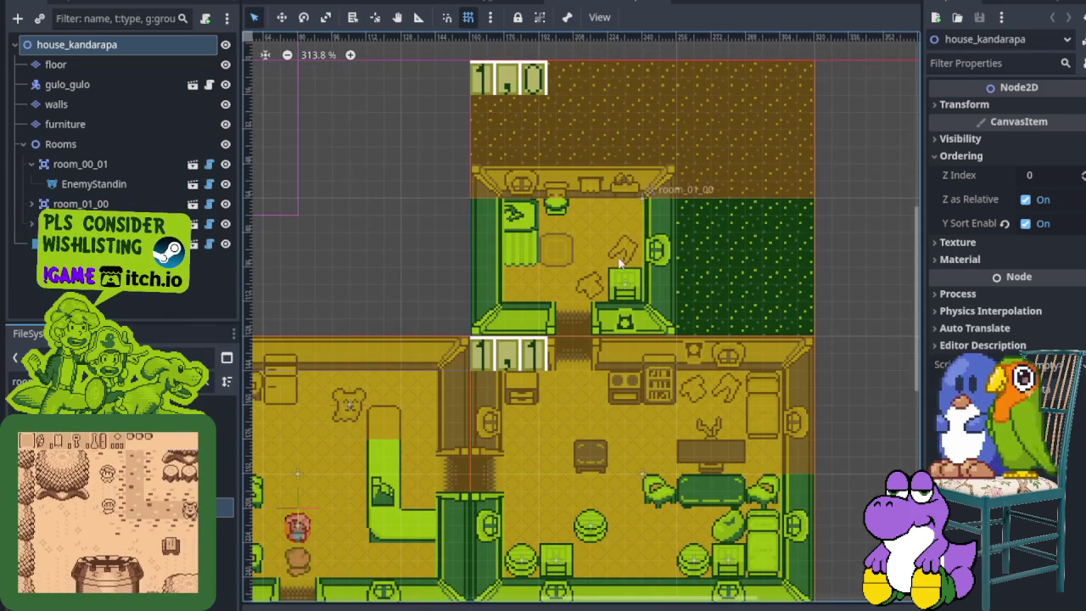
left_click(351, 1)
mouse_move(522, 408)
left_mouse_down()
mouse_move(542, 305)
mouse_move(405, 246)
left_mouse_up()
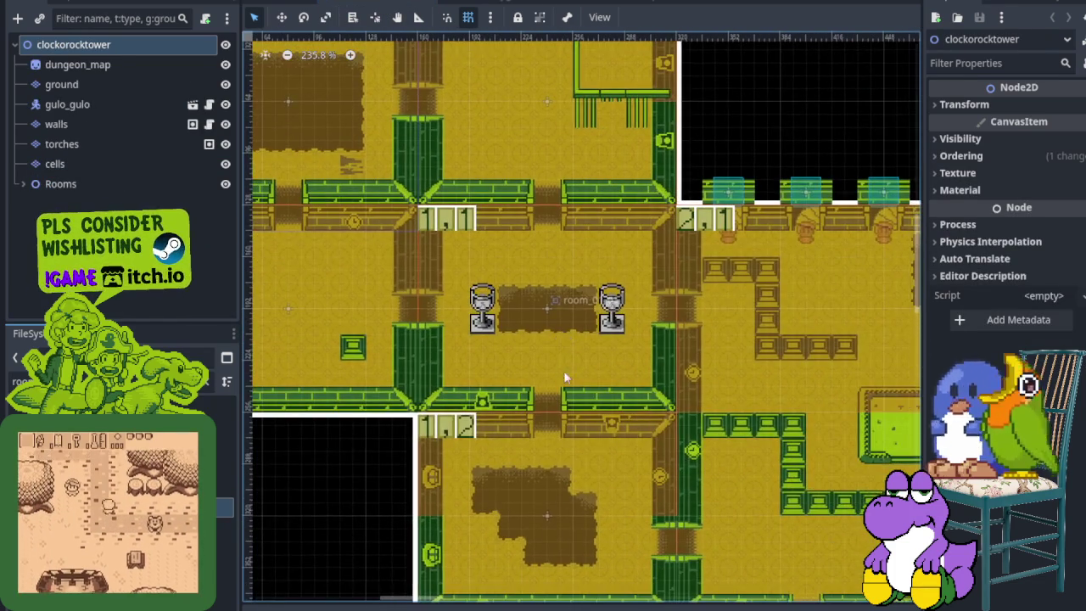
left_click(497, 2)
scroll(532, 231, "up", 5)
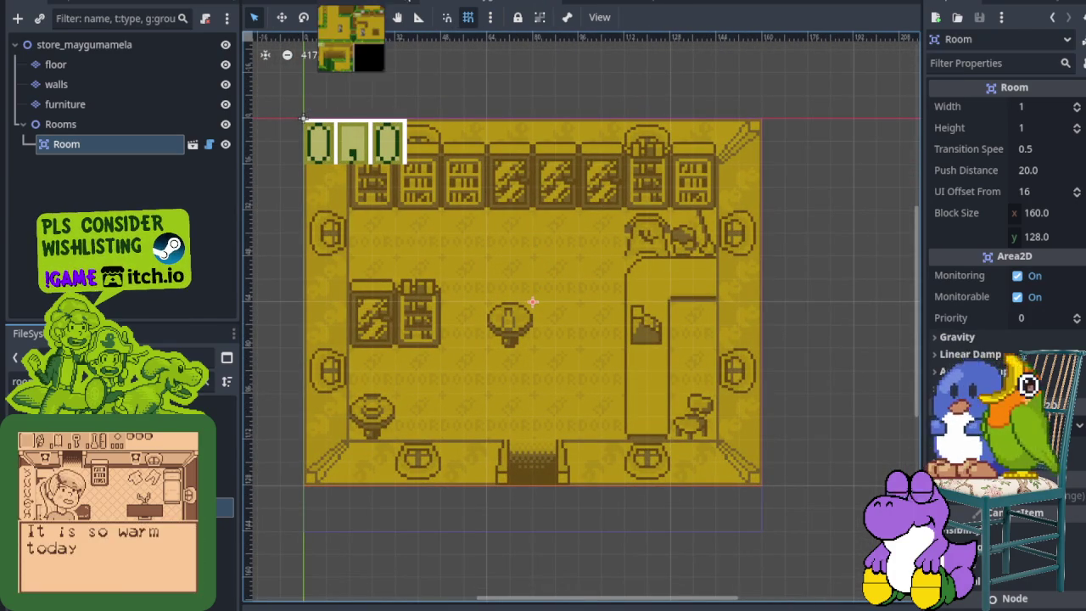
left_click(392, 3)
scroll(515, 192, "down", 3)
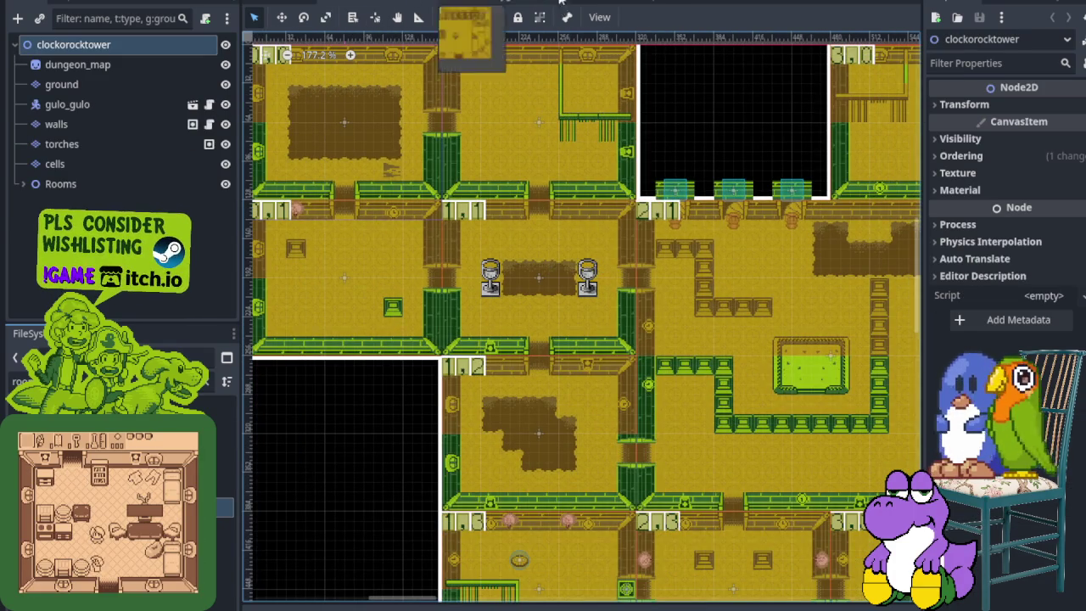
left_click(594, 2)
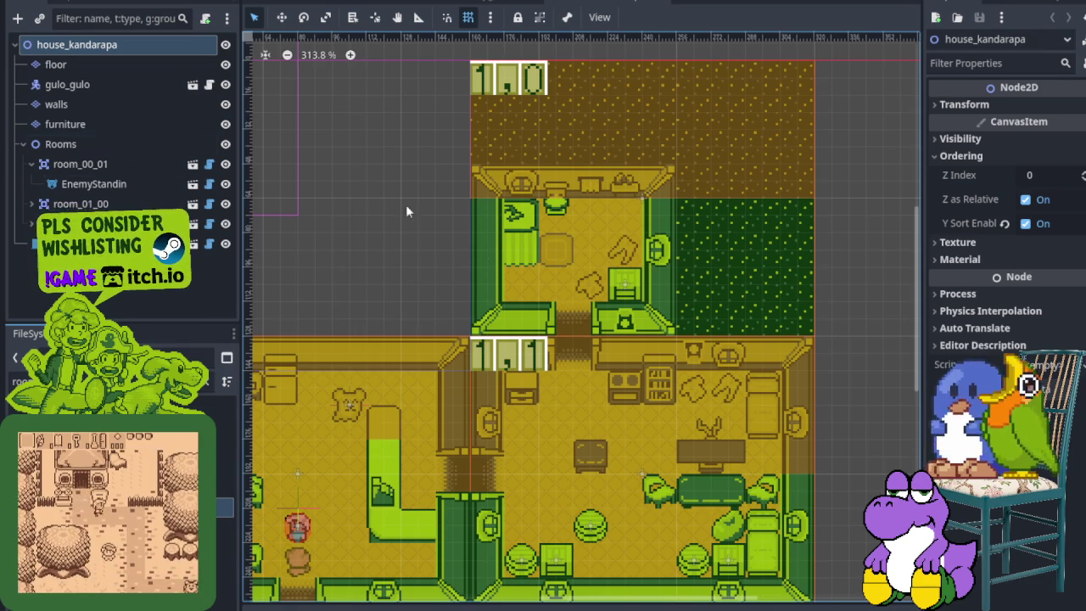
- Frame the L-shaped counter near the player and select the house's walls tile layer
left_click_drag(449, 317, 505, 196)
scroll(503, 289, "up", 4)
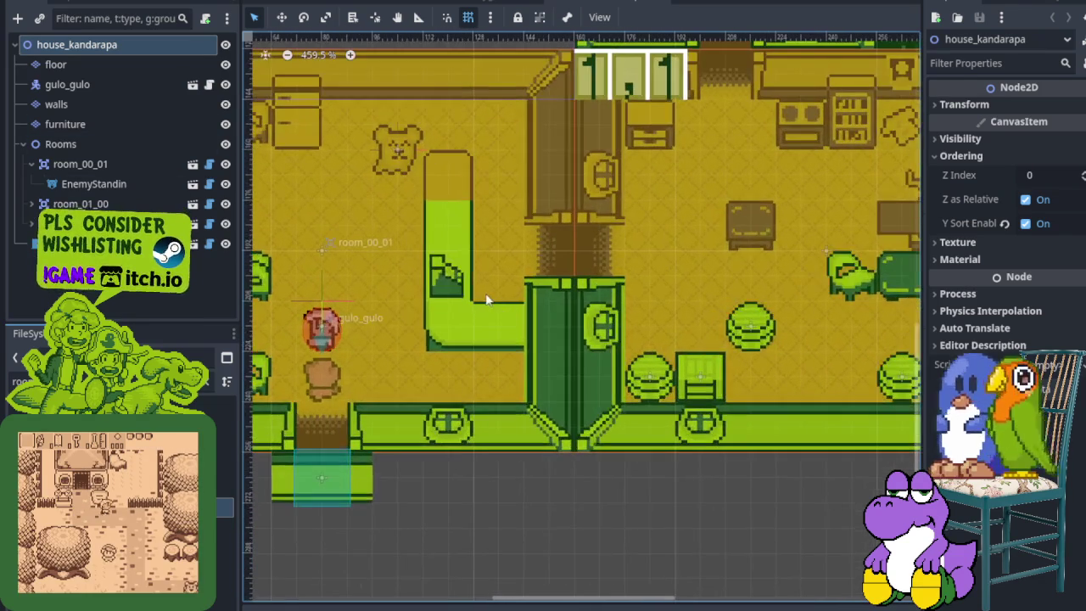
left_click_drag(499, 278, 533, 346)
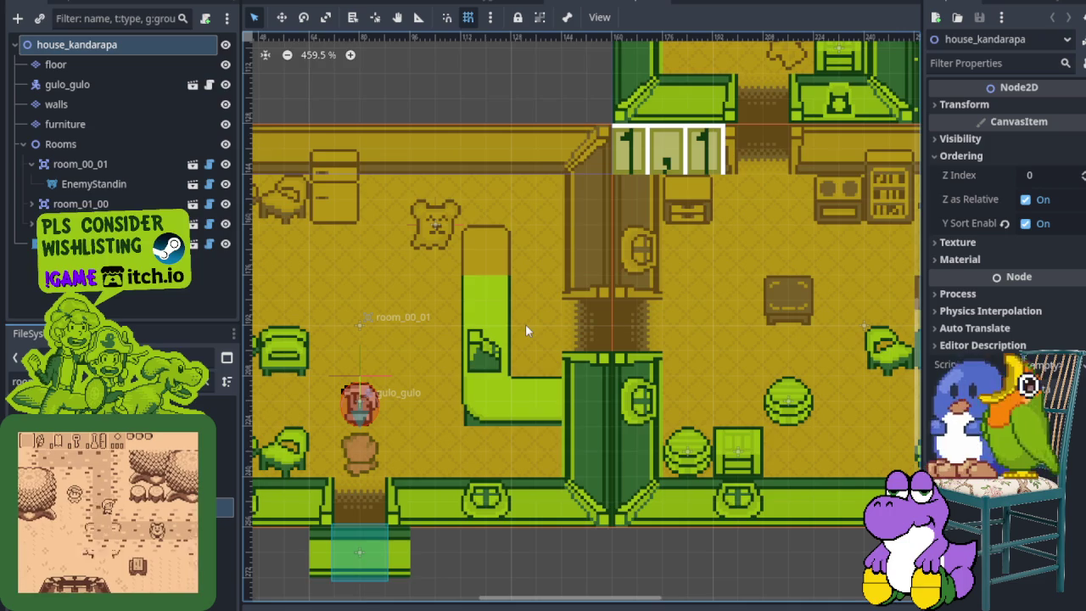
scroll(370, 224, "left", 3)
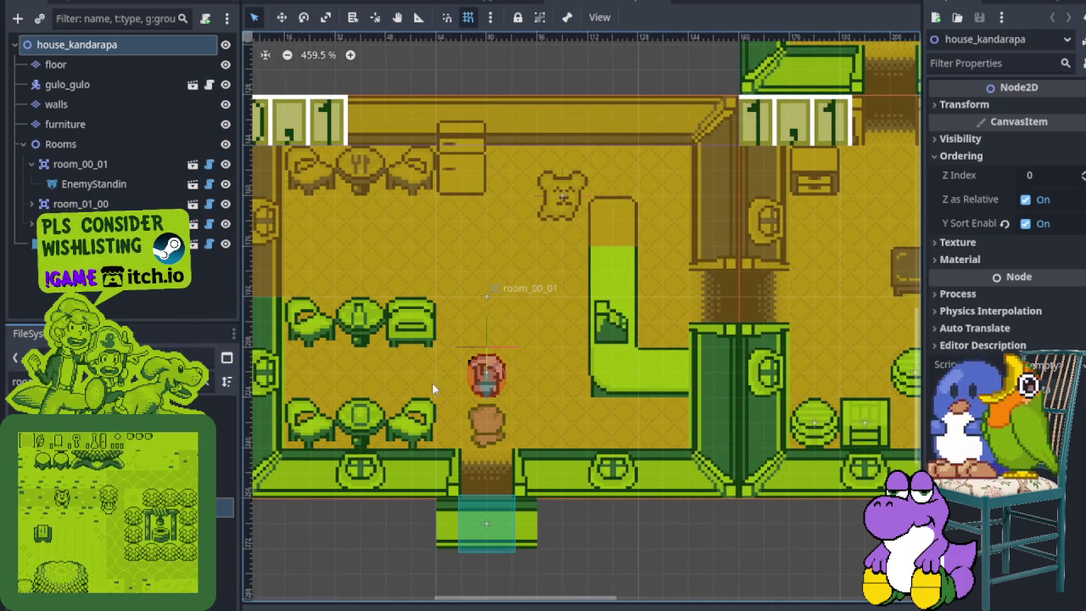
left_click_drag(549, 294, 425, 418)
scroll(535, 334, "down", 2)
scroll(362, 339, "up", 2)
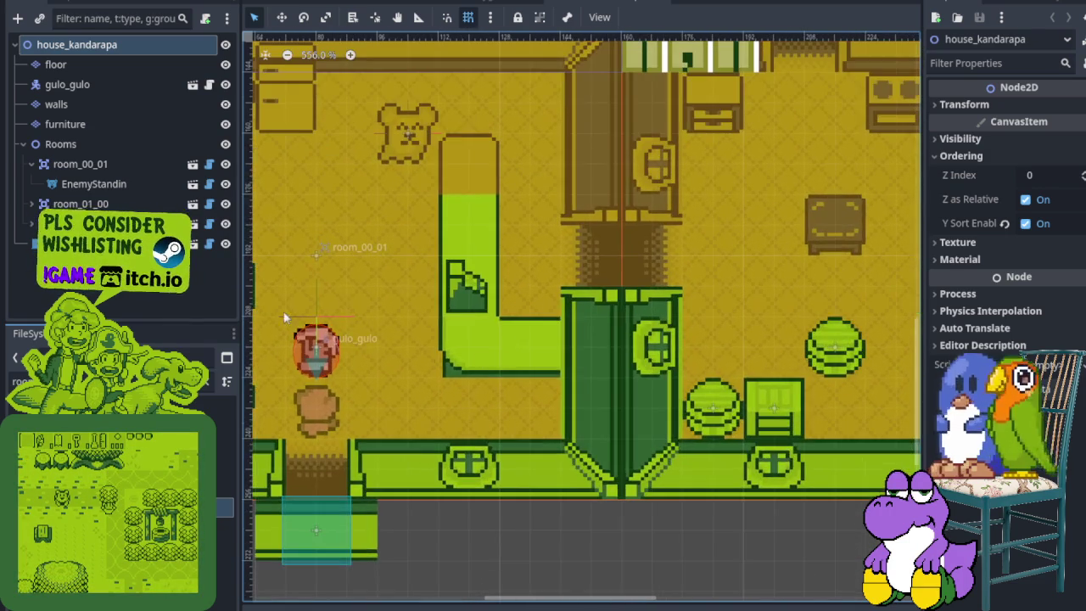
left_click(110, 106)
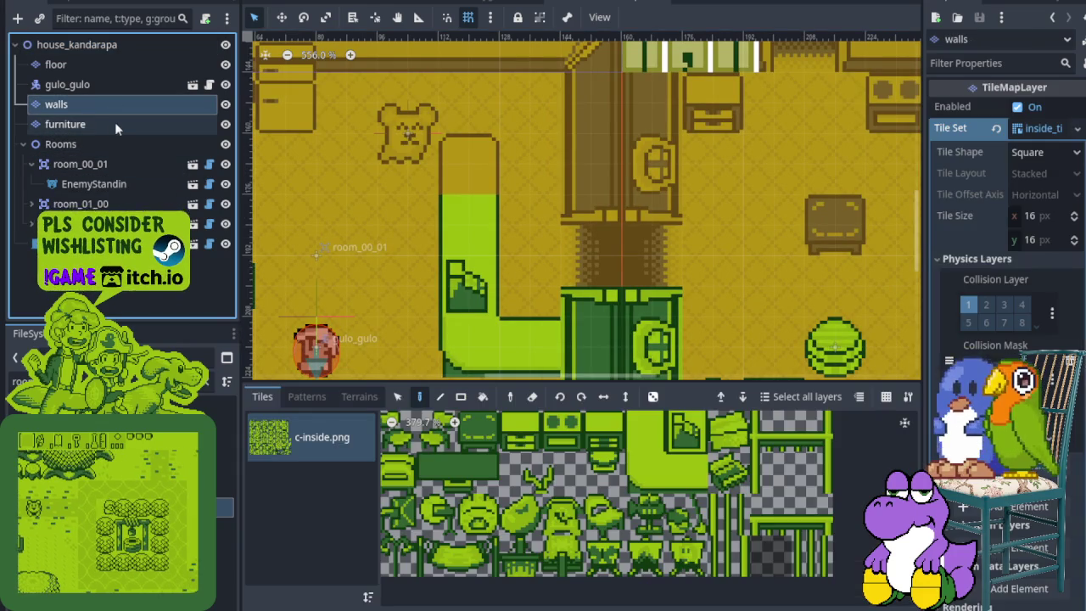
- Select the furniture layer and erase the green counter's horizontal arm
left_click_drag(539, 245, 555, 146)
left_click(224, 105)
left_click(225, 104)
left_click(224, 124)
left_click(225, 124)
left_click(127, 124)
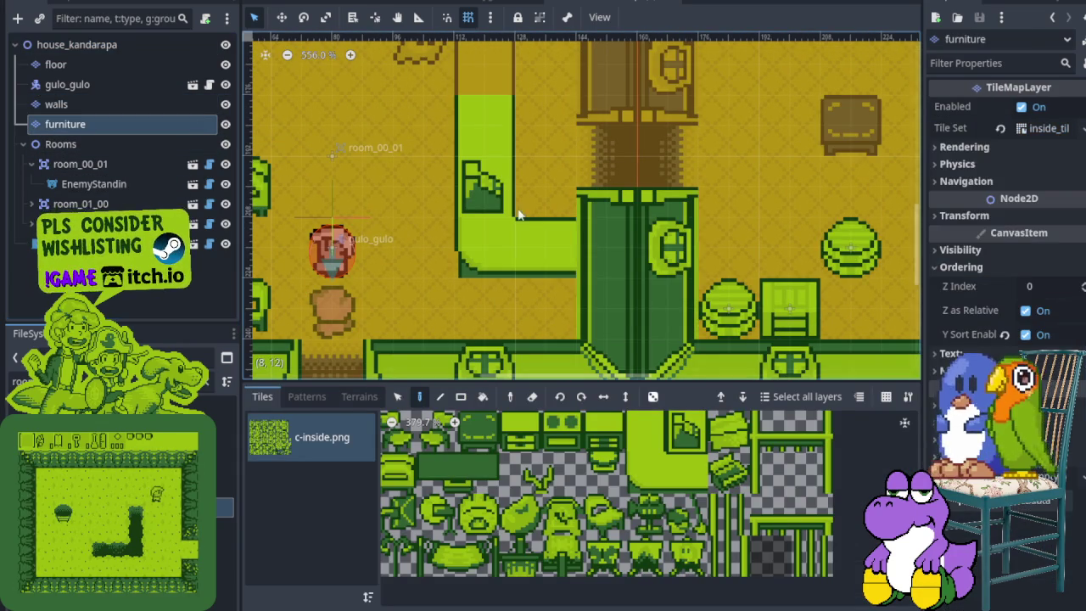
right_click(545, 250)
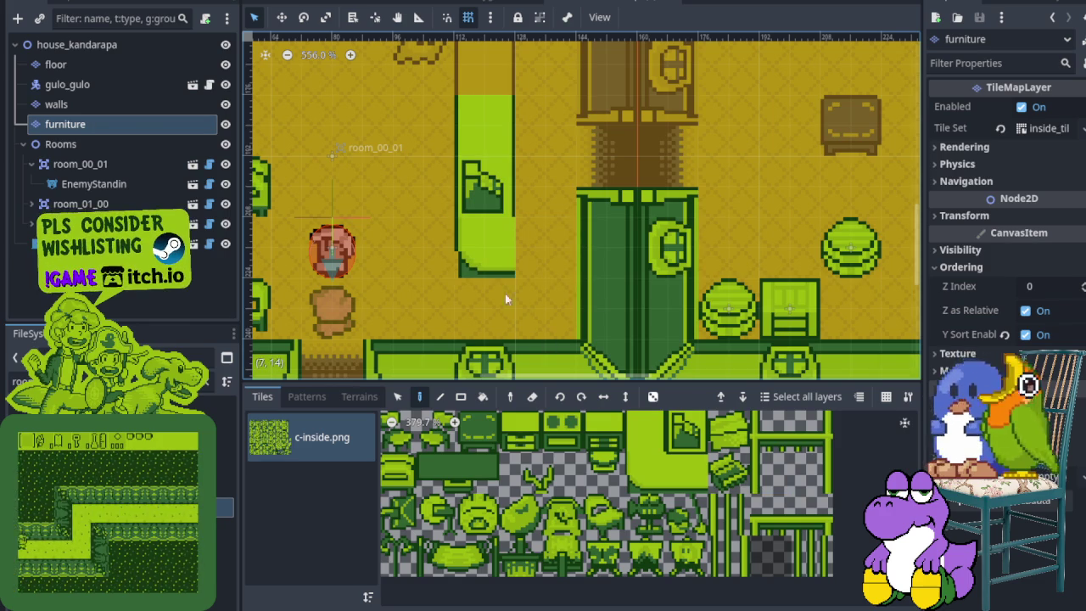
right_click(484, 246)
scroll(624, 469, "down", 3)
- Paint light-green counter tiles to extend the column downward
left_click(625, 470)
left_click(476, 272)
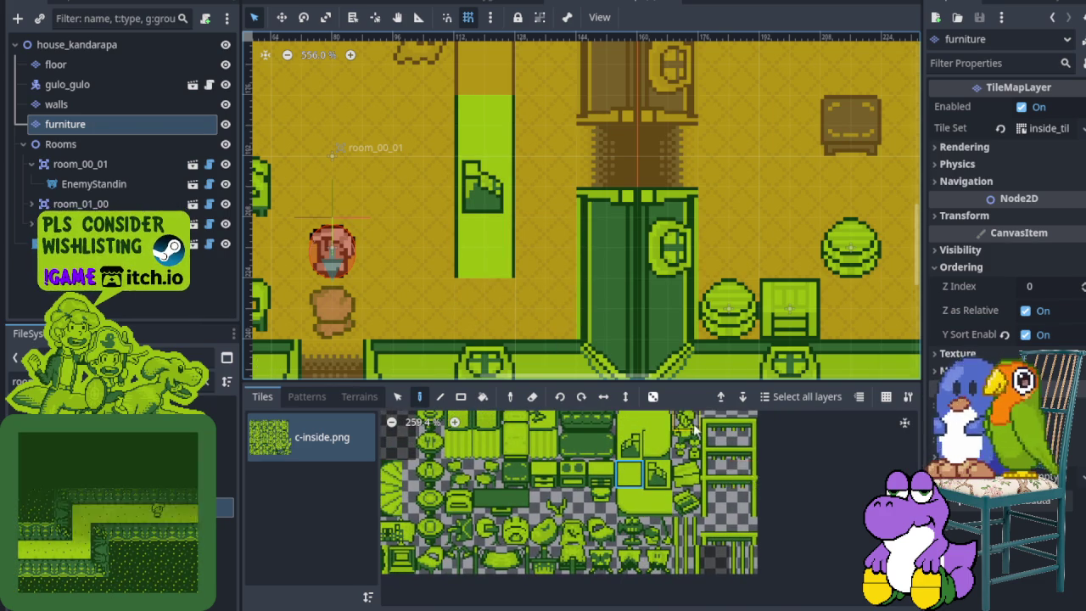
scroll(705, 530, "down", 3)
scroll(706, 530, "down", 3)
scroll(679, 501, "right", 6)
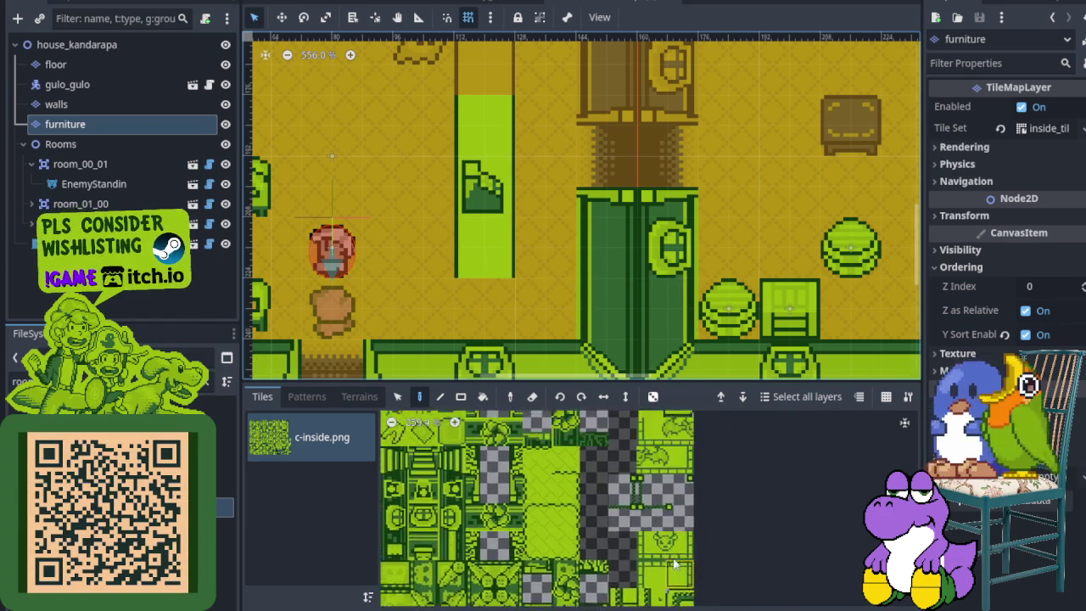
scroll(666, 489, "up", 3)
left_click(499, 312)
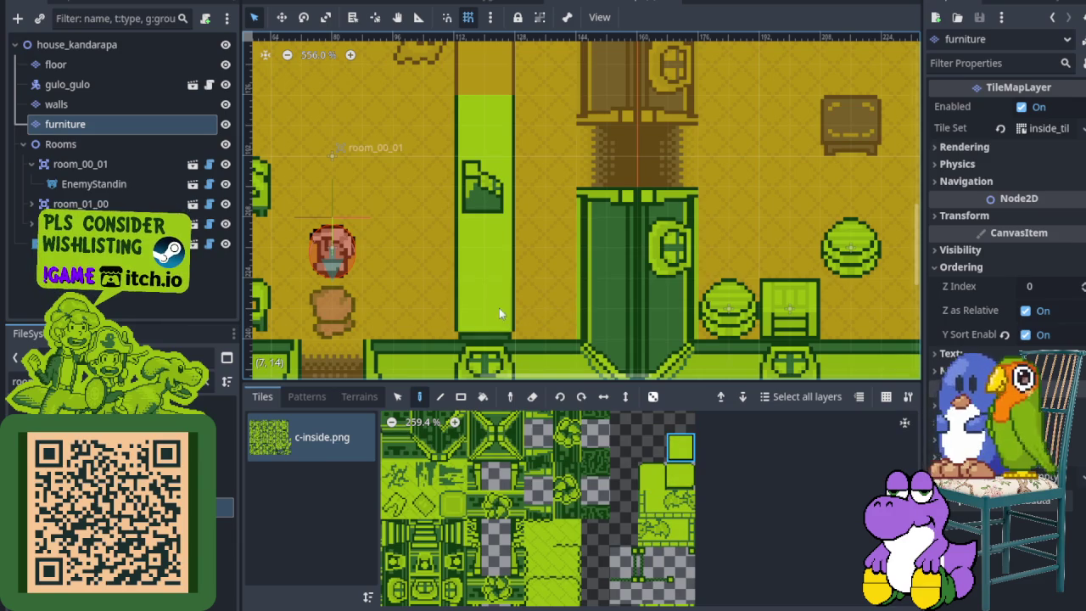
scroll(572, 537, "down", 3)
scroll(594, 527, "left", 3)
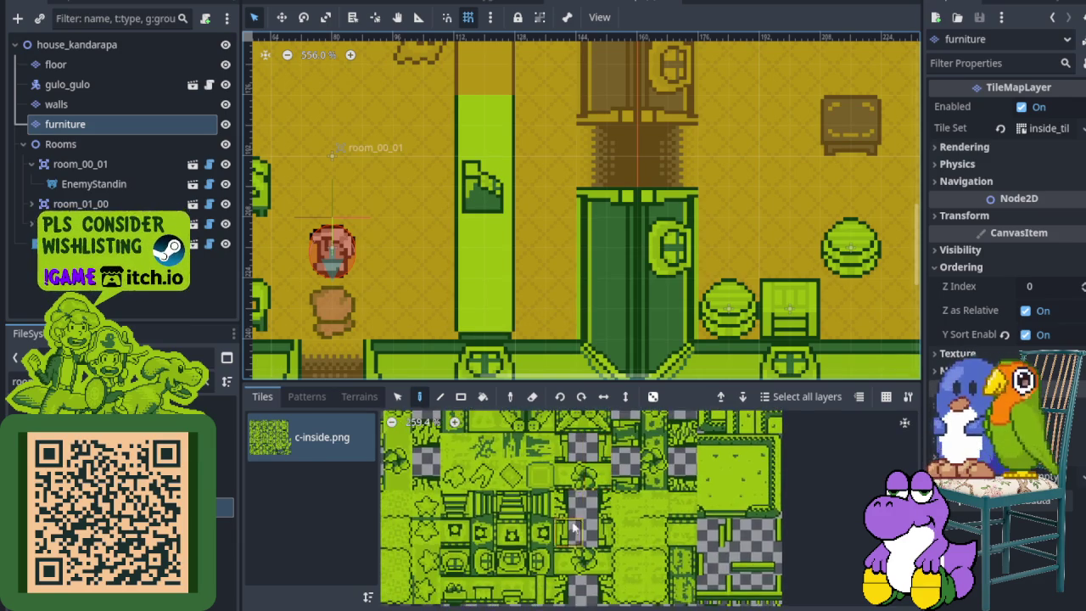
scroll(619, 519, "down", 3)
scroll(643, 532, "up", 1, "ctrl")
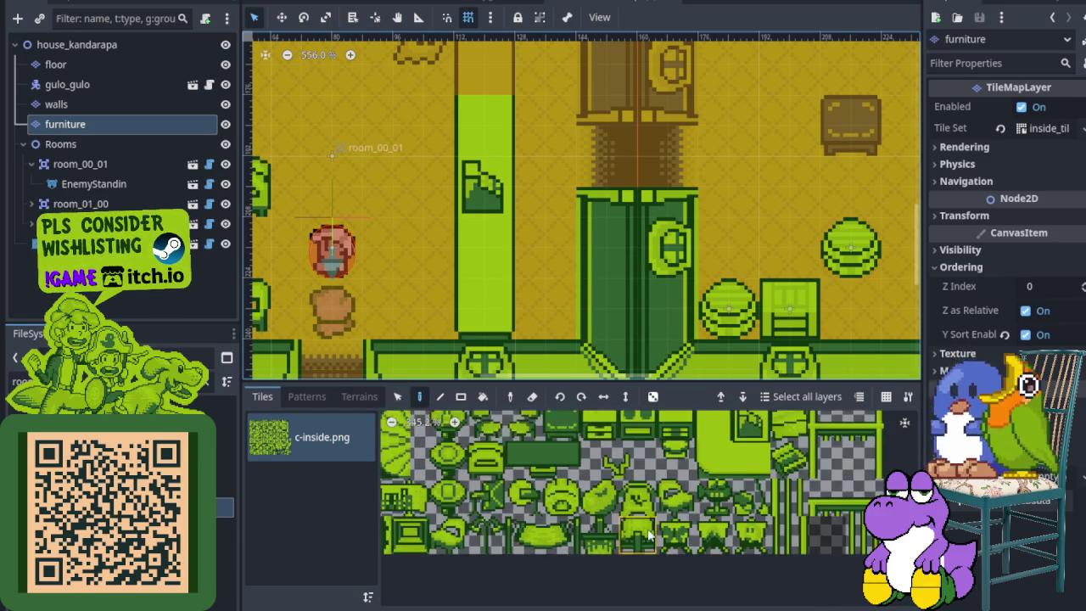
scroll(662, 526, "left", 2)
scroll(628, 531, "up", 2)
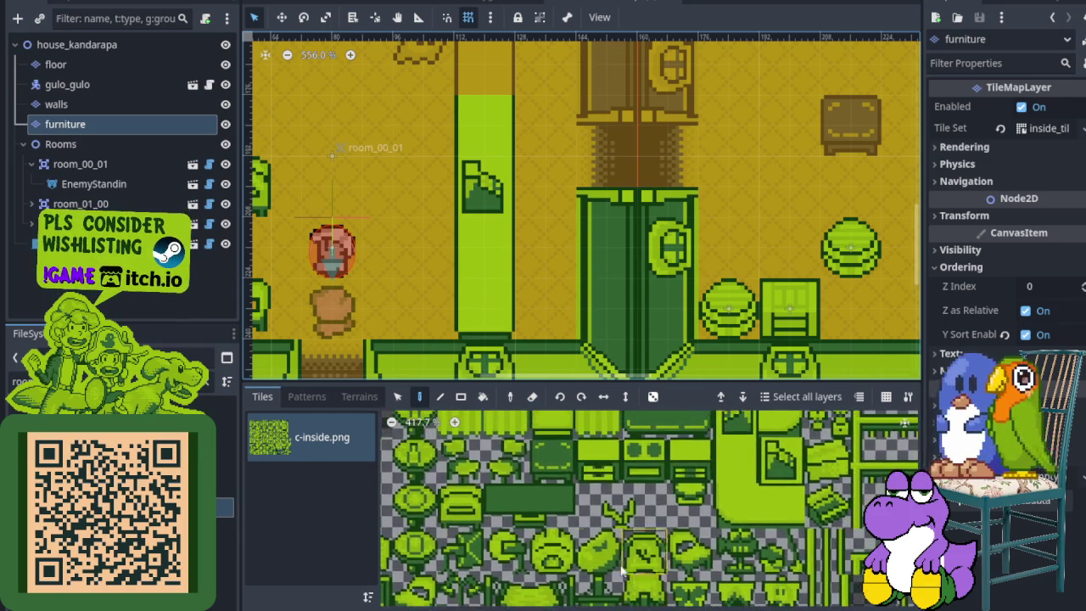
scroll(623, 533, "down", 1, "ctrl")
scroll(595, 458, "up", 1)
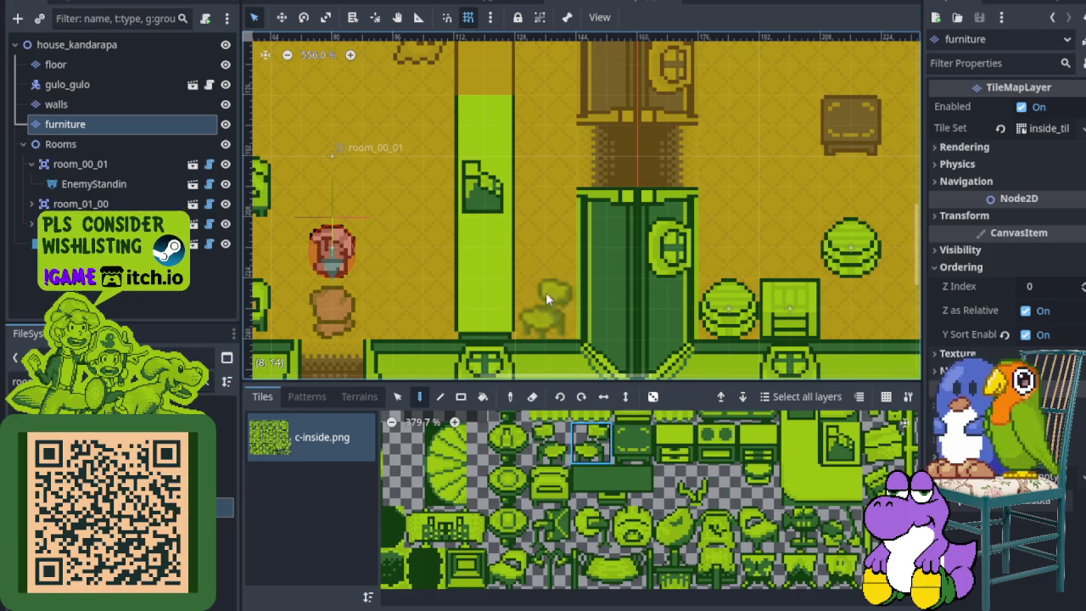
scroll(594, 293, "down", 5)
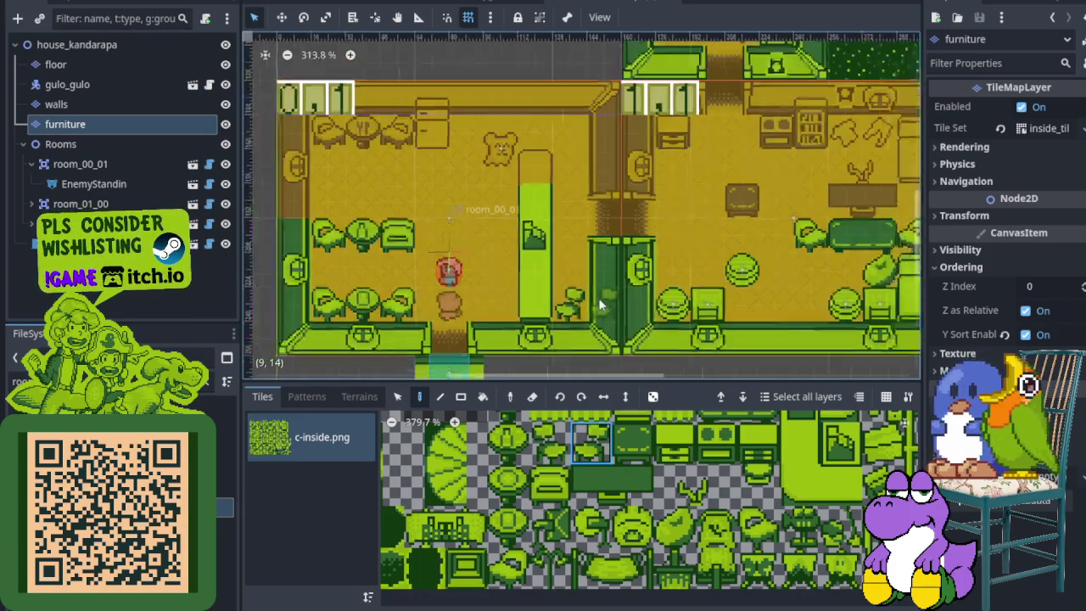
scroll(585, 305, "up", 4)
- Save the house scene, then paint plain green over the column's upper emblem tile
key("ctrl+s")
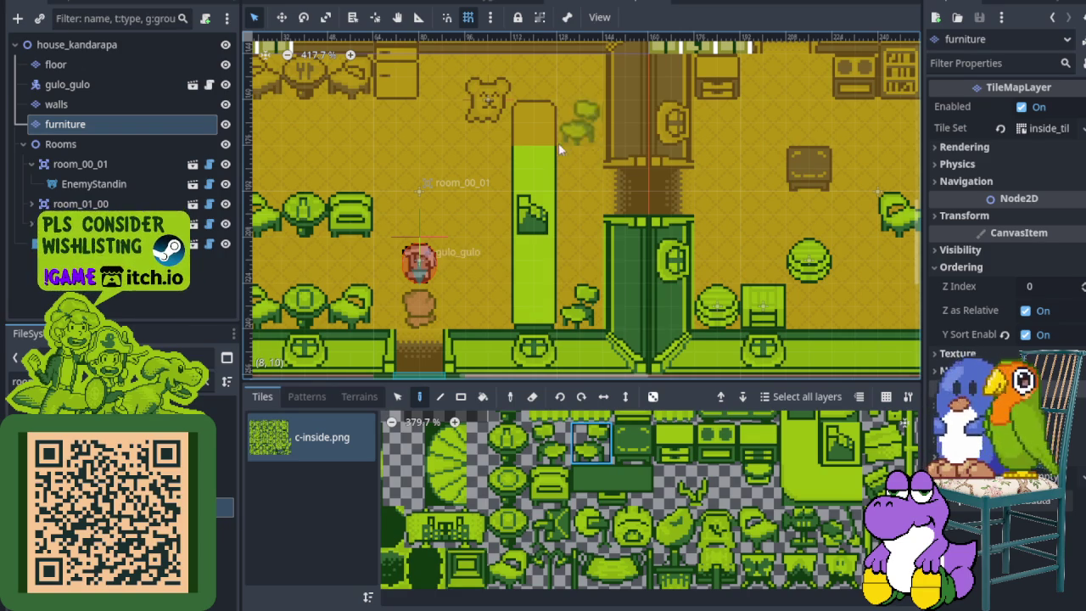
scroll(558, 147, "up", 2)
scroll(577, 110, "down", 4)
scroll(594, 85, "right", 2)
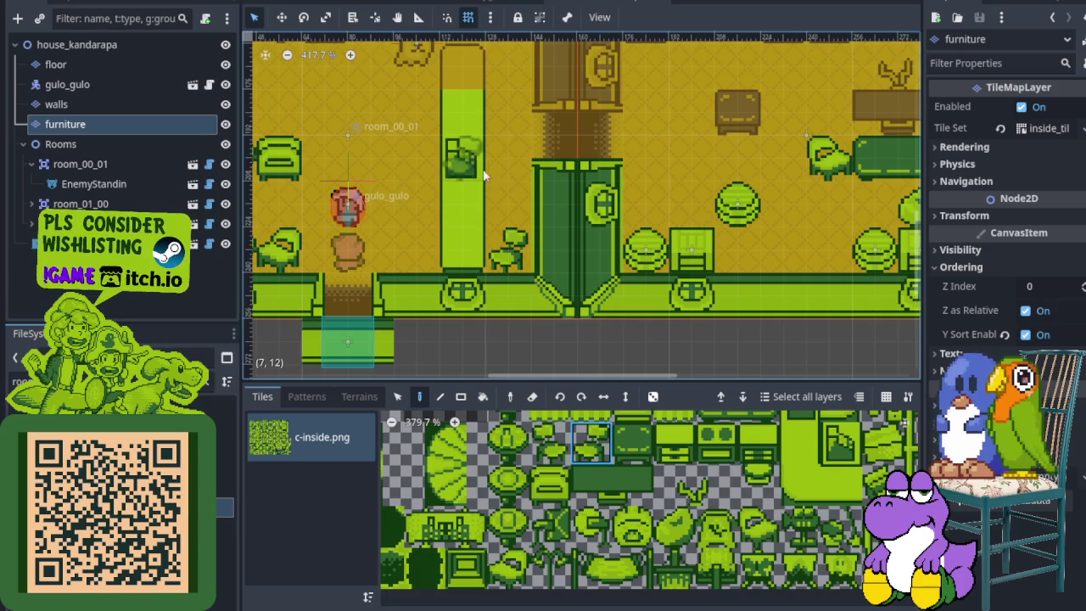
scroll(488, 168, "up", 2)
scroll(510, 195, "left", 2)
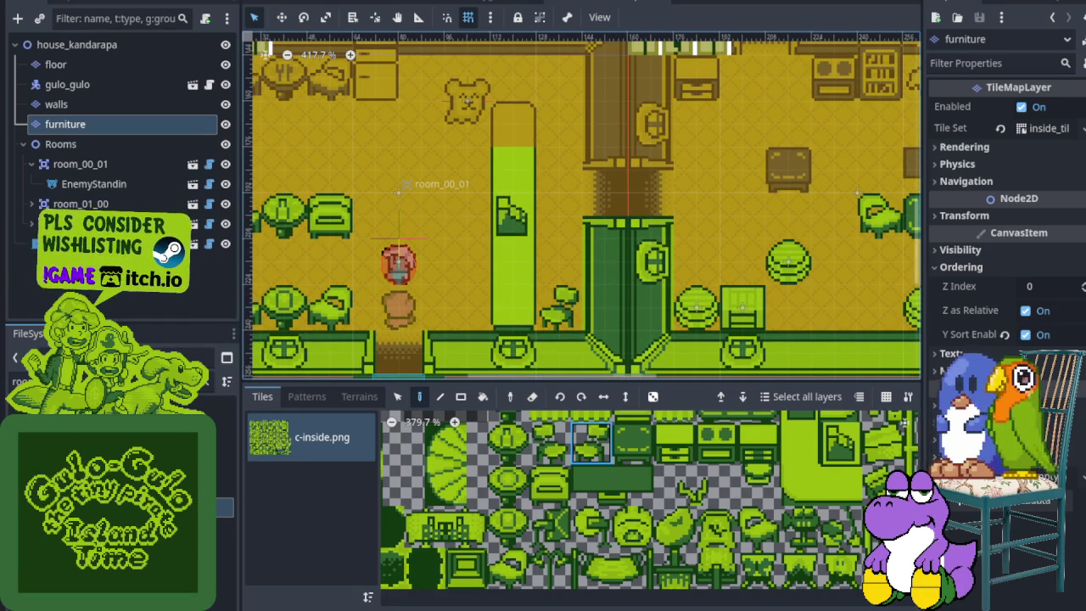
scroll(763, 486, "up", 2)
scroll(714, 543, "right", 3)
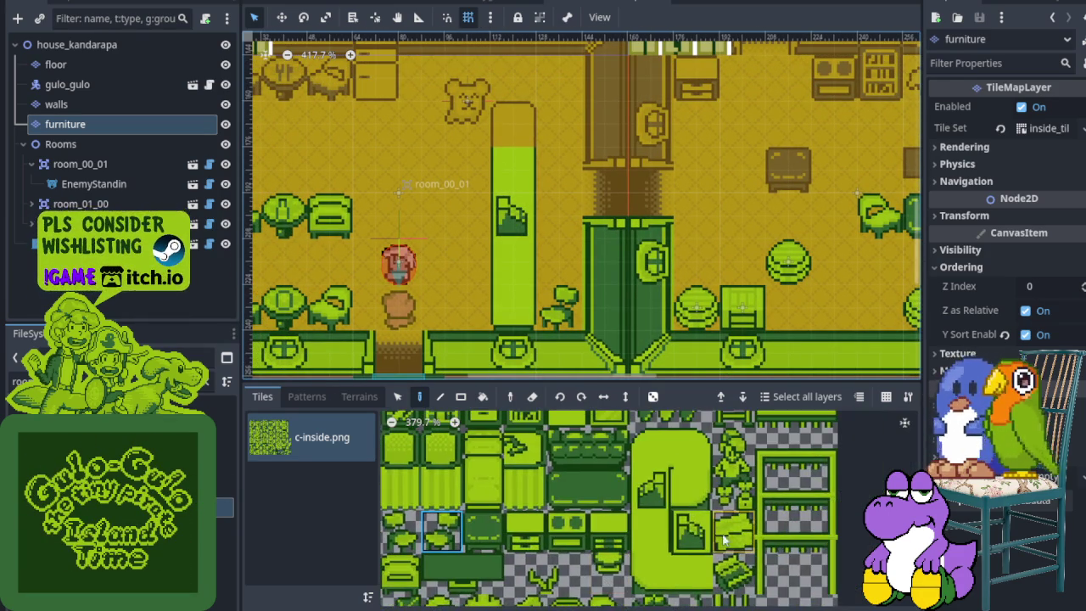
left_click(693, 543)
scroll(669, 499, "down", 1)
scroll(669, 499, "right", 1)
left_click(637, 522)
left_click(518, 216)
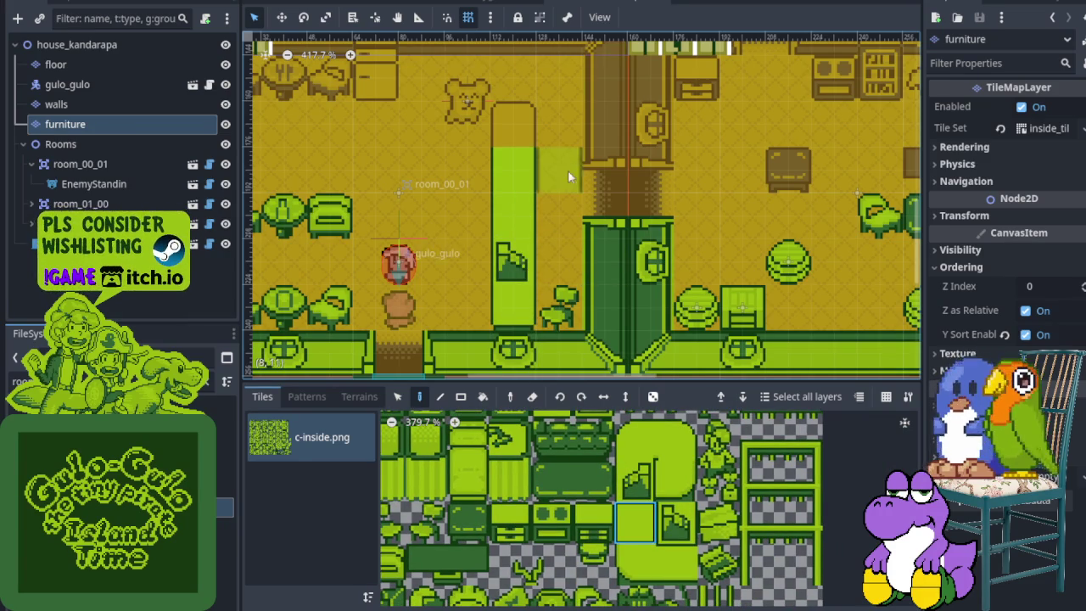
- Pick a plain green tile and save the house scene again
scroll(565, 177, "down", 5)
scroll(555, 161, "up", 5)
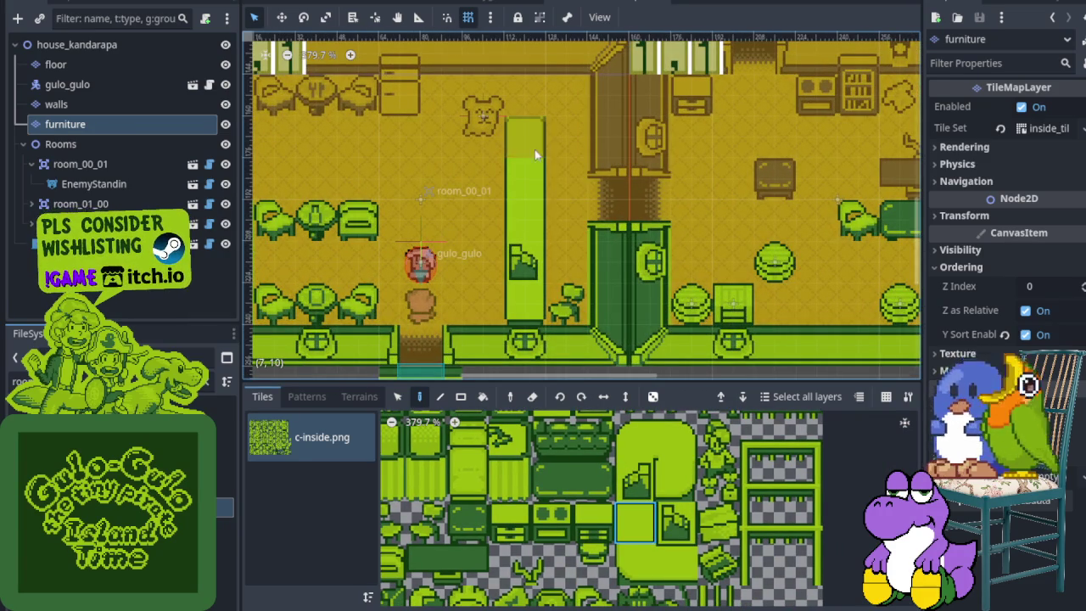
scroll(624, 515, "up", 5)
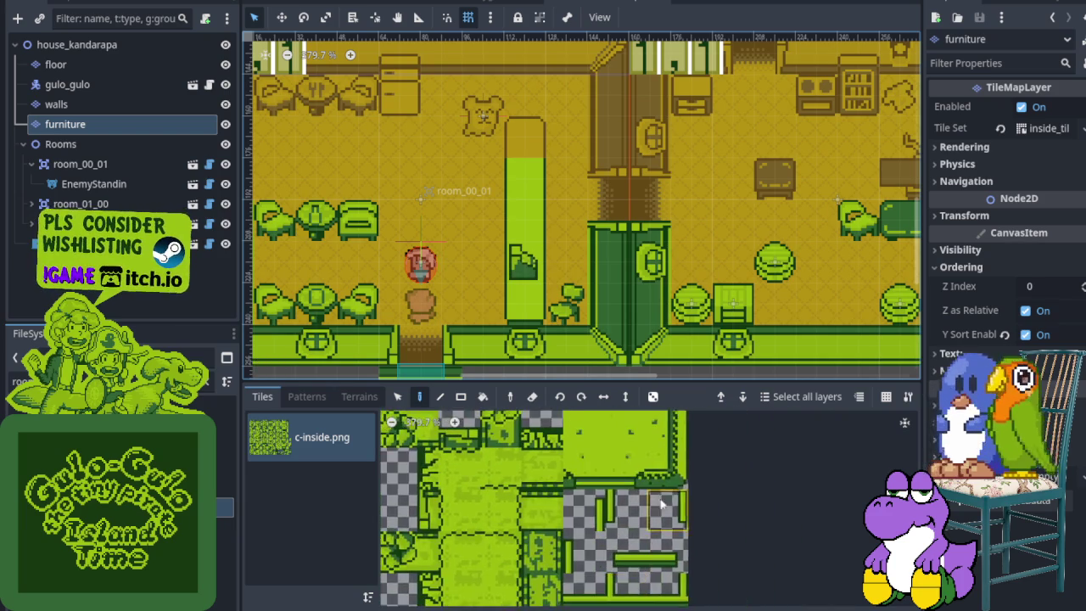
scroll(624, 515, "up", 5)
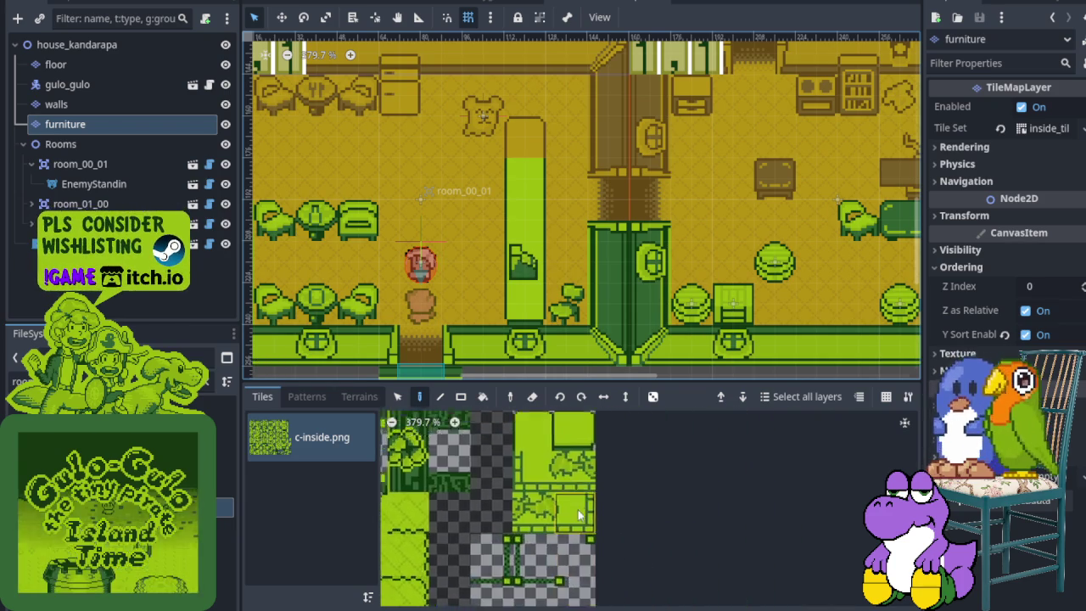
scroll(569, 516, "up", 2)
left_click(533, 544)
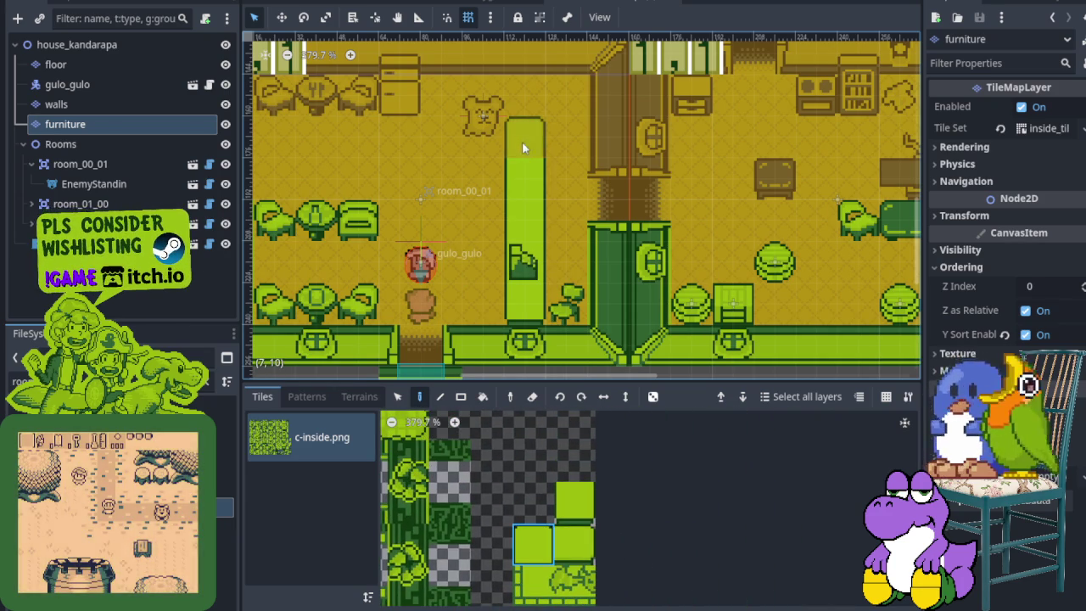
key("ctrl+s")
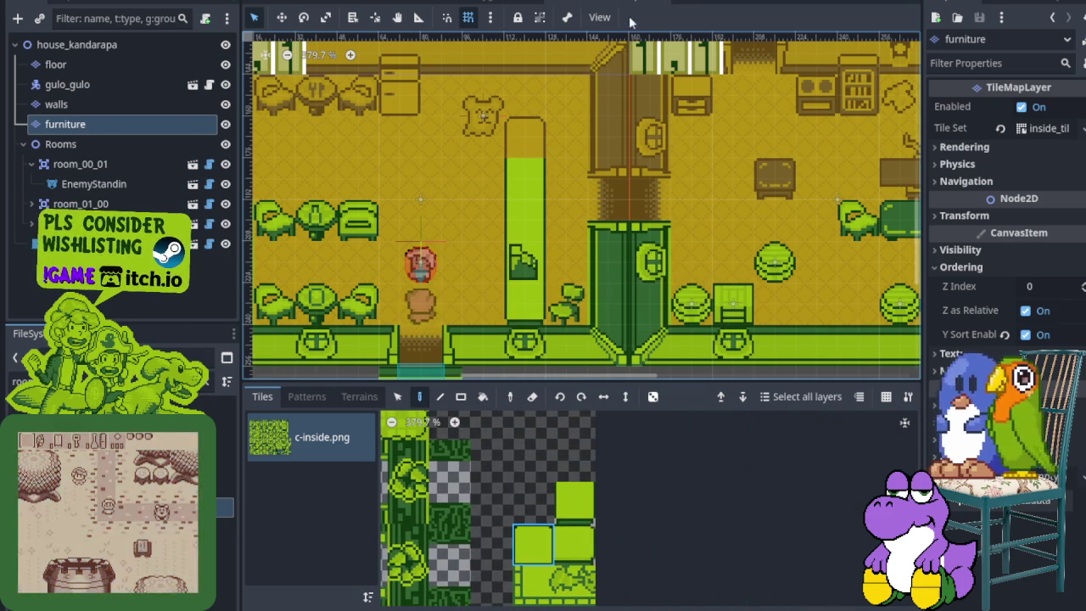
- Return to store_maygumamela, zoom on its room, and focus the FileSystem filter field
scroll(512, 224, "up", 1)
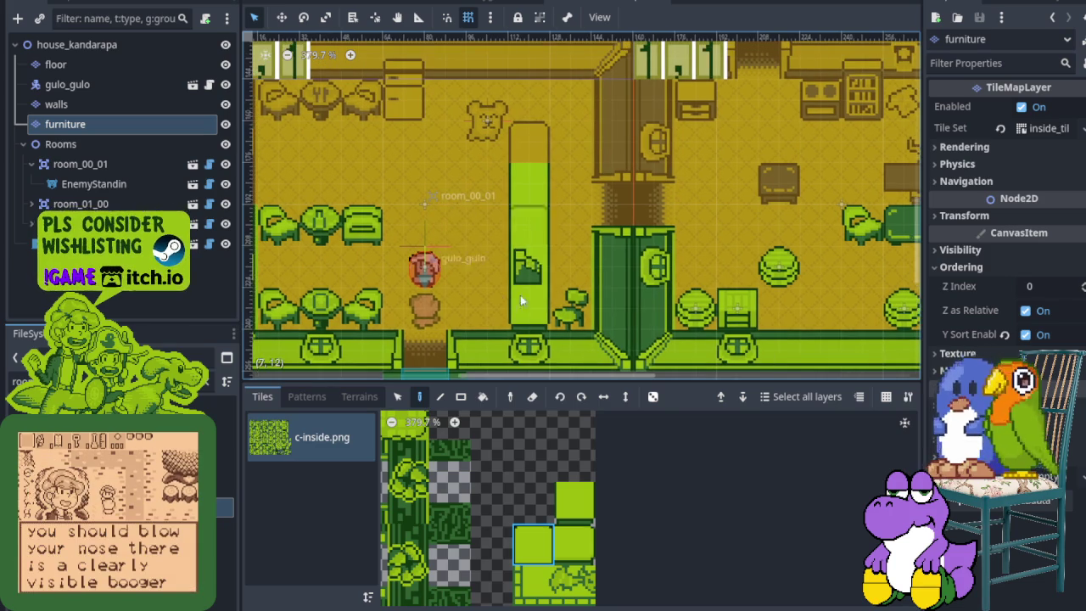
left_click(663, 4)
scroll(521, 253, "up", 2)
scroll(552, 259, "down", 2)
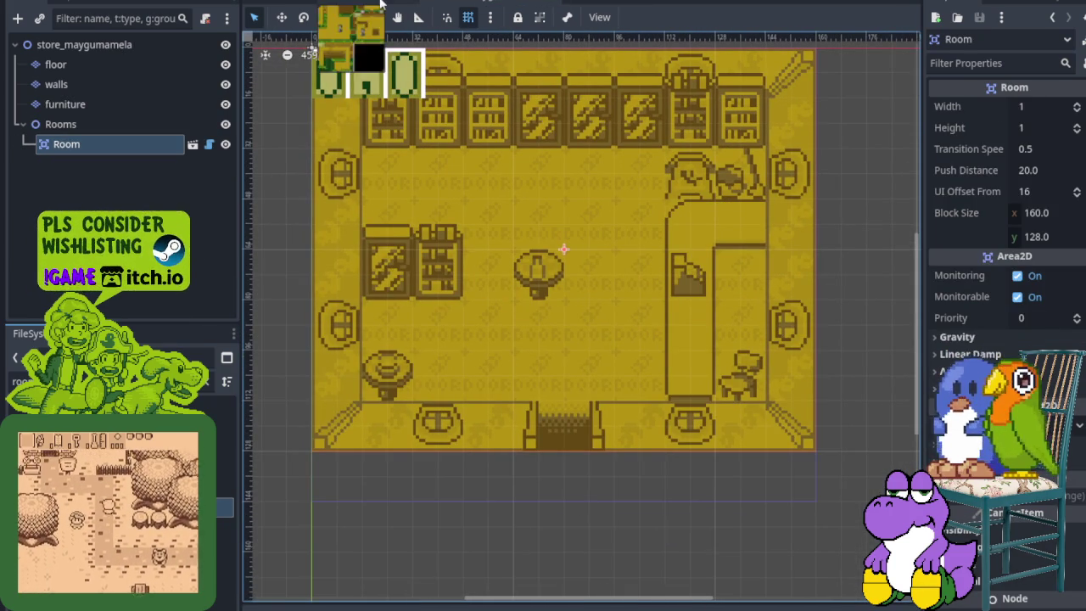
left_click(210, 388)
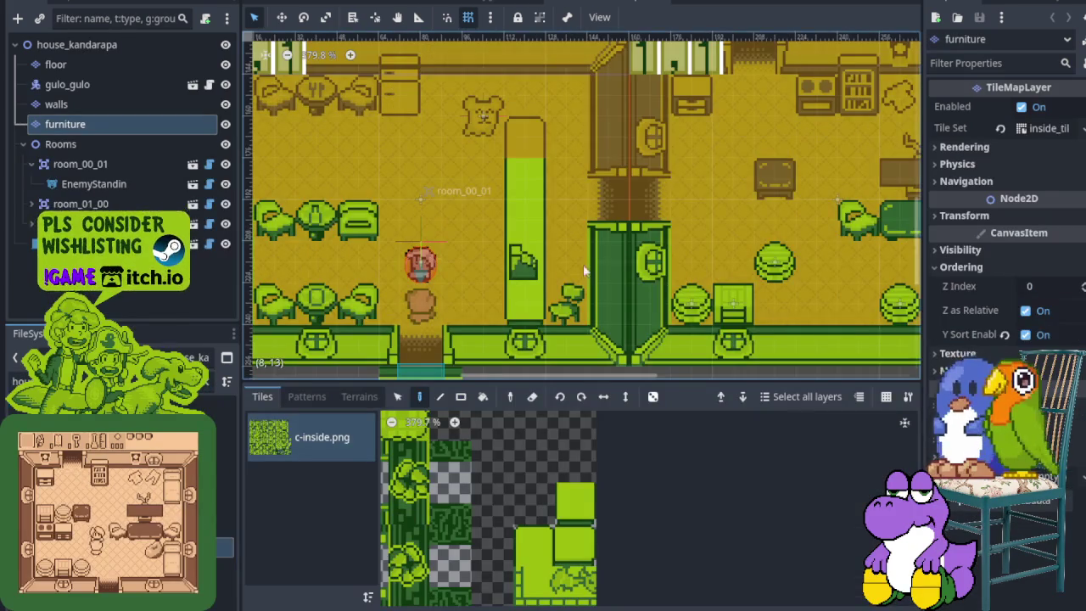
scroll(500, 261, "down", 2)
scroll(534, 248, "down", 1)
scroll(533, 249, "up", 1)
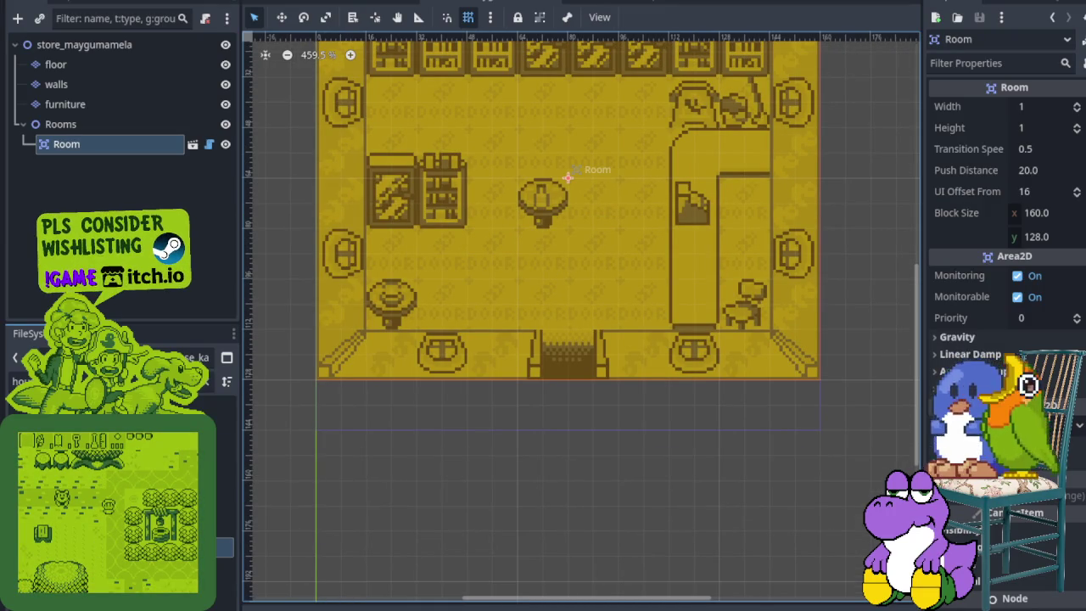
right_click(126, 144)
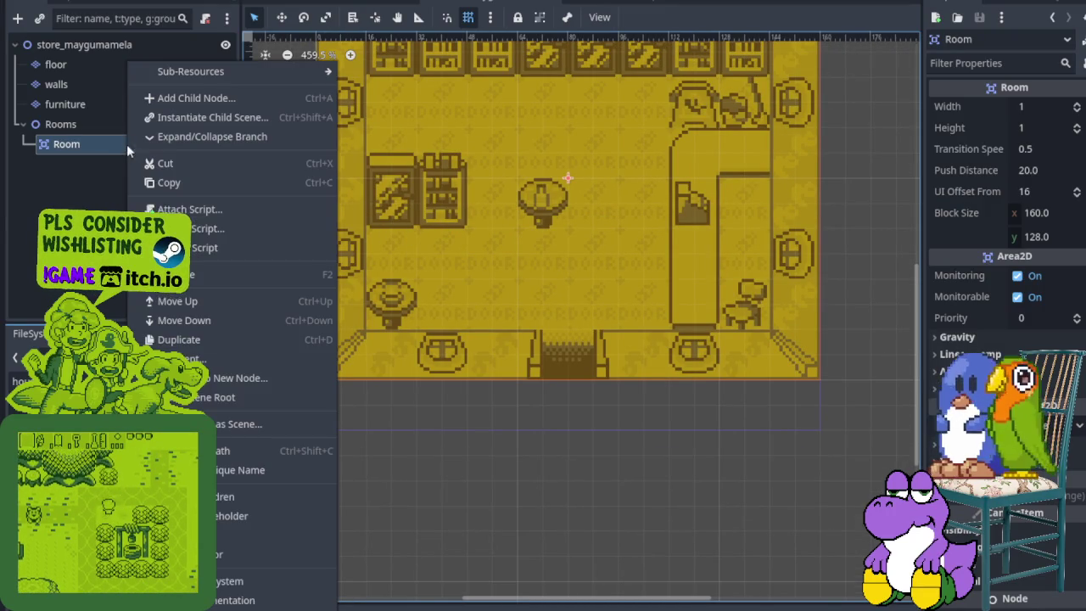
- Add a pickable stand-in under Room beside the left table and set it to Crate
key("Escape")
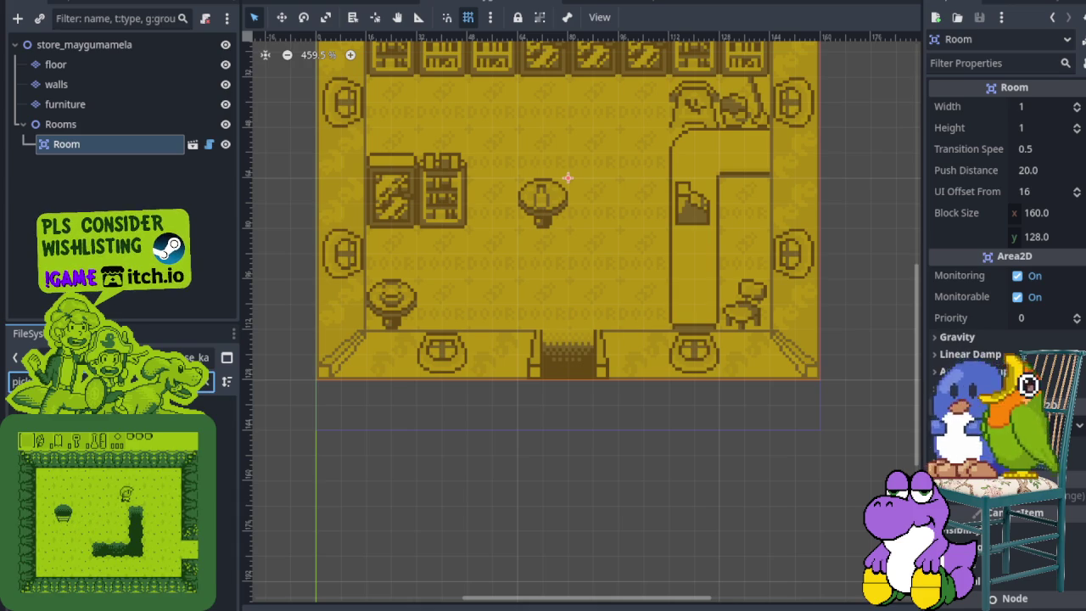
left_click_drag(187, 526, 73, 146)
scroll(521, 243, "up", 3)
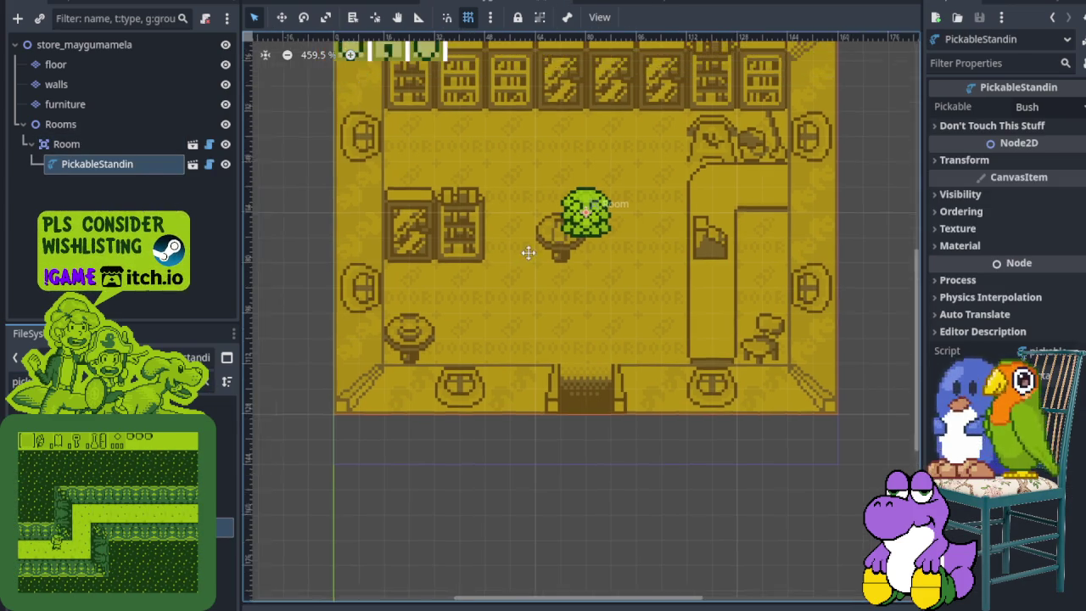
left_click_drag(611, 255, 442, 327)
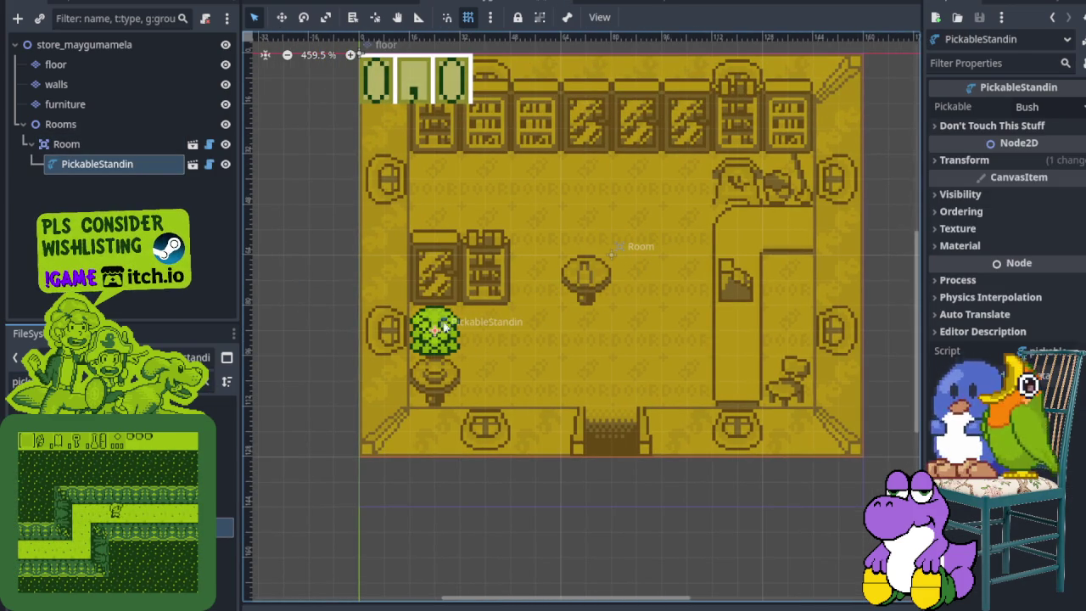
left_click(1044, 106)
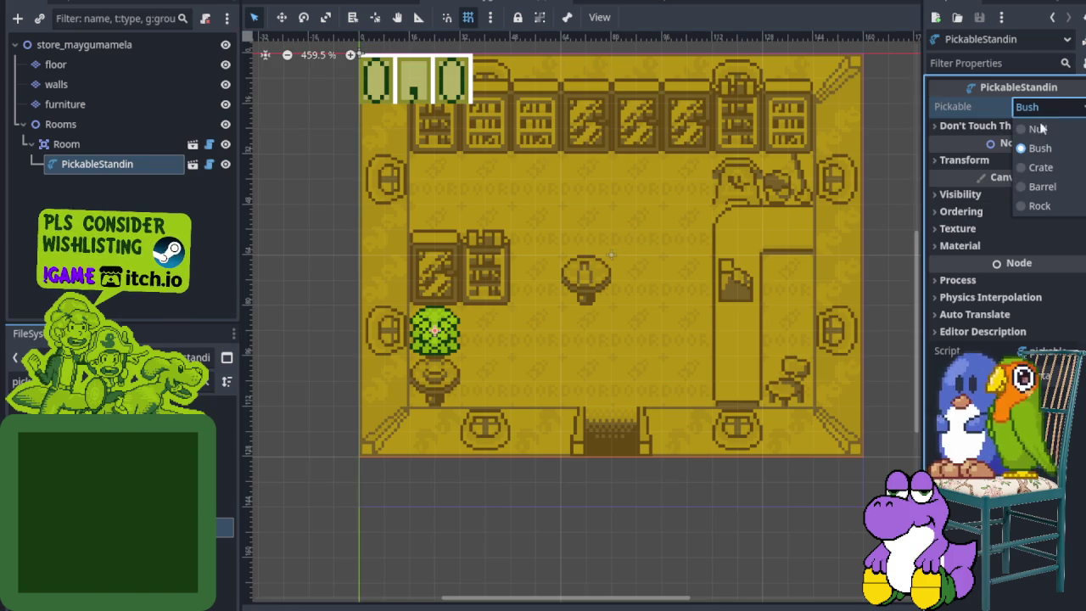
left_click(1042, 167)
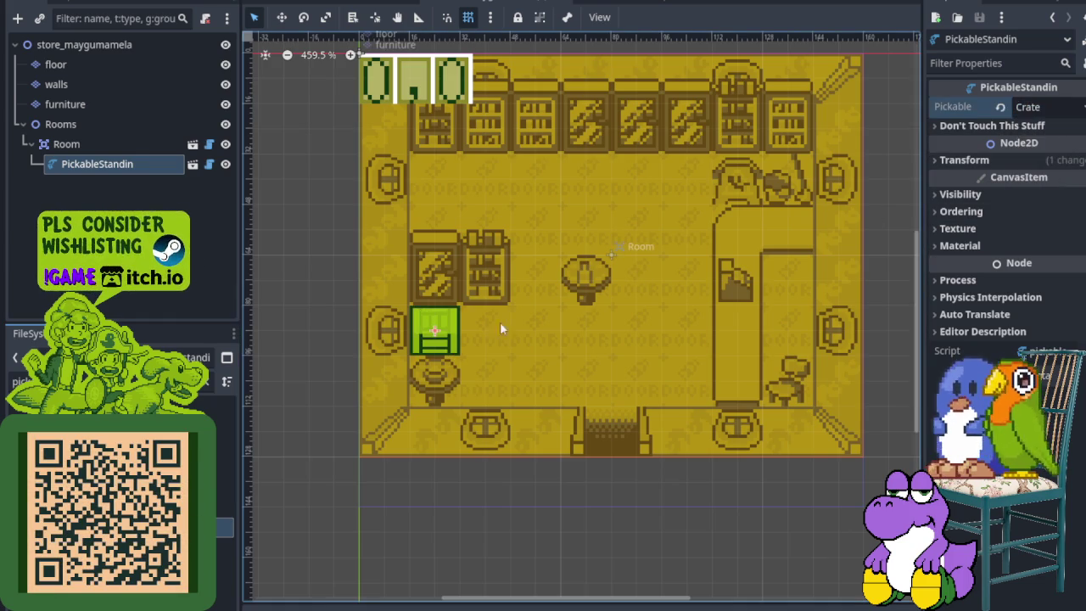
- Add a second stand-in near the upper-left wall and set its Pickable to Barrel
left_click(119, 407)
mouse_move(119, 407)
left_mouse_down()
mouse_move(85, 167)
mouse_move(67, 150)
mouse_move(608, 251)
mouse_move(539, 212)
mouse_move(431, 181)
left_mouse_up()
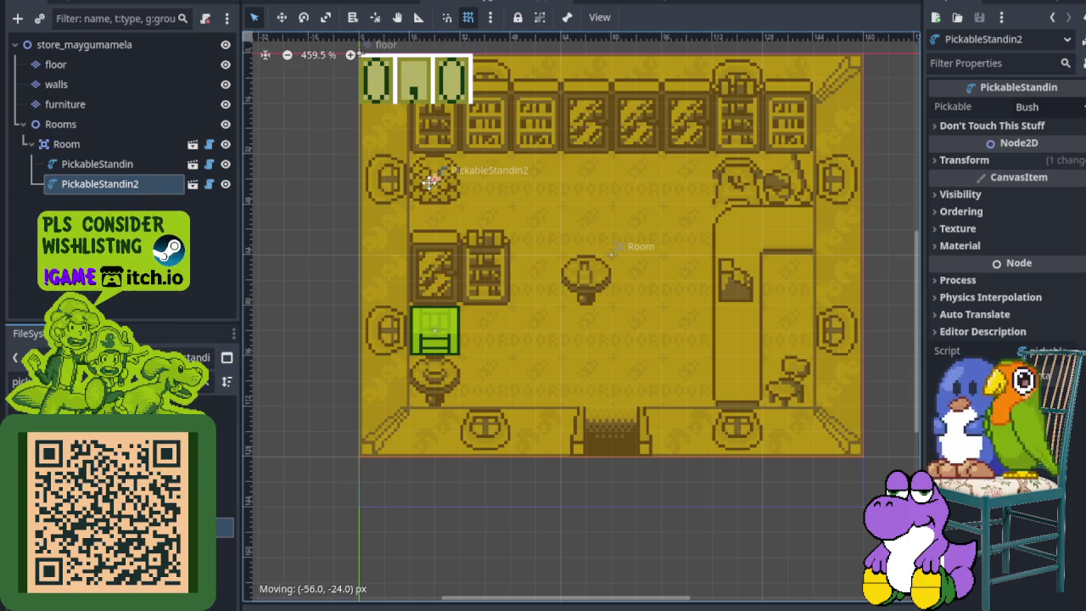
left_click(1048, 107)
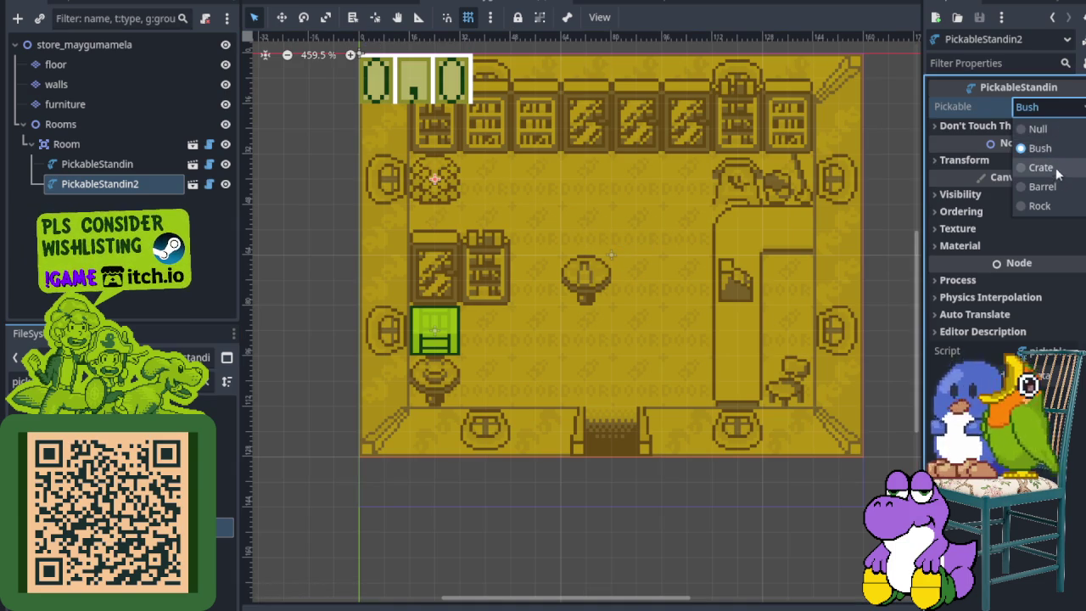
left_click(1044, 186)
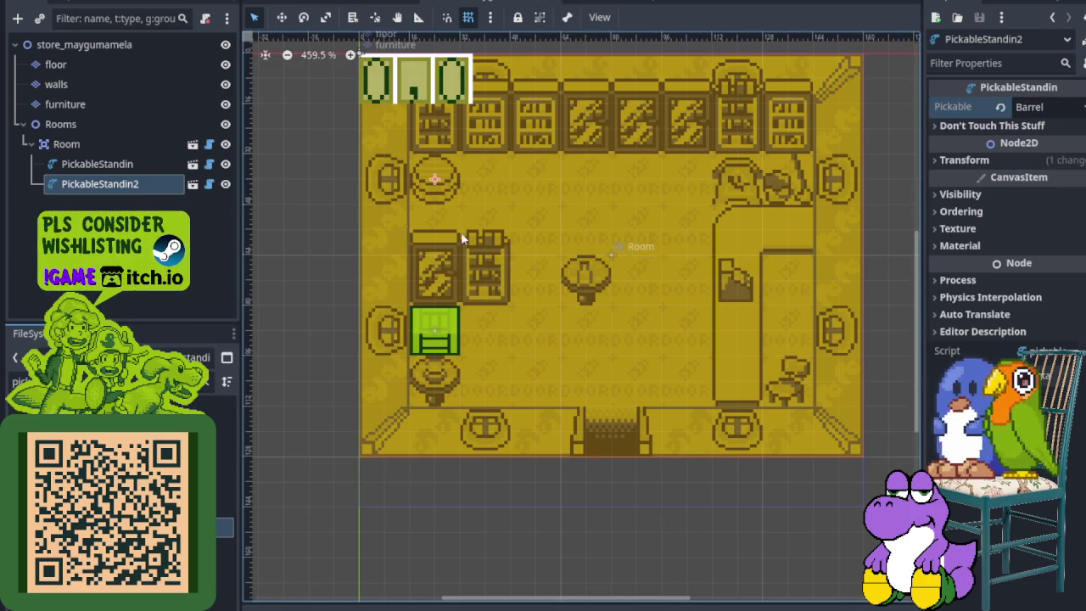
right_click(108, 144)
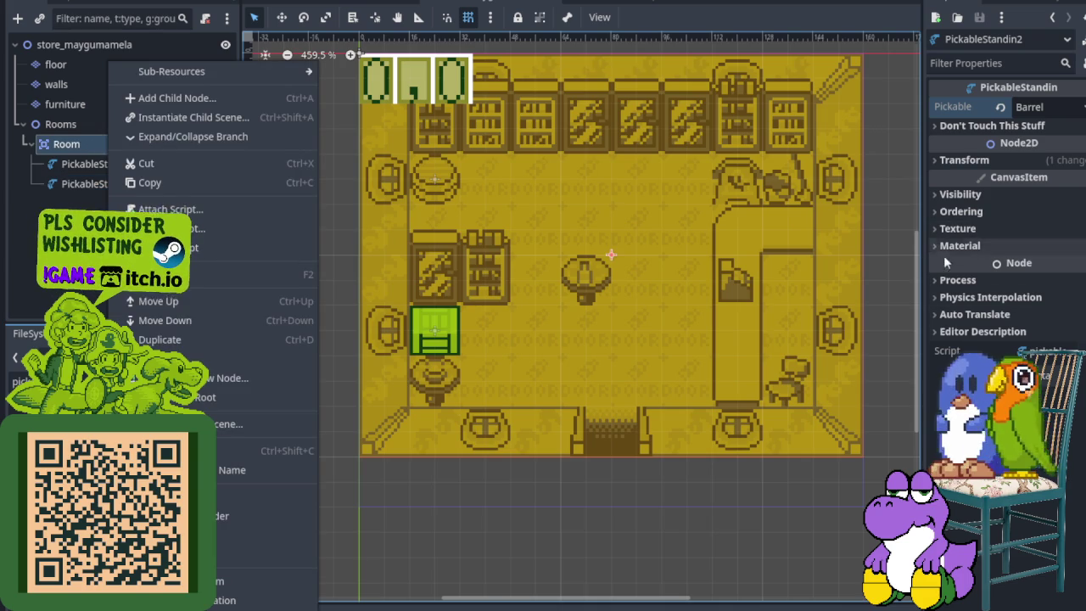
- Enable Y Sort under Ordering on the Rooms group node
left_click(939, 217)
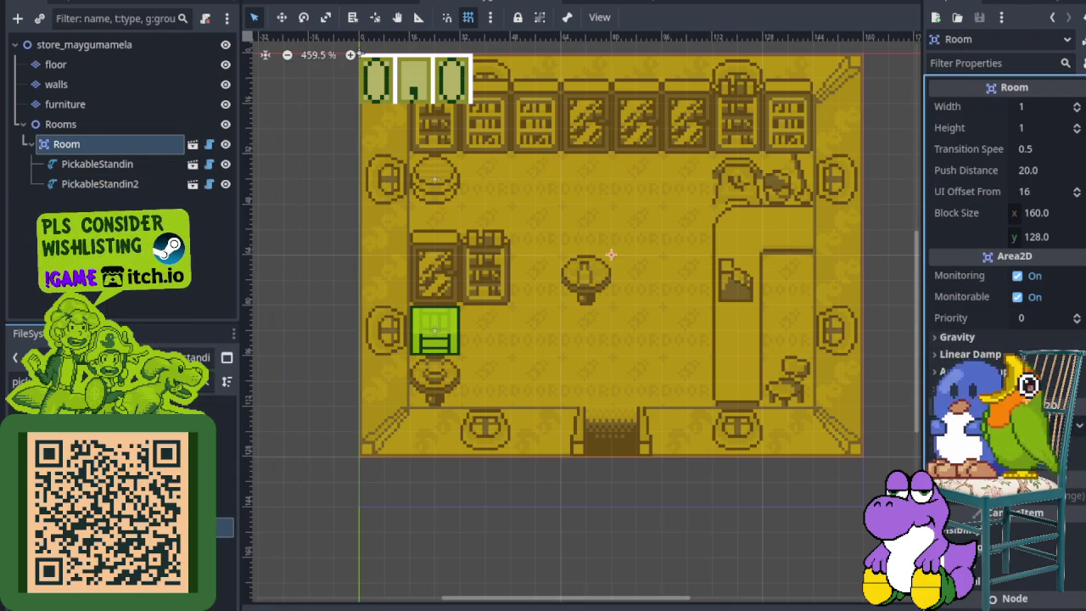
scroll(1006, 255, "down", 3)
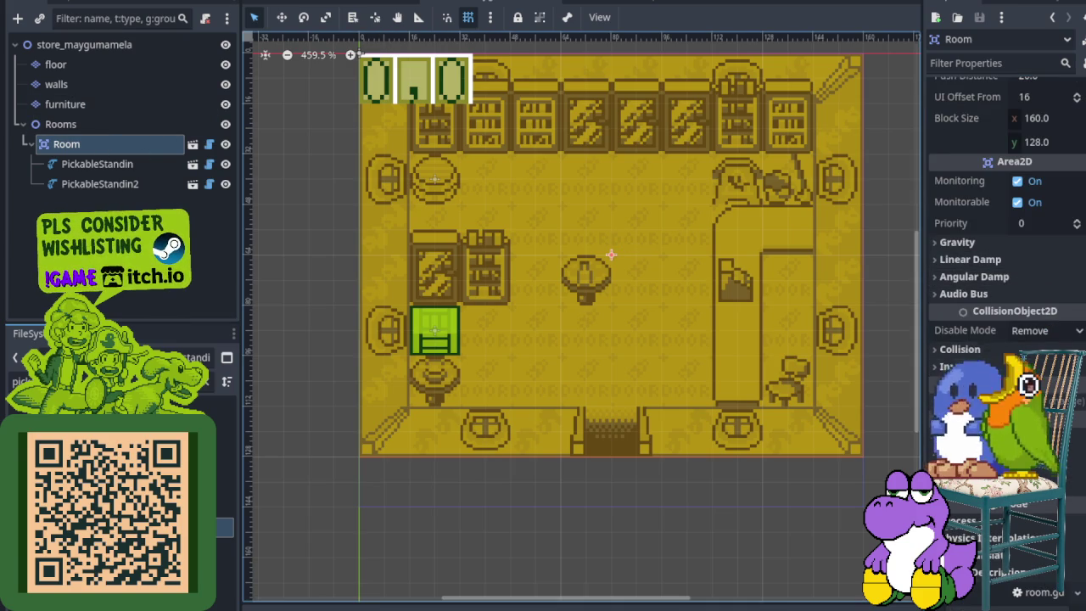
left_click(963, 452)
left_click(80, 126)
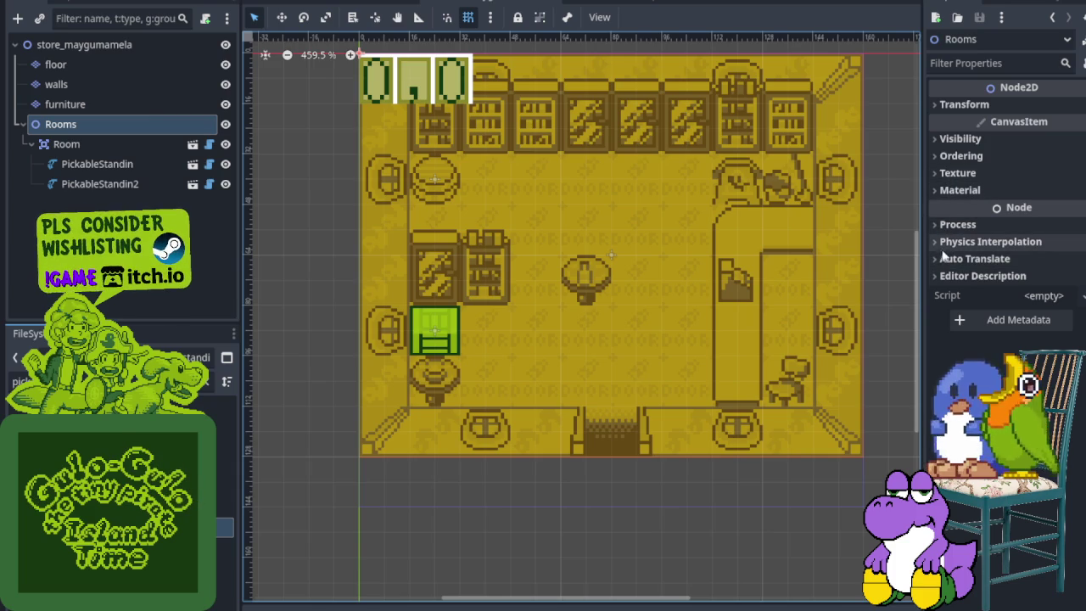
left_click(938, 156)
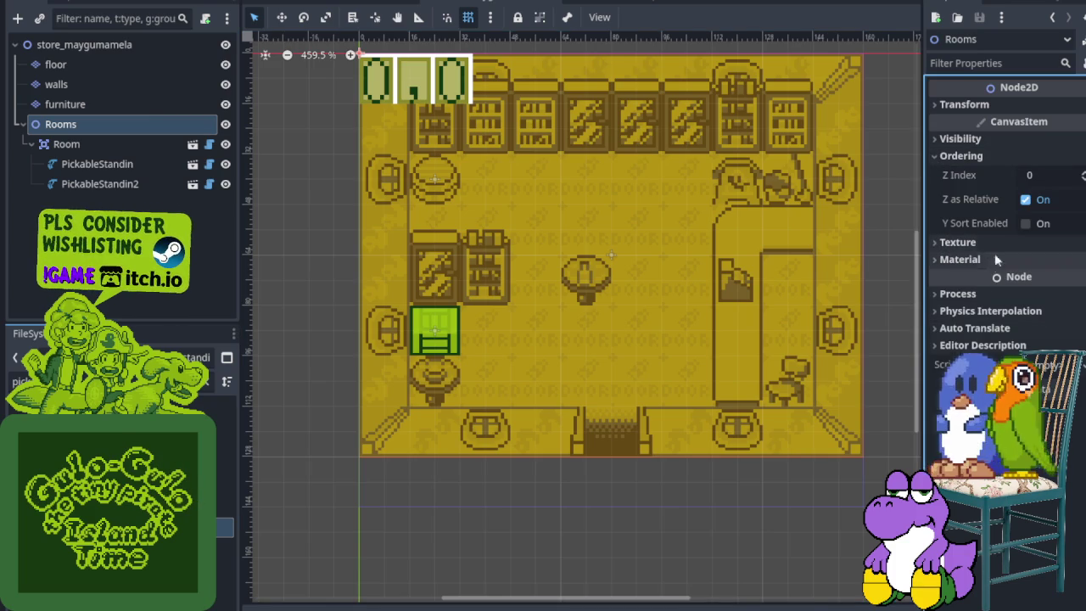
left_click(1025, 223)
left_click(23, 124)
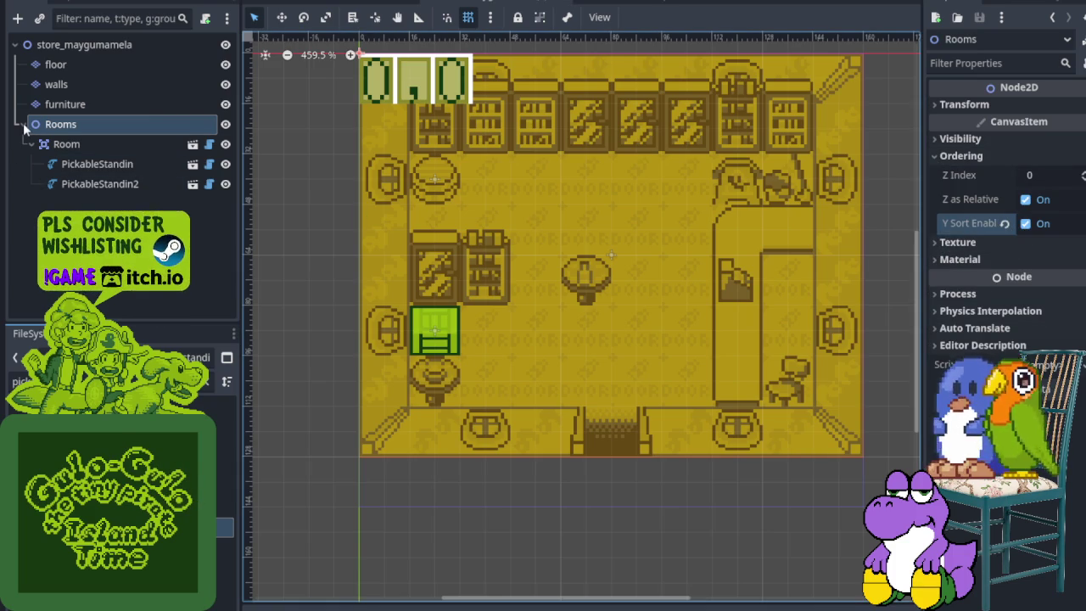
- Enable Y Sort on the store_maygumamela root, save, and return to house_kandarapa
left_click(62, 51)
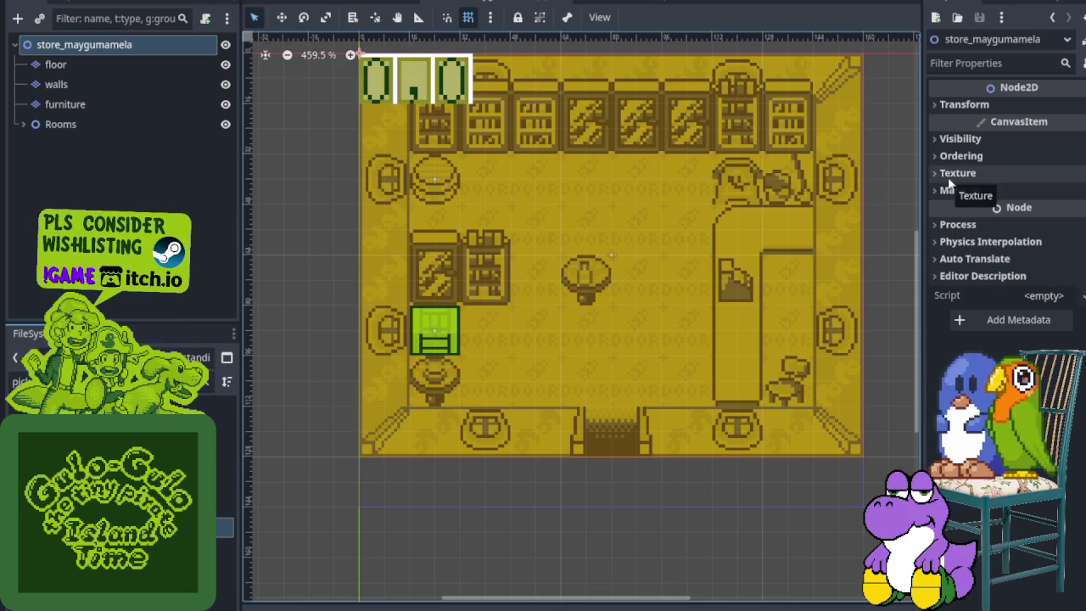
left_click(952, 155)
left_click(1025, 224)
key("ctrl+s")
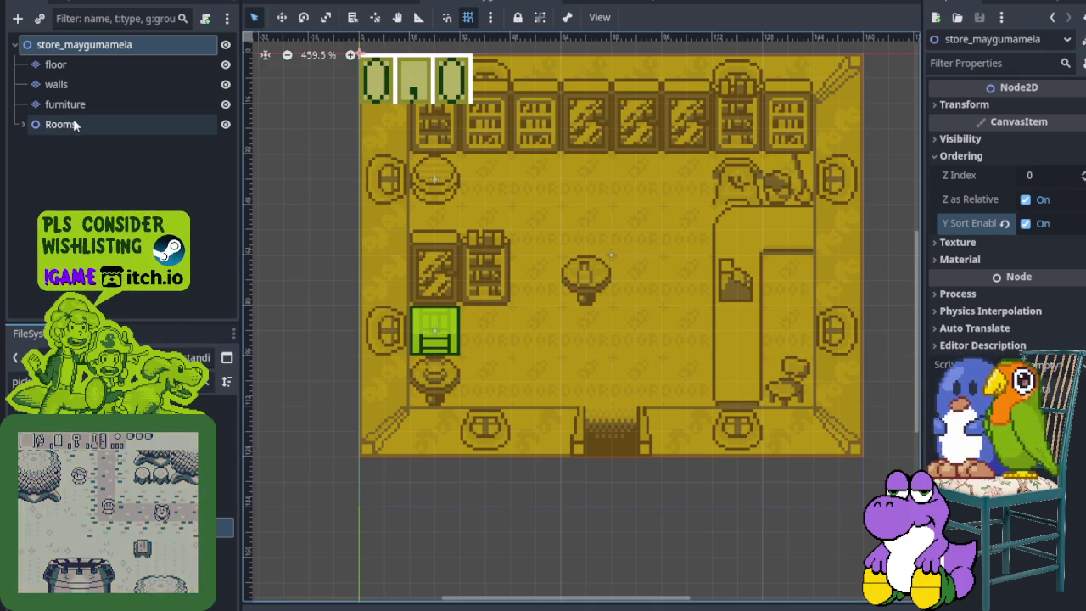
left_click(591, 3)
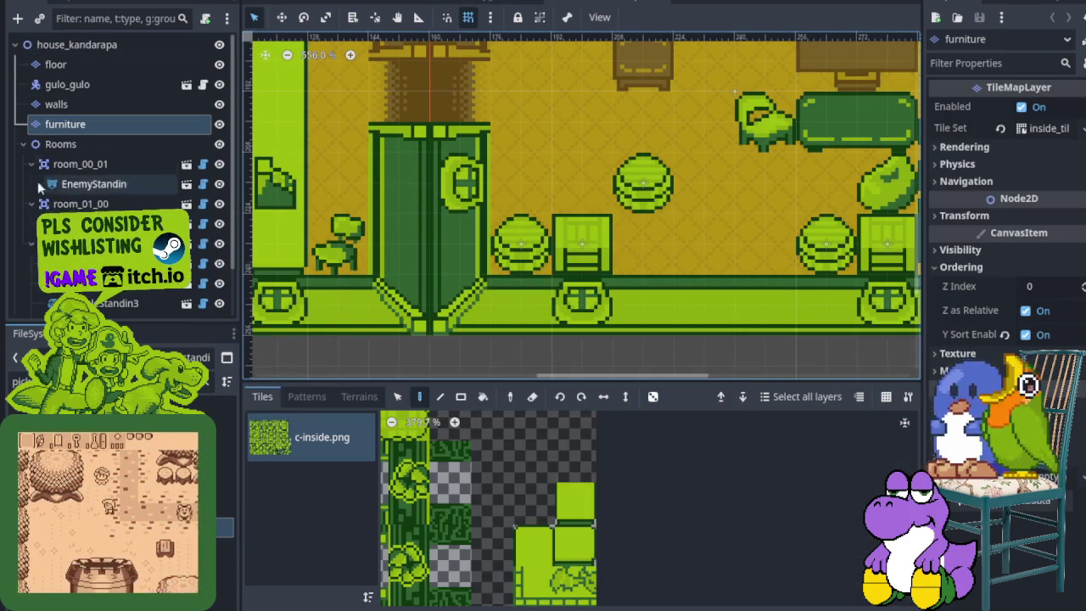
- Check the house's entrance door settings, then go back to the store scene
left_click(24, 144)
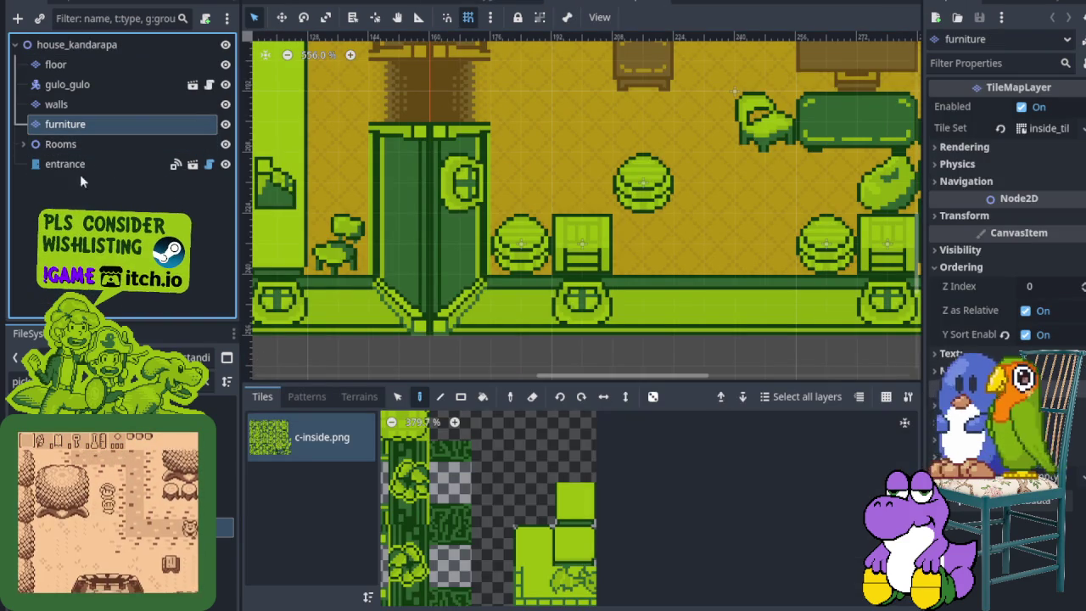
scroll(564, 233, "down", 5)
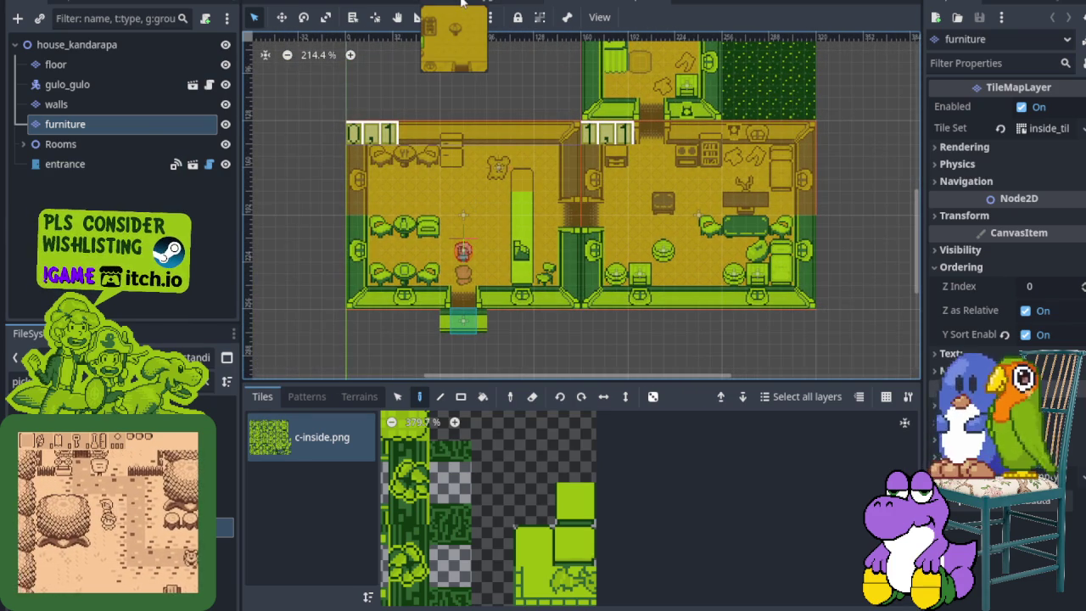
left_click(106, 164)
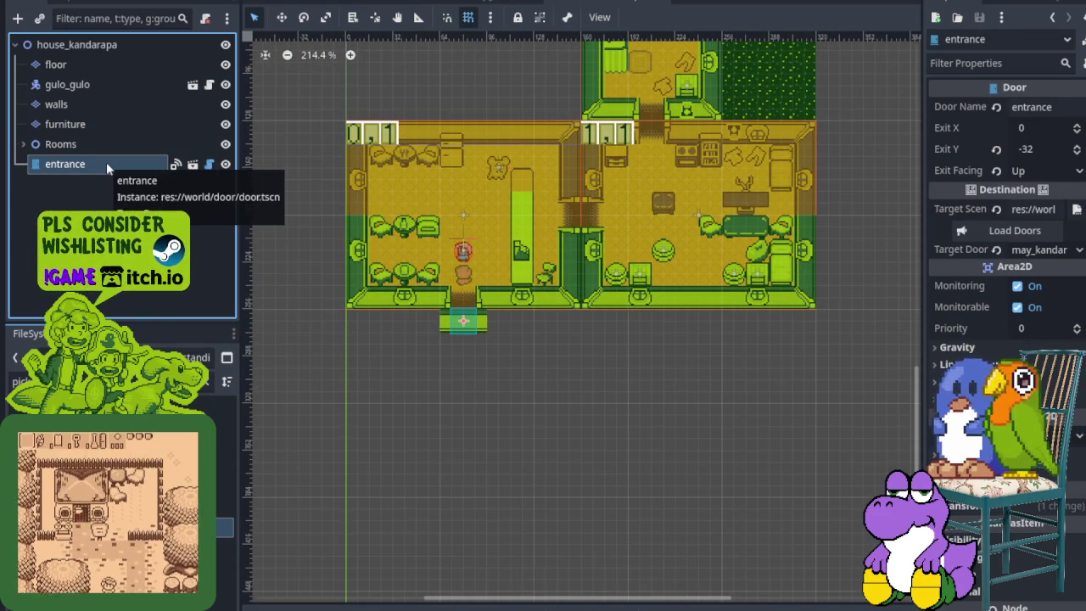
double_click(106, 162)
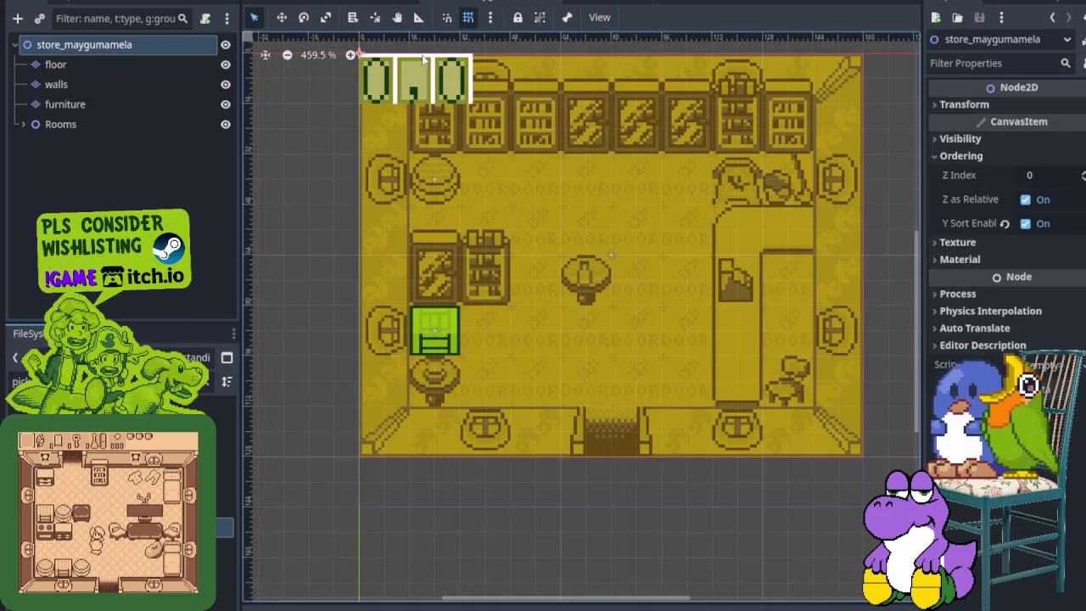
- Add a door.tscn instance to the store root, placed below the shop's bottom entrance
left_click(110, 381)
type("do")
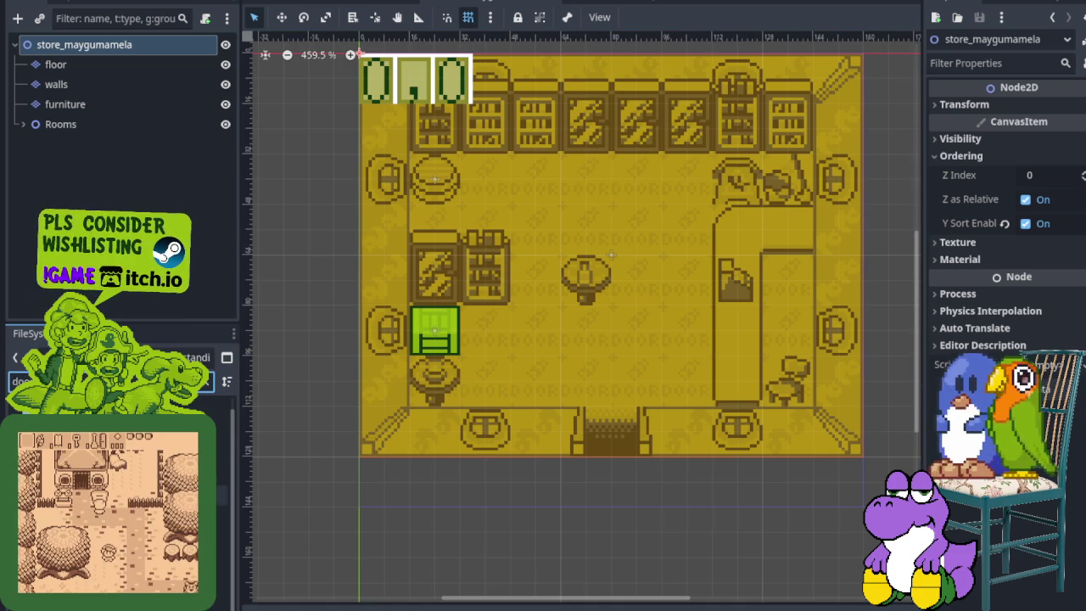
left_click_drag(51, 153, 62, 45)
mouse_move(356, 63)
left_mouse_down()
mouse_move(611, 415)
mouse_move(607, 532)
left_mouse_up()
scroll(603, 410, "up", 5)
- Compare against the house scene, then select the store's walls tile layer
left_click(607, 3)
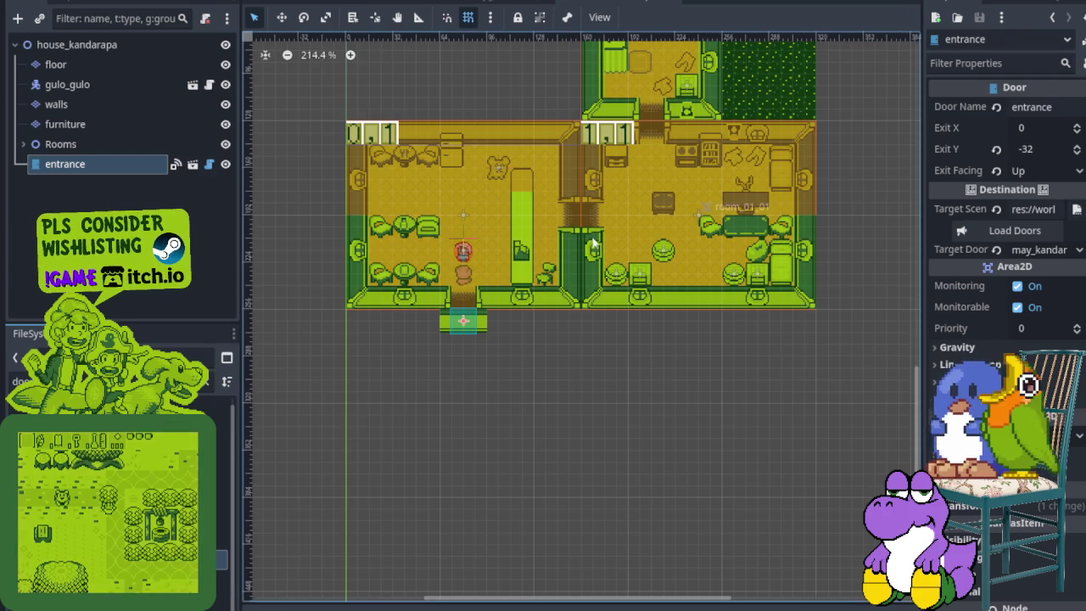
scroll(466, 312, "up", 8)
left_click(518, 2)
scroll(573, 274, "down", 4)
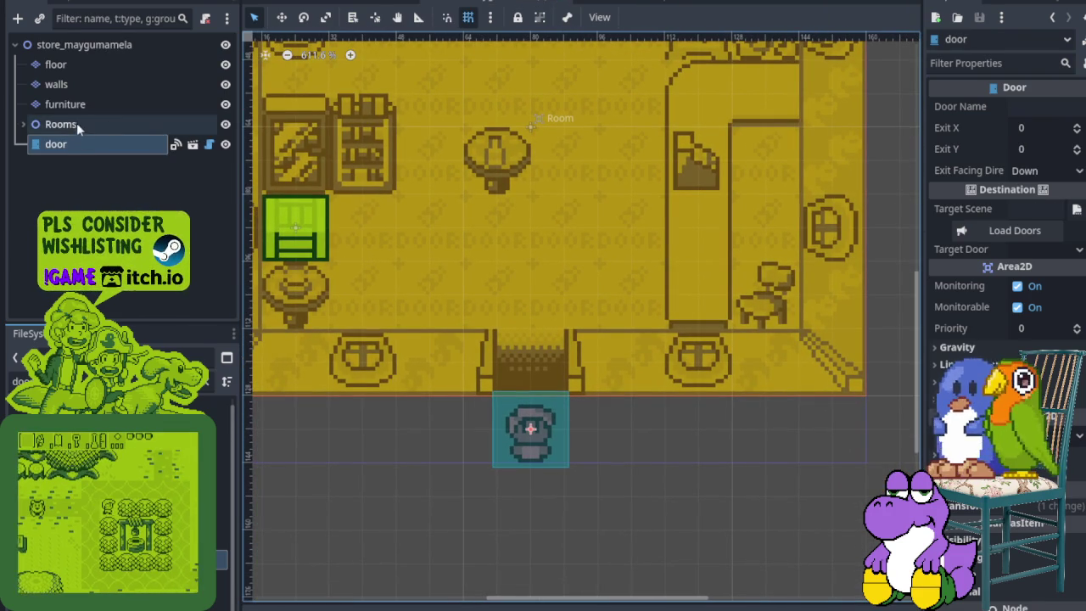
left_click(98, 84)
- Paint green c-inside.png tiles on the walls layer beneath the store entrance, around the door
scroll(572, 536, "down", 6)
scroll(572, 537, "up", 5)
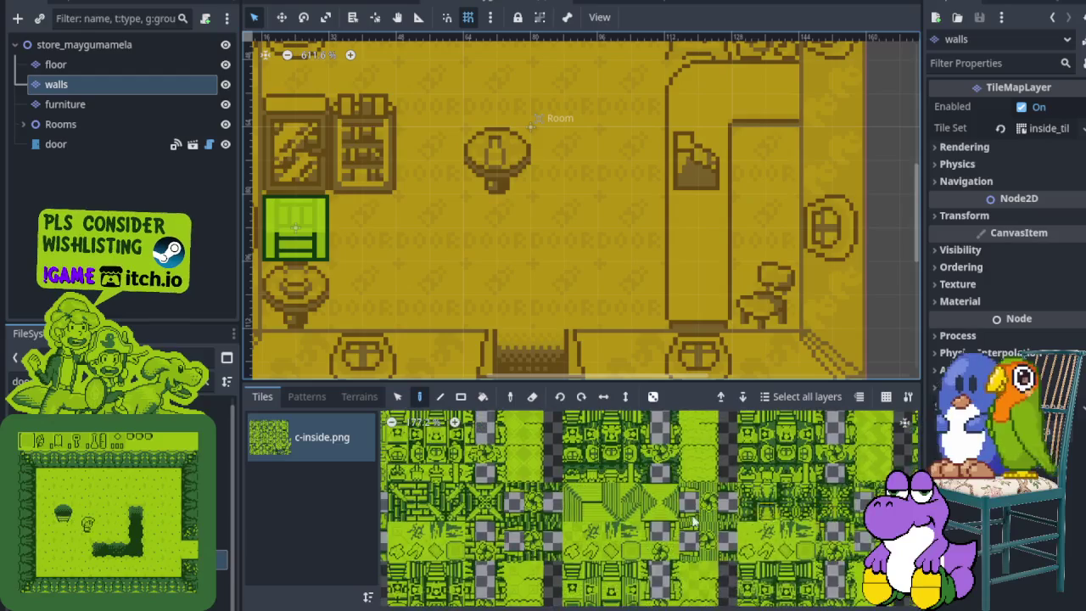
scroll(545, 484, "up", 2)
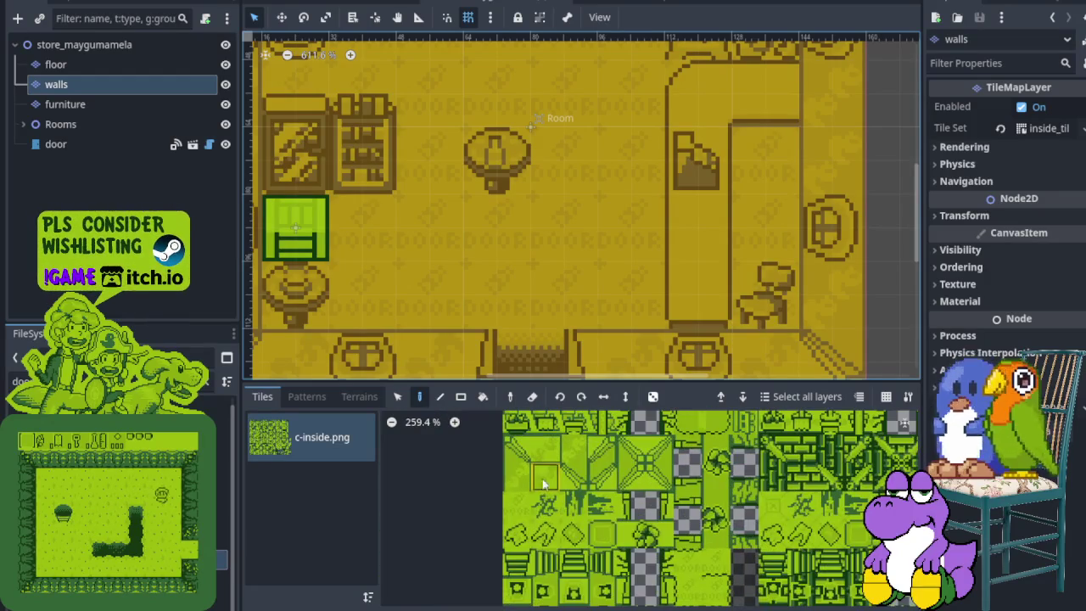
left_click(537, 482)
scroll(570, 255, "down", 5)
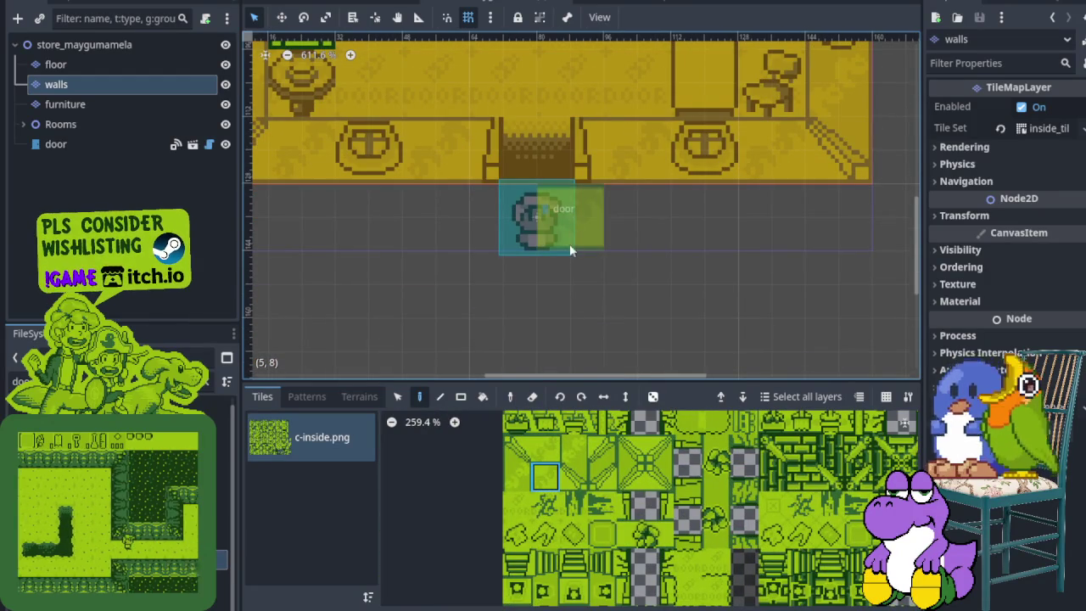
scroll(567, 281, "up", 1)
scroll(472, 216, "down", 3)
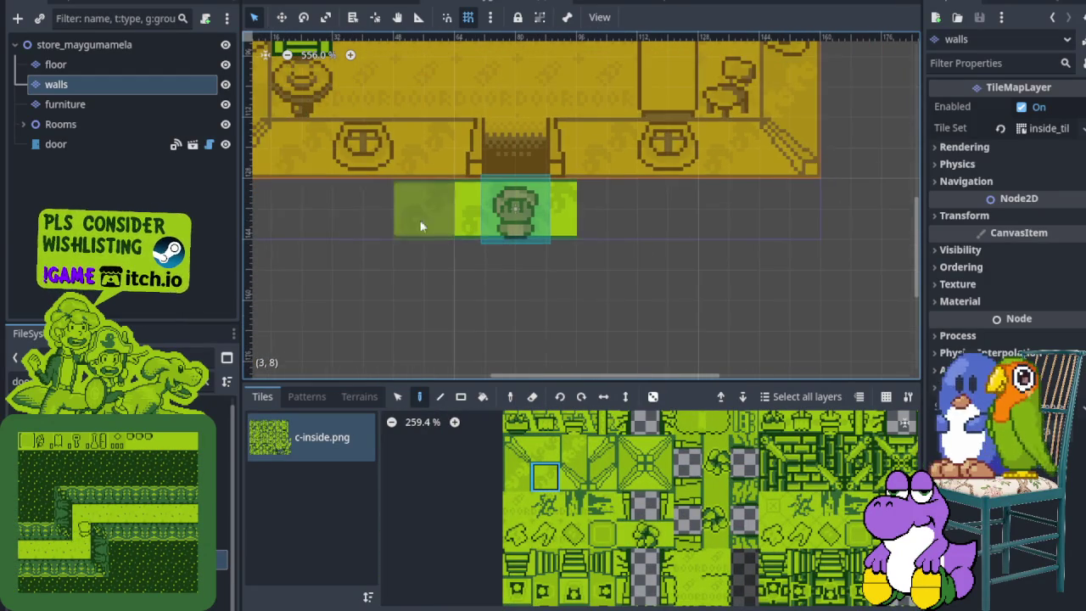
scroll(486, 160, "up", 3)
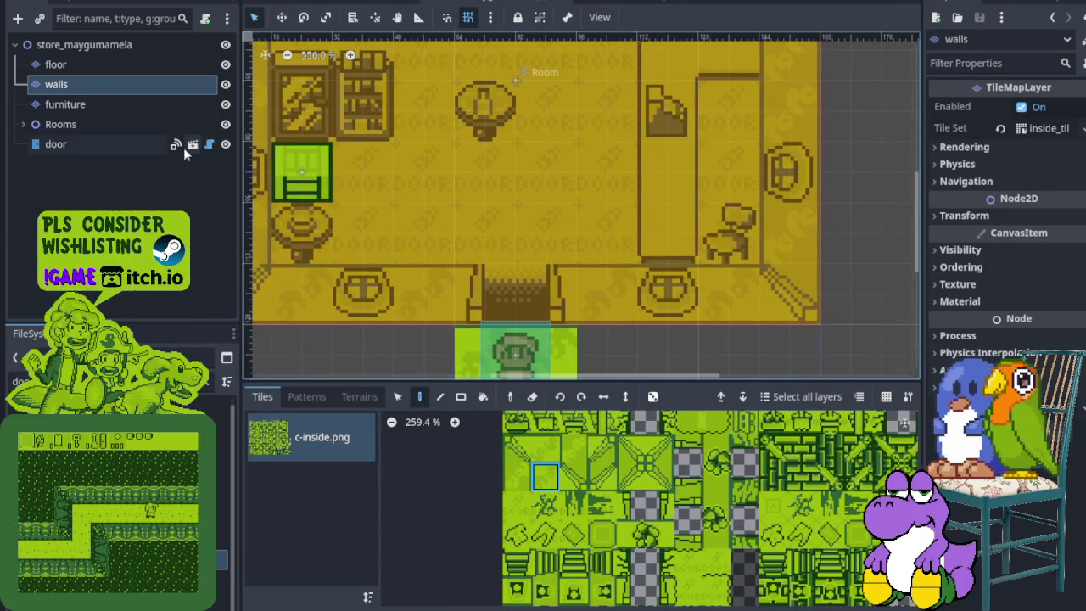
left_click(110, 144)
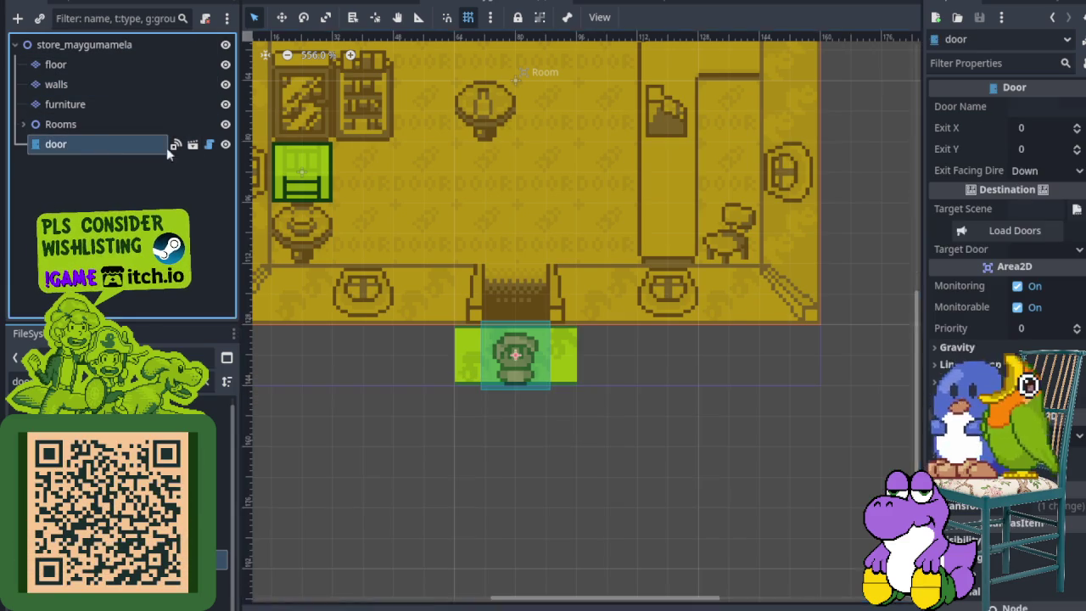
- Set the store door to Exit Facing Up, Exit Y -32, Door Name entrance, and save
left_click(1056, 170)
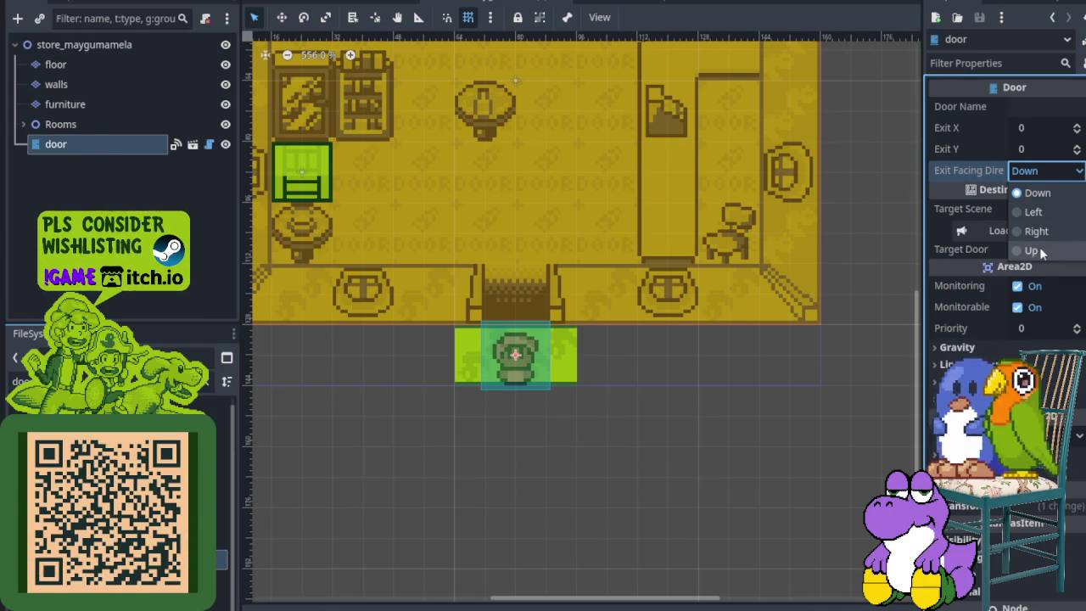
left_click(1031, 249)
left_click(1037, 149)
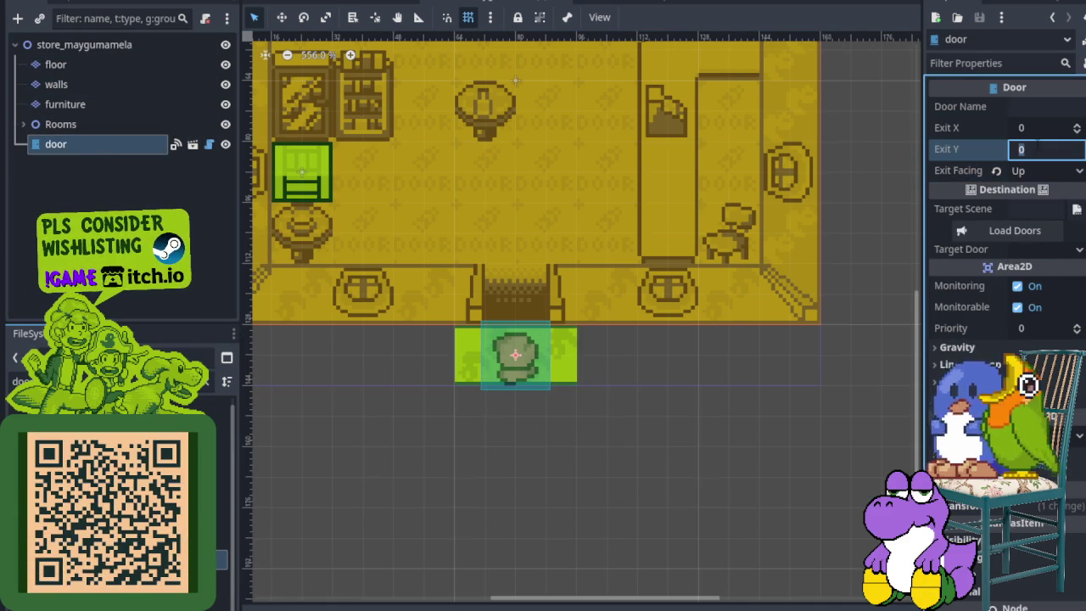
type("-32")
key("Return")
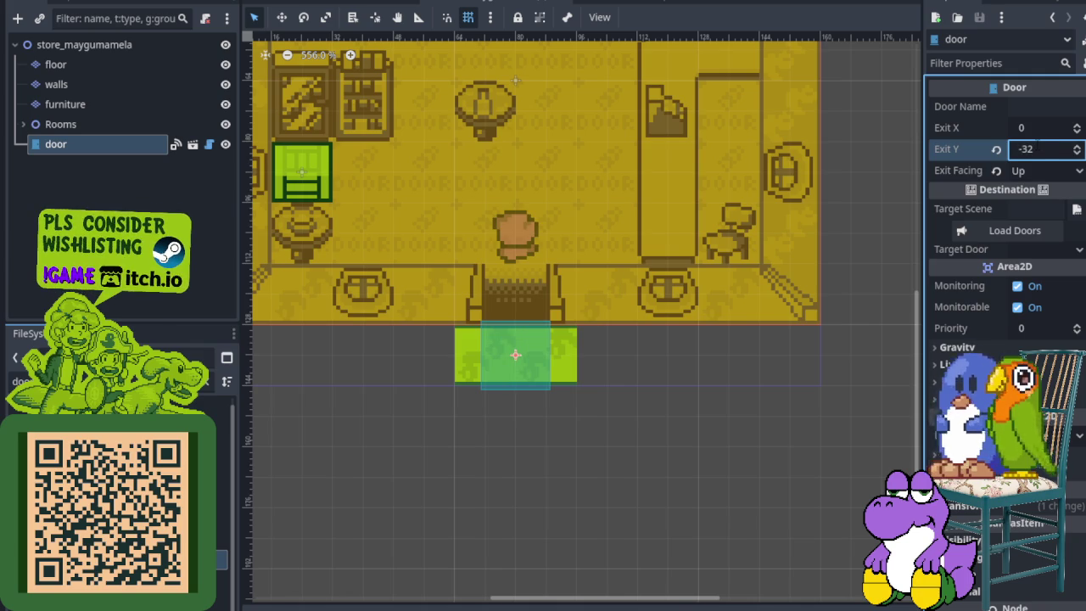
key("ctrl+s")
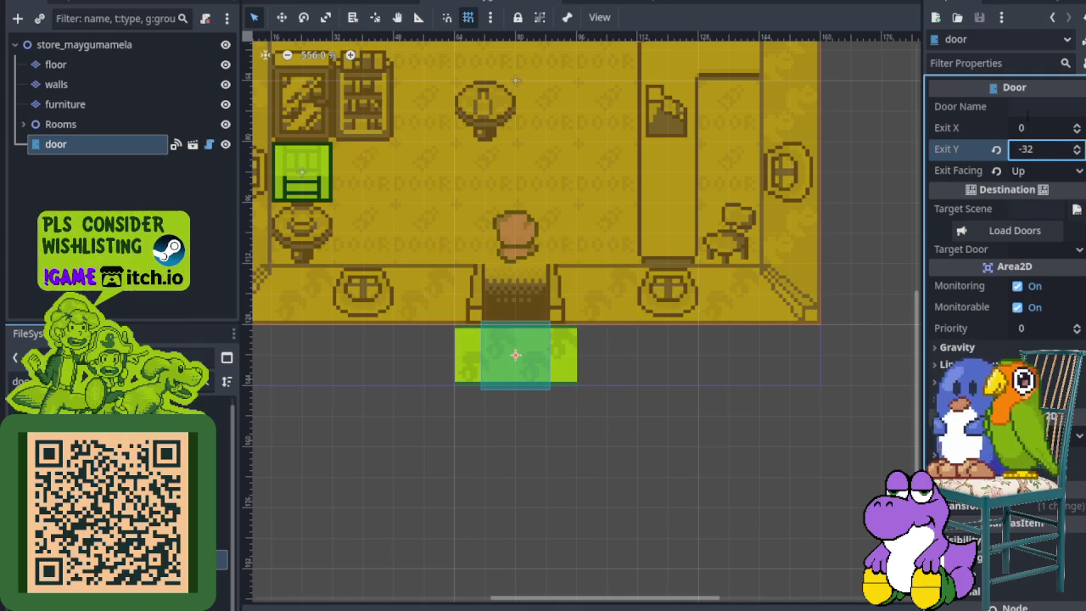
left_click(1024, 106)
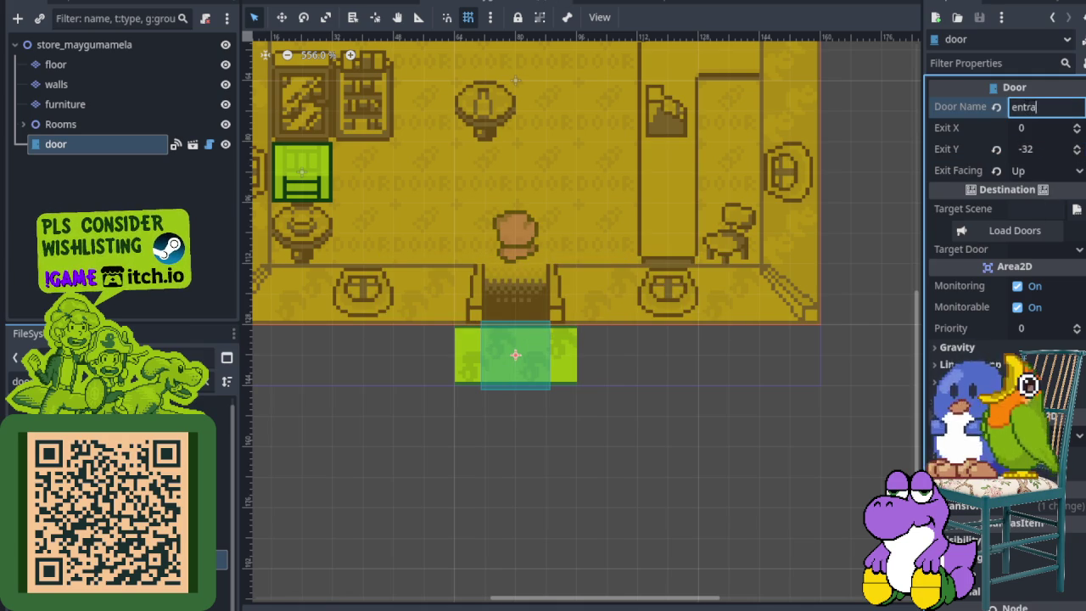
key("ctrl+s")
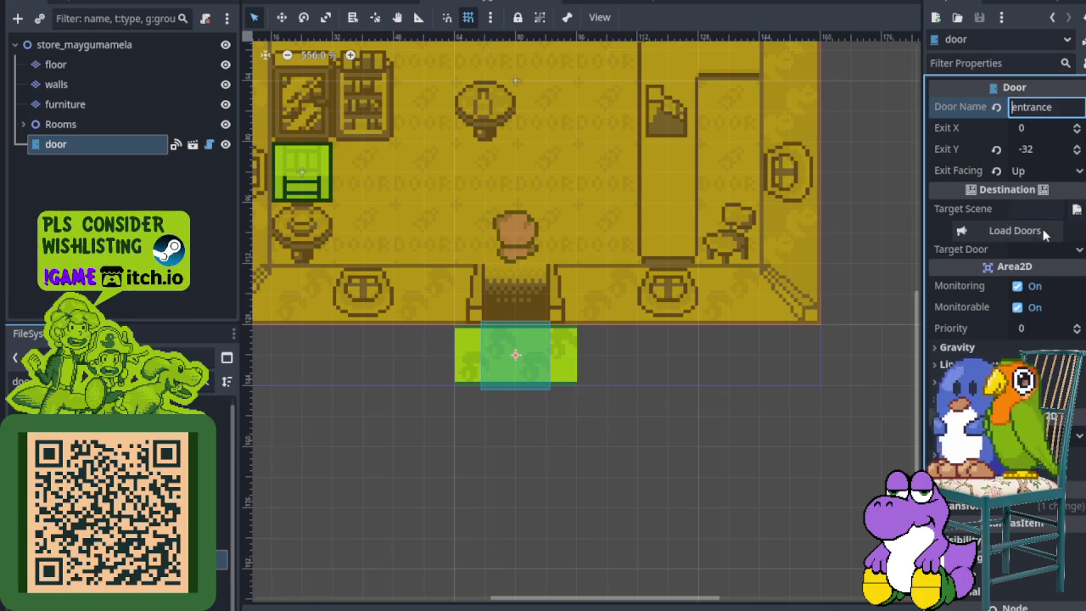
- Target the door at world/overworld.tscn's may_store door via Load Doors
left_click(1076, 209)
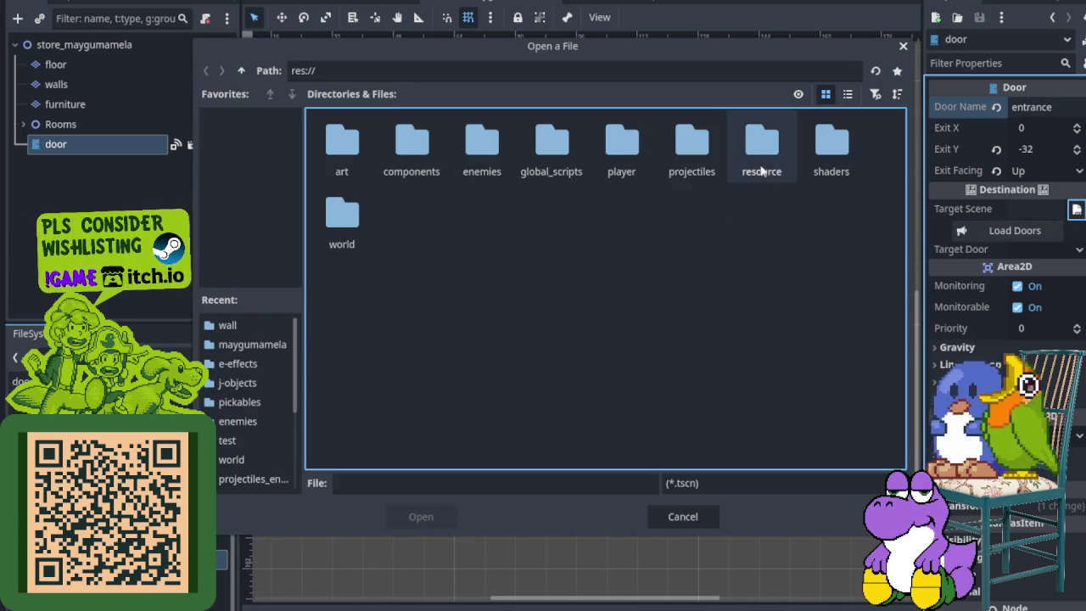
double_click(344, 223)
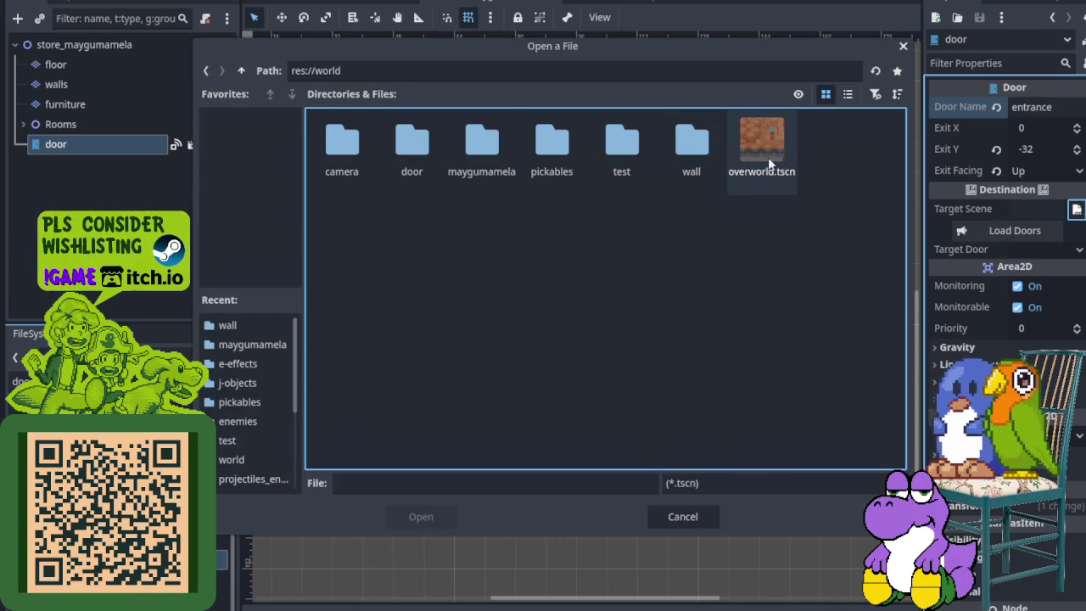
left_click(747, 174)
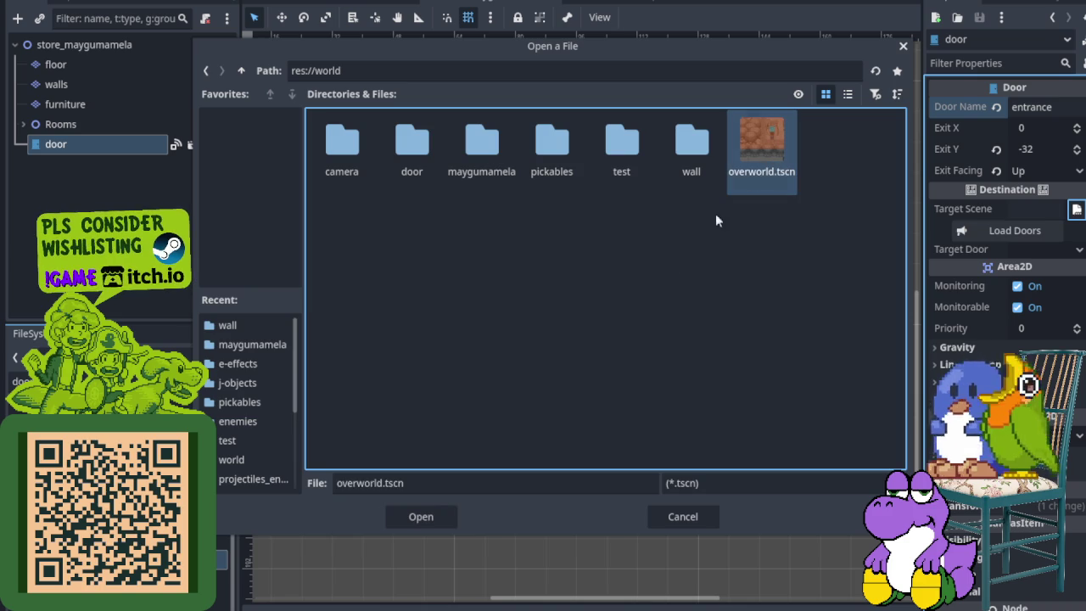
left_click(445, 522)
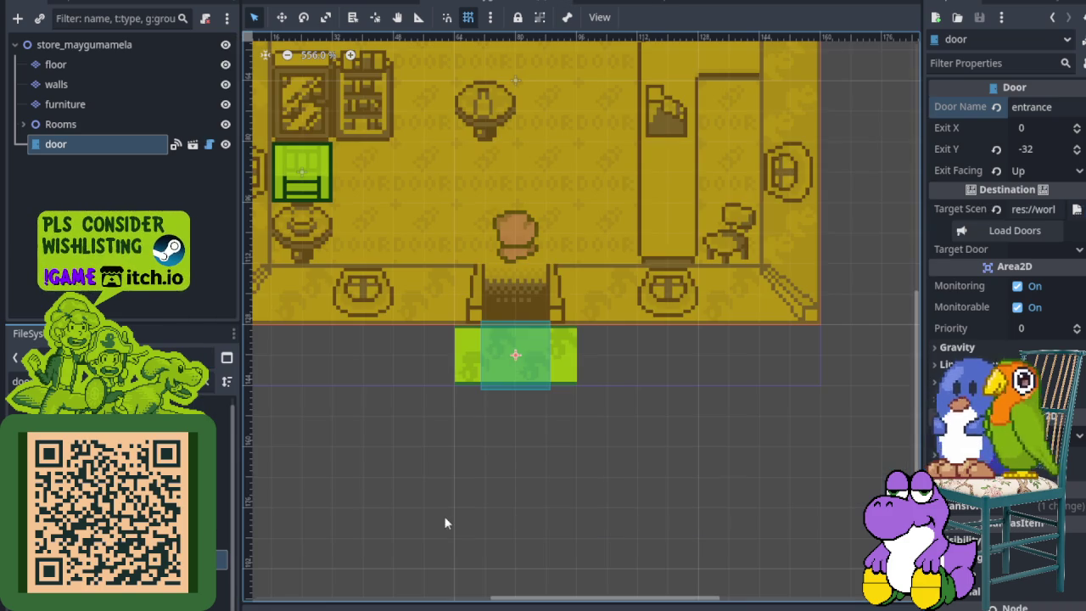
left_click(998, 238)
left_click(1059, 253)
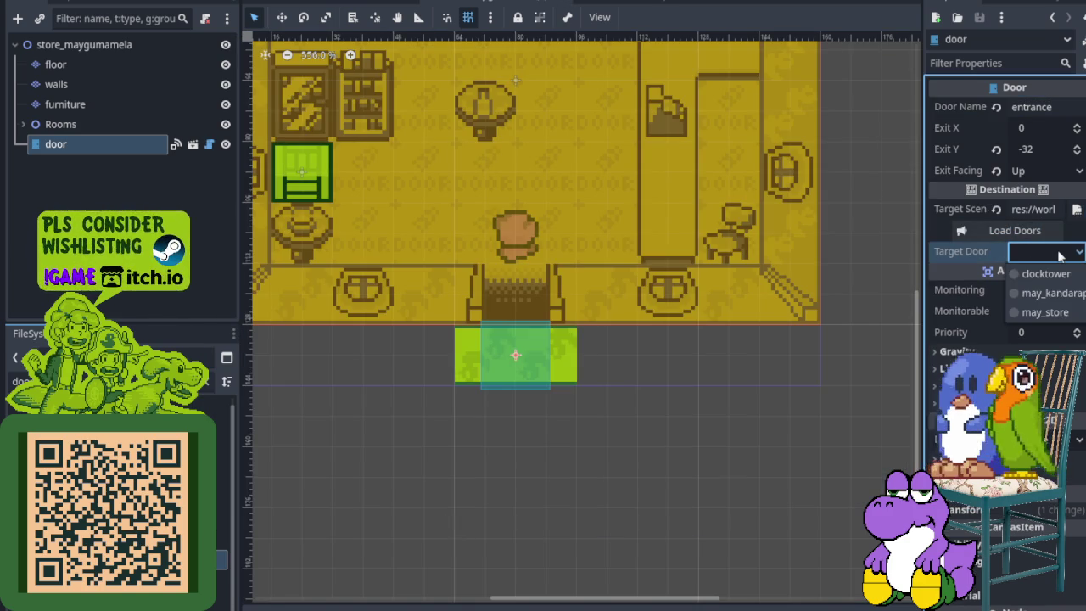
left_click(1072, 314)
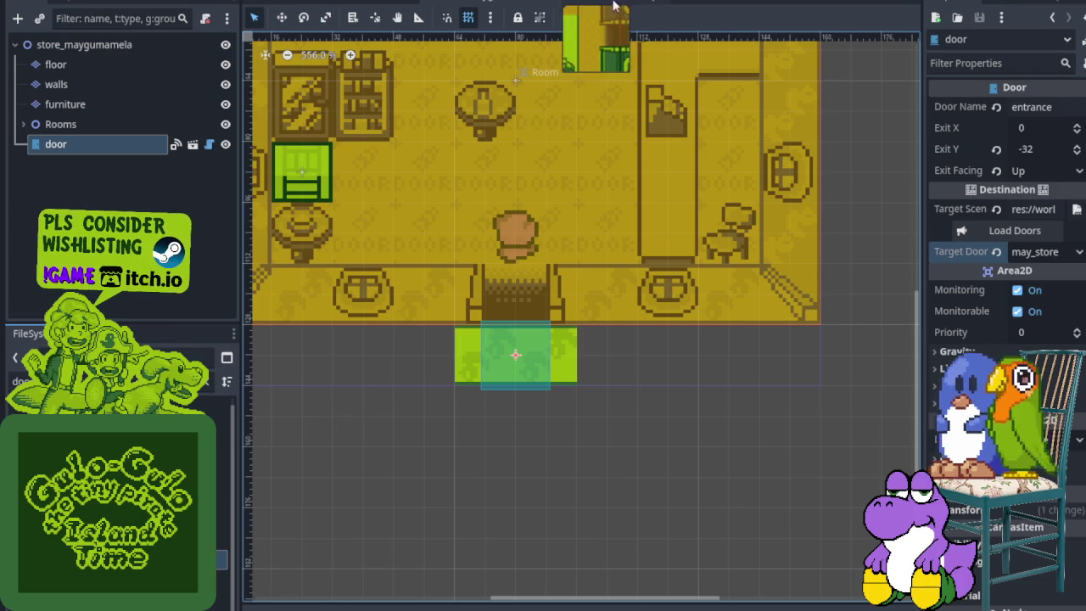
left_click(374, 5)
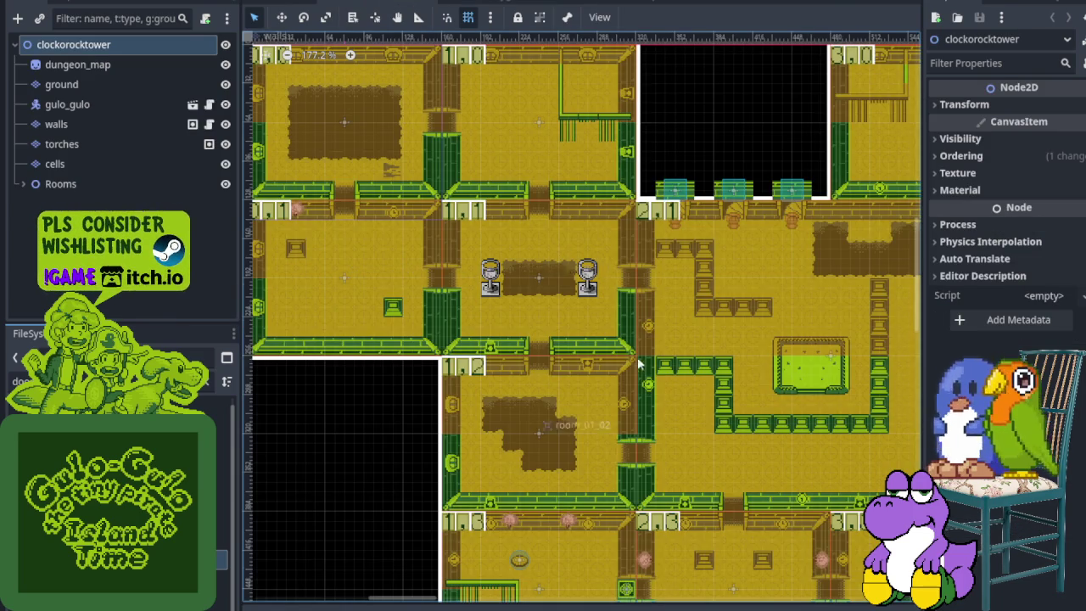
- Point the overworld's may_store door at store_maygumamela.tscn's entrance door and save the overworld
scroll(626, 361, "down", 10)
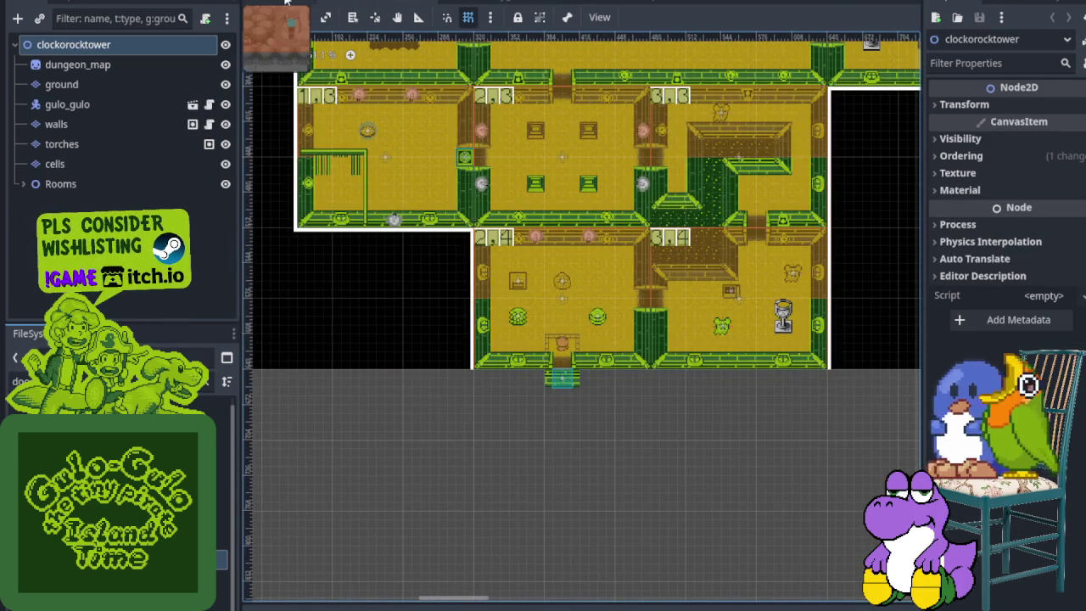
left_click(286, 3)
scroll(679, 407, "right", 2)
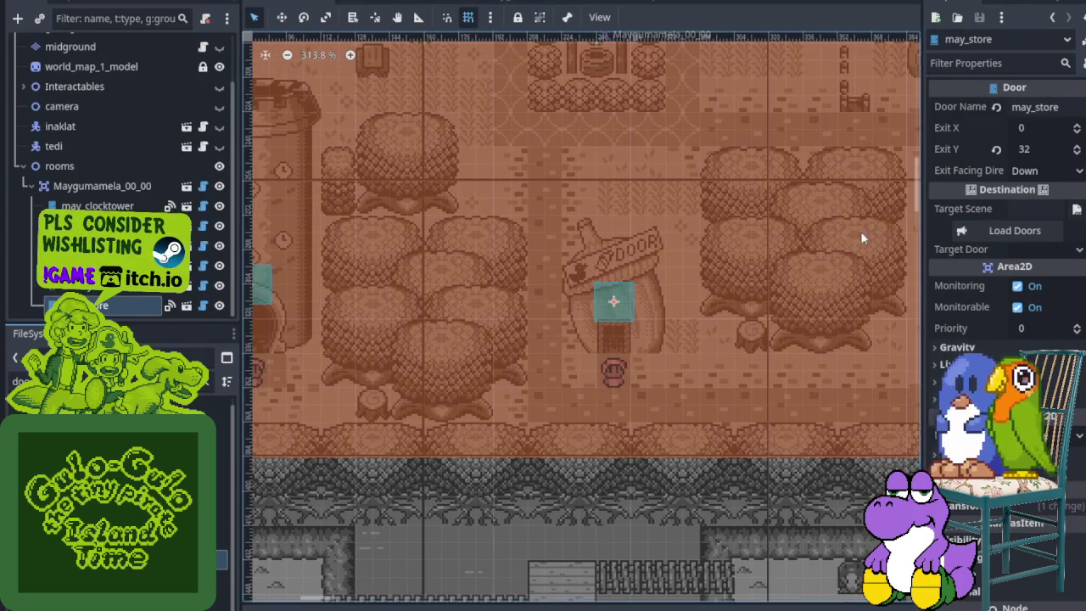
left_click(1077, 210)
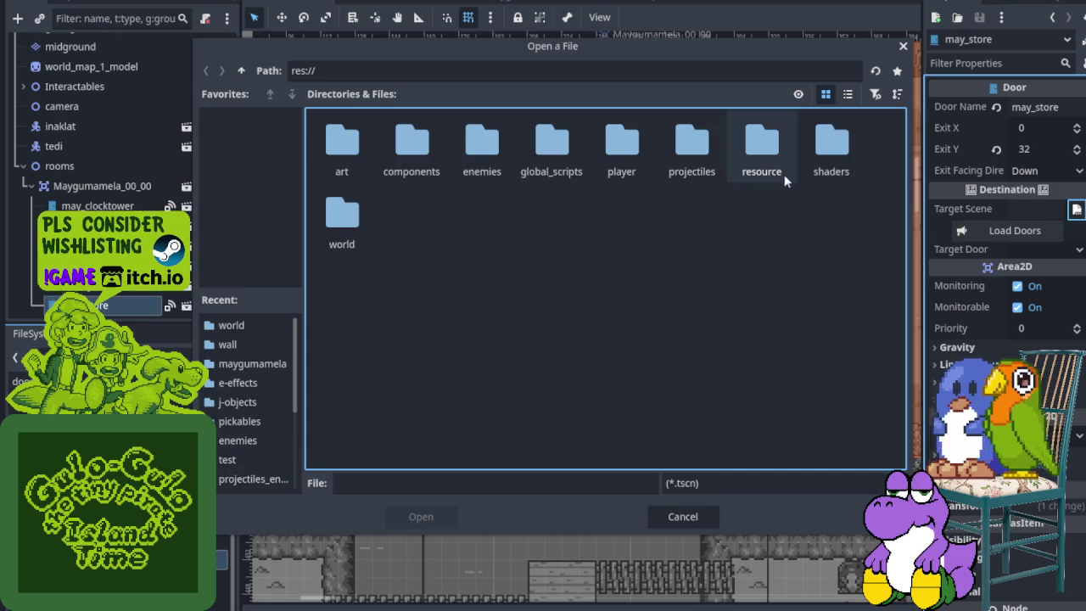
double_click(354, 228)
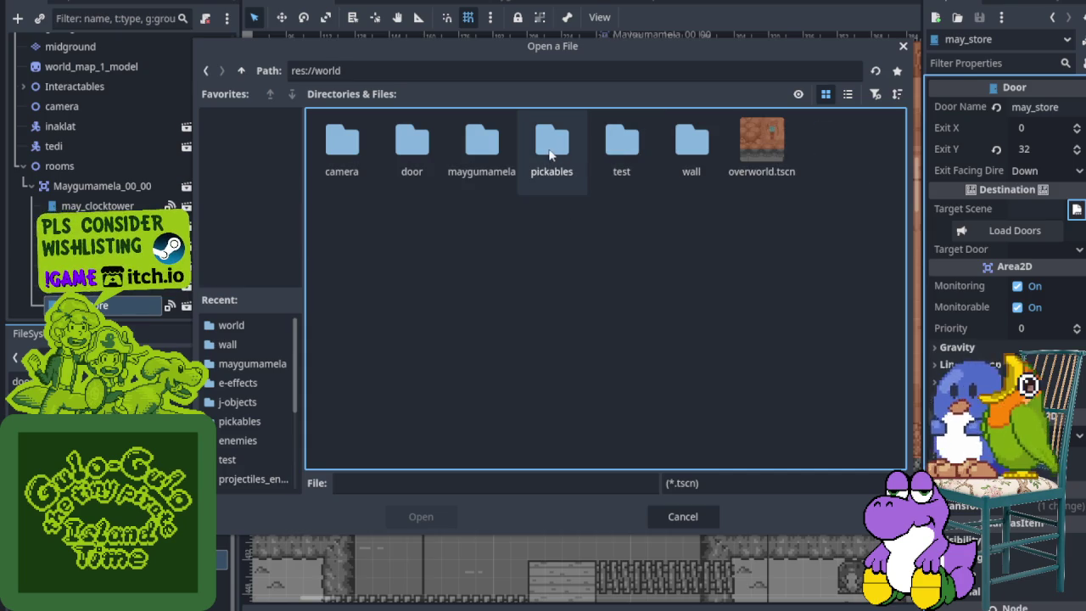
double_click(482, 146)
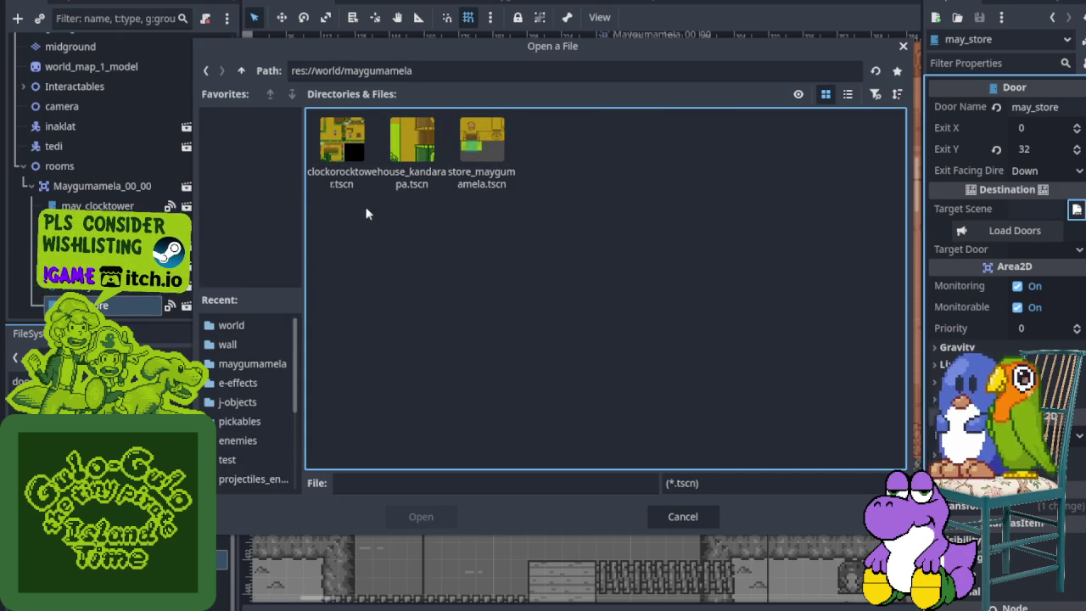
left_click(480, 165)
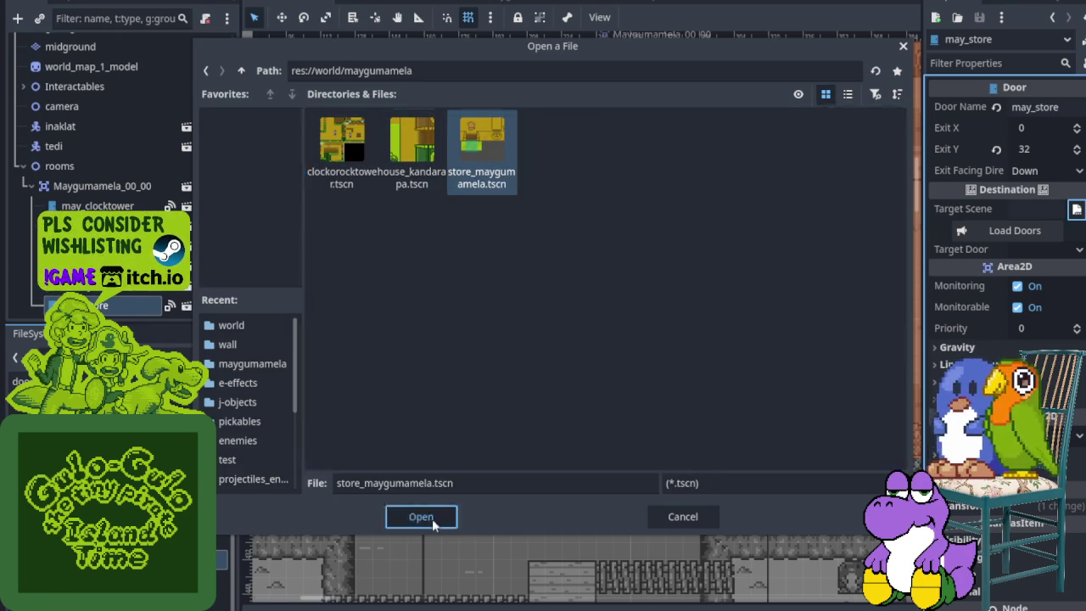
left_click(421, 517)
left_click(1074, 252)
left_click(1048, 270)
key("ctrl+s")
left_click(577, 9)
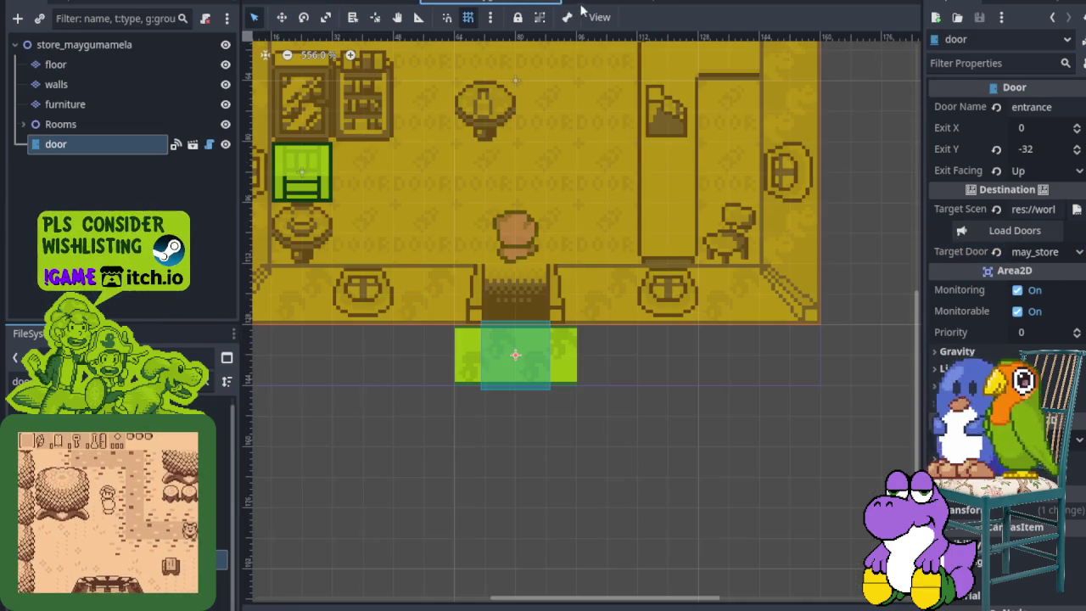
- Drag Room directly under the store_maygumamela root and delete the empty Rooms node
left_click(110, 124)
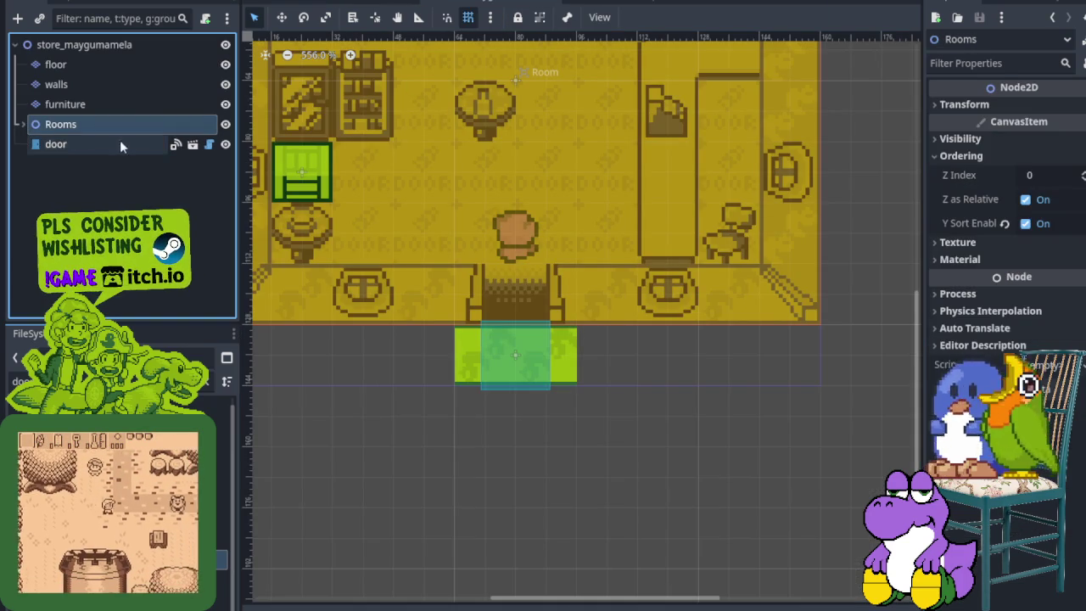
left_click(21, 124)
mouse_move(375, 121)
left_mouse_down()
mouse_move(525, 209)
mouse_move(459, 204)
left_mouse_up()
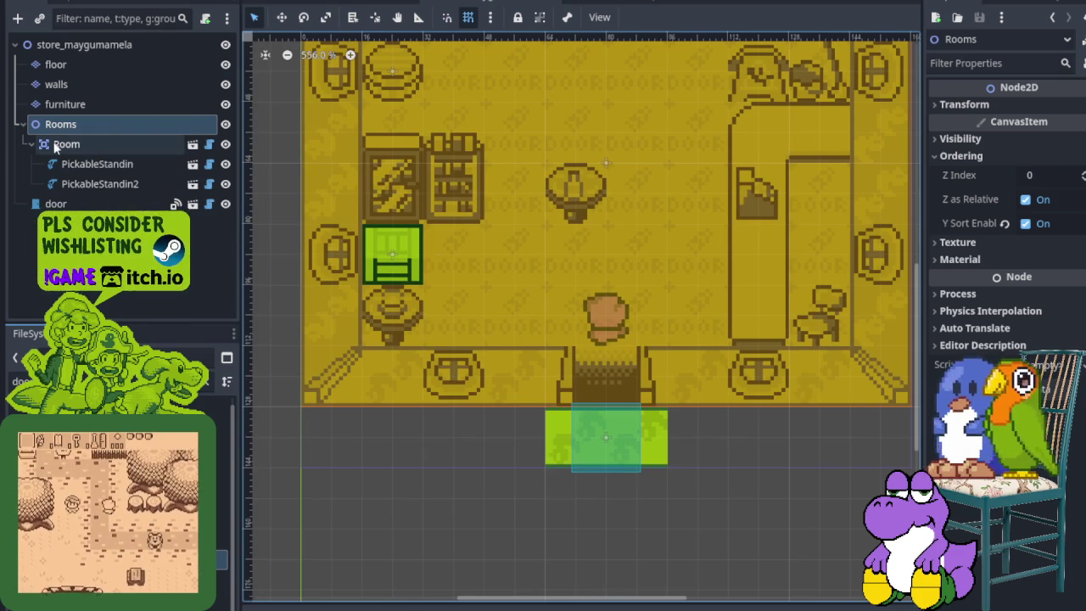
left_click_drag(56, 146, 61, 122)
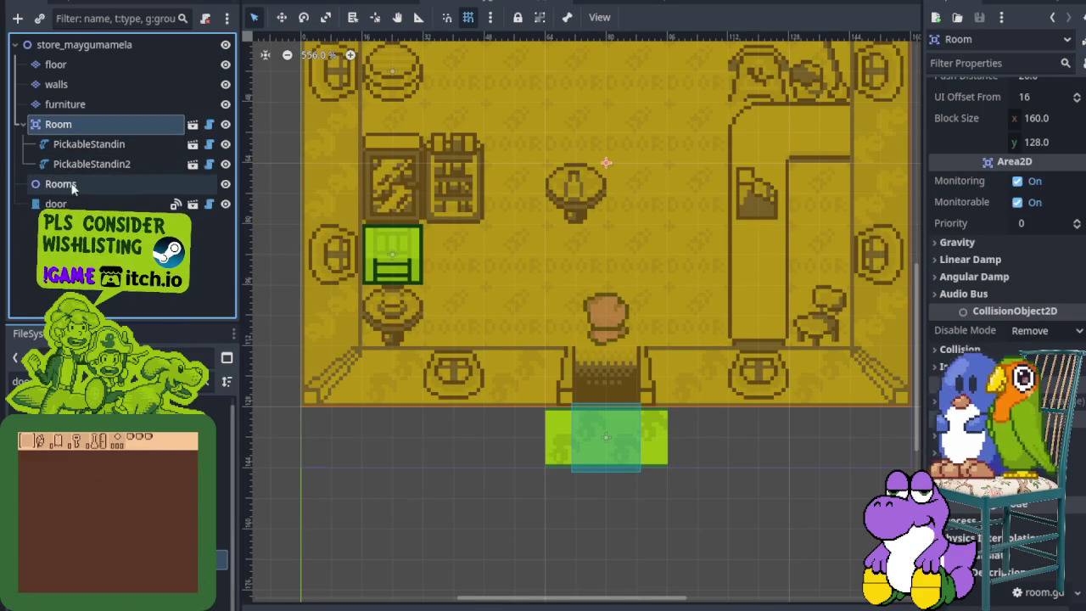
right_click(74, 185)
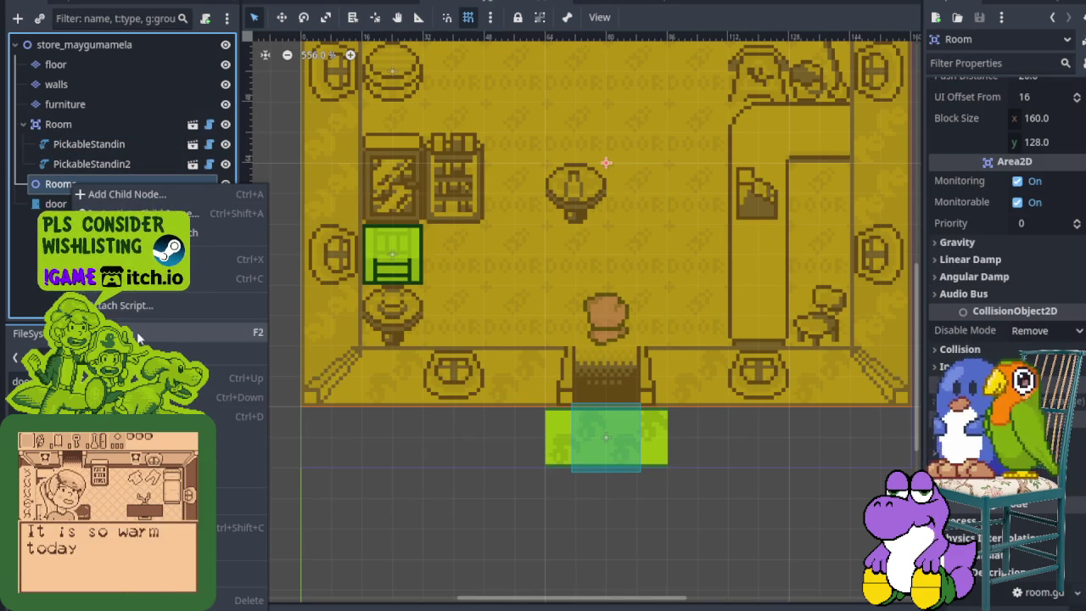
left_click(212, 600)
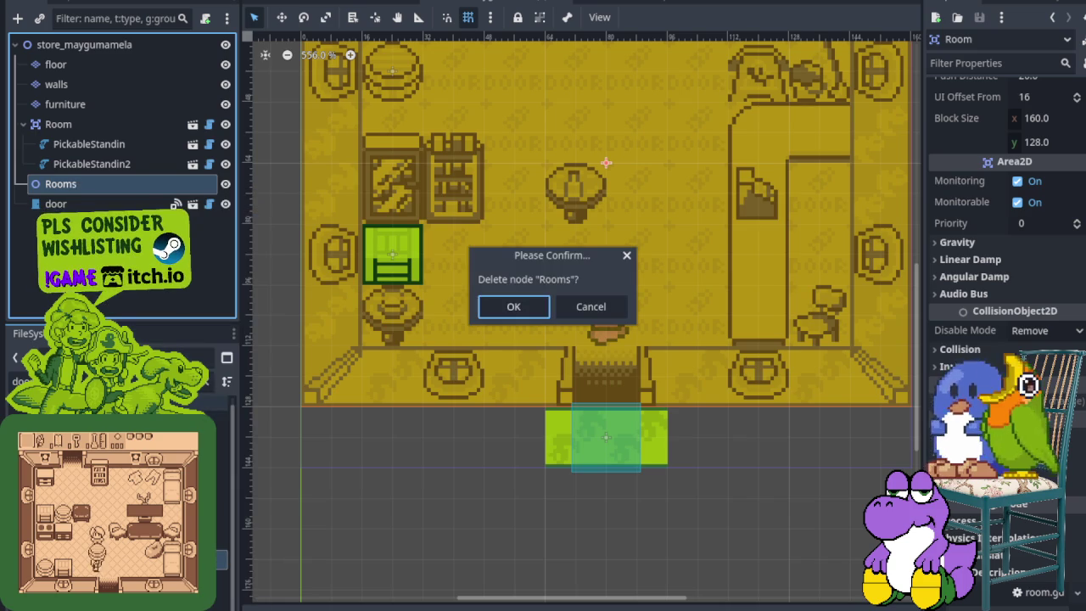
left_click(536, 306)
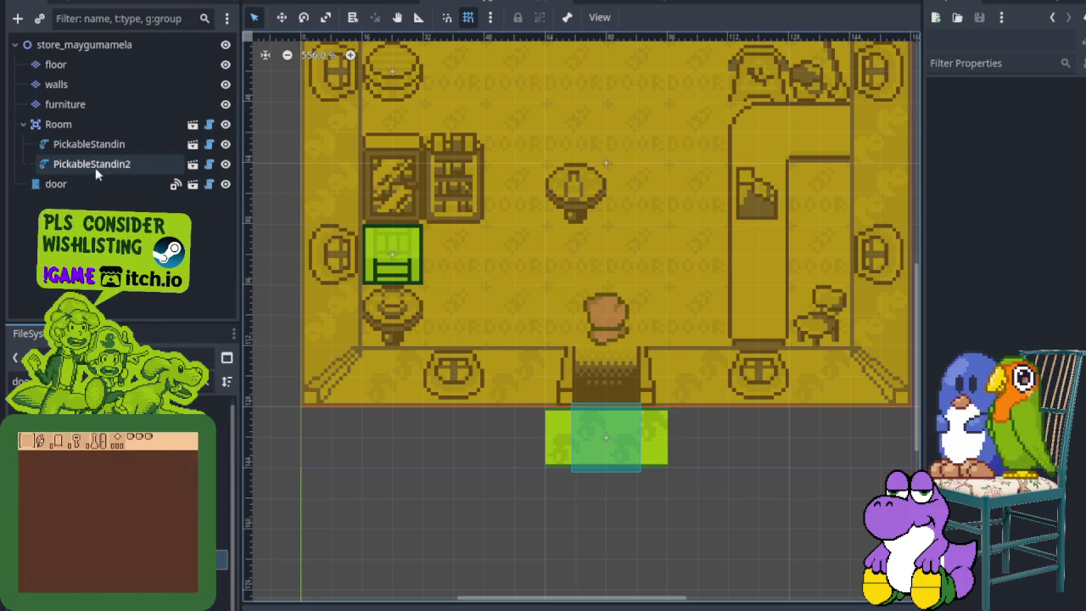
scroll(538, 220, "down", 4)
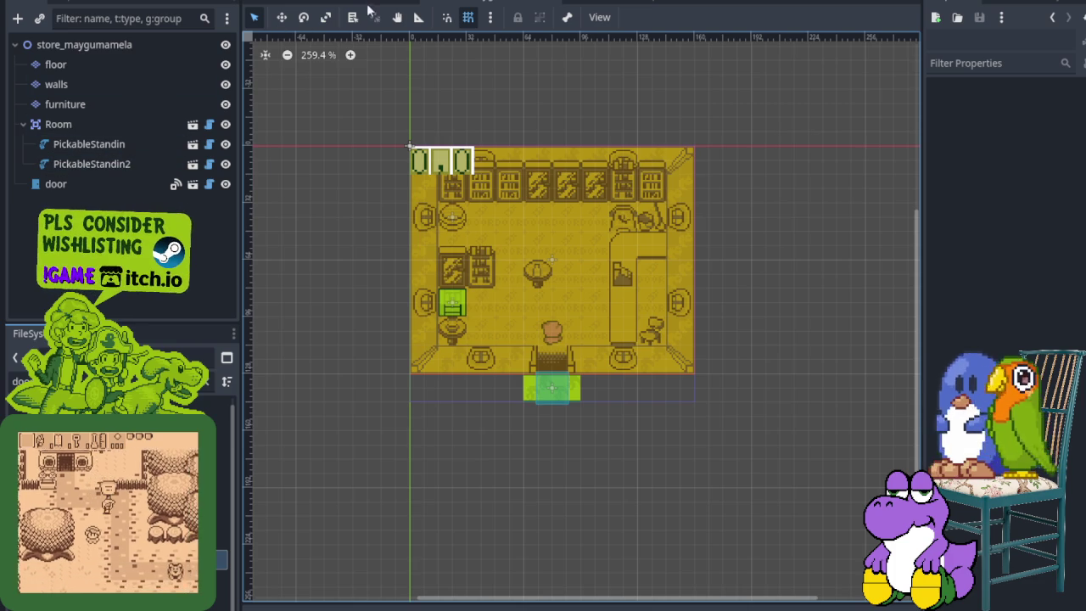
- Inspect the player character node in the house_kandarapa scene
left_click(550, 3)
scroll(544, 286, "down", 3)
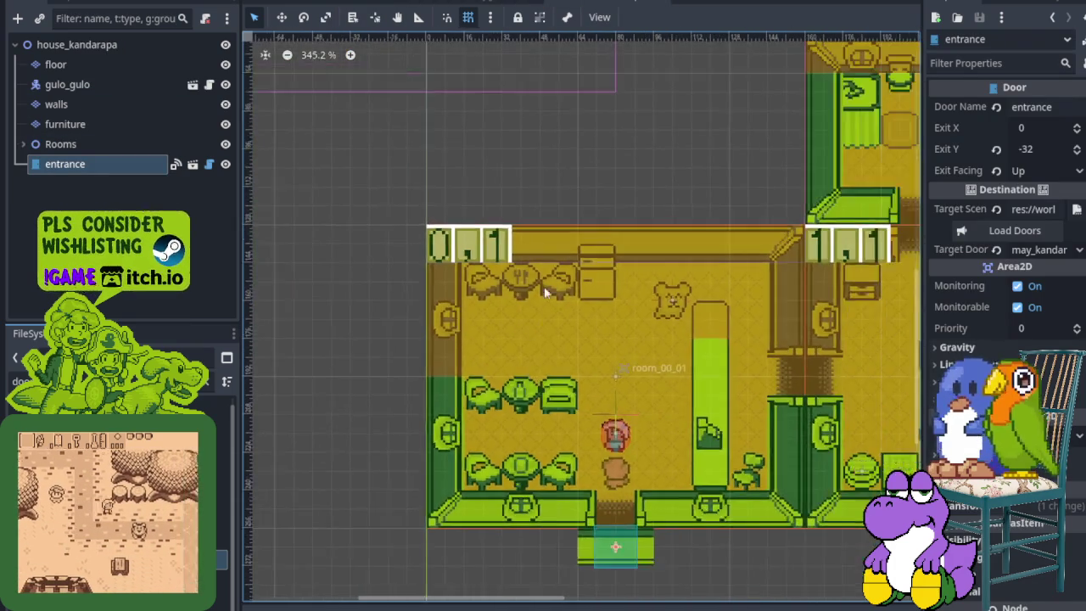
scroll(426, 127, "up", 2)
left_click(85, 84)
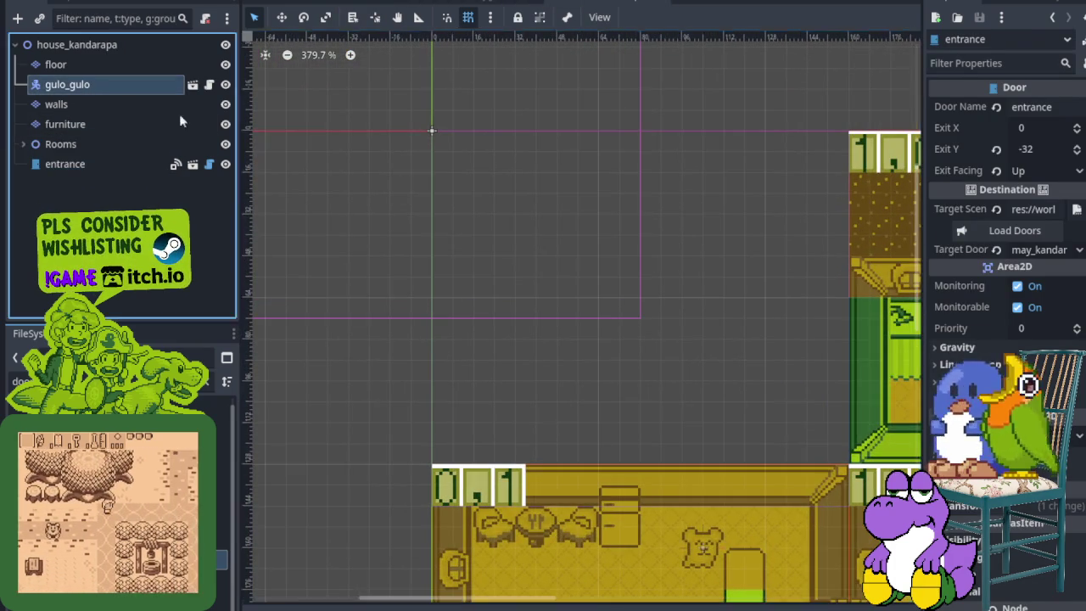
scroll(488, 216, "down", 4)
scroll(526, 272, "down", 3)
scroll(533, 416, "up", 9)
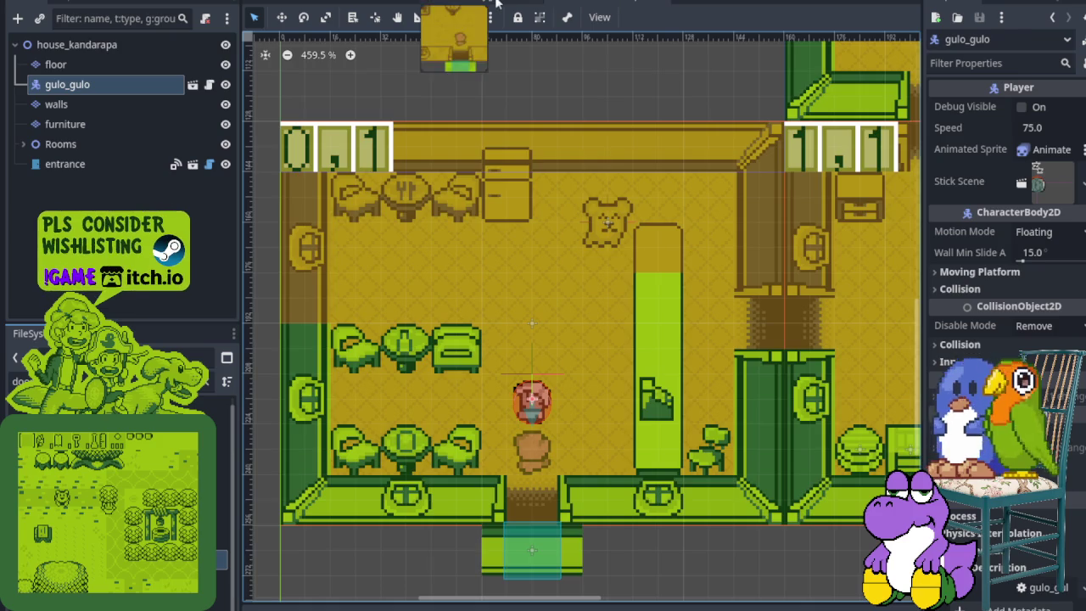
- Filter FileSystem for 'gu' and drag gulo_gulo.tscn into the store_maygumamela scene tree
left_click(454, 2)
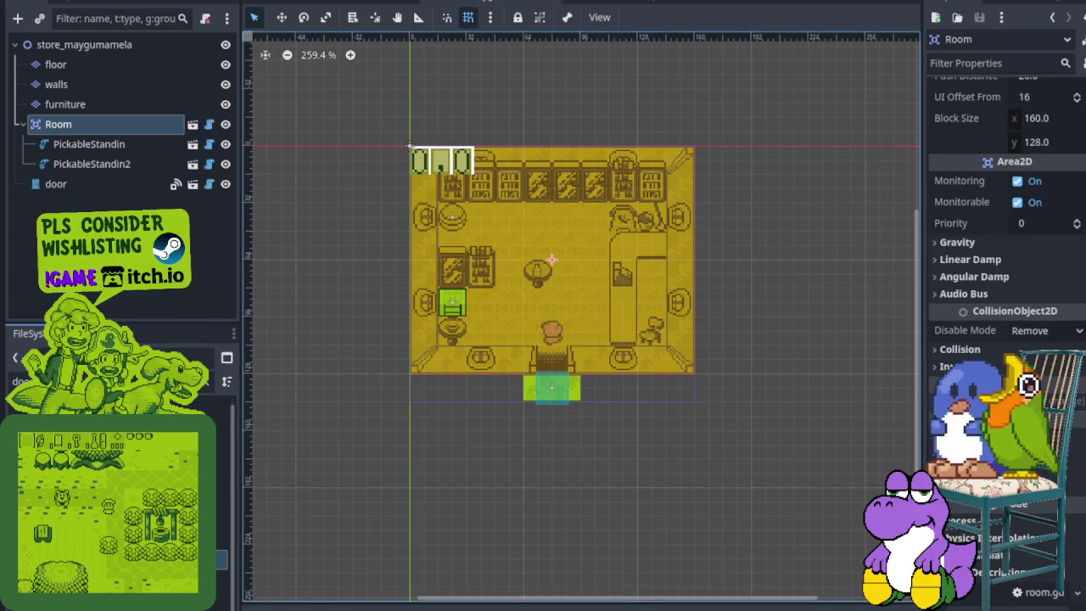
type("gu")
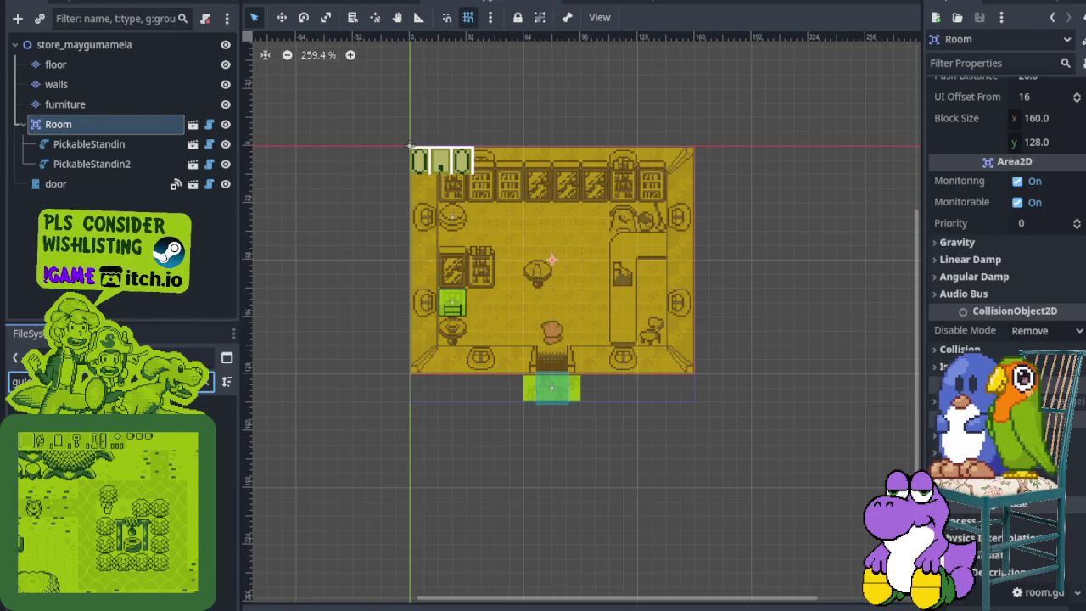
left_click_drag(110, 487, 79, 49)
scroll(408, 154, "up", 3)
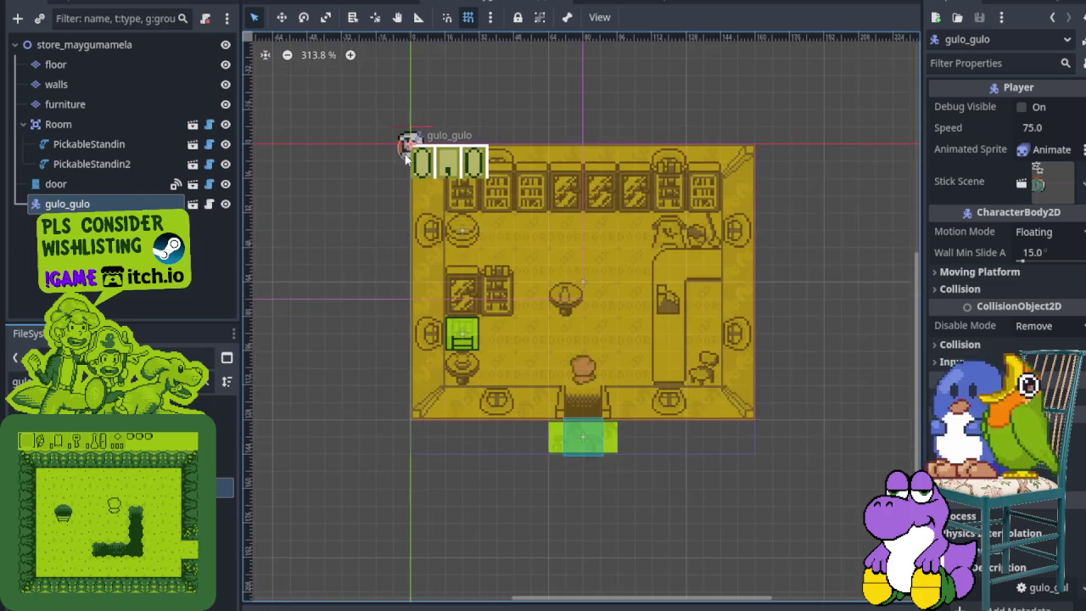
- Save the store scene, run it with F6, then stop it
key("ctrl+s")
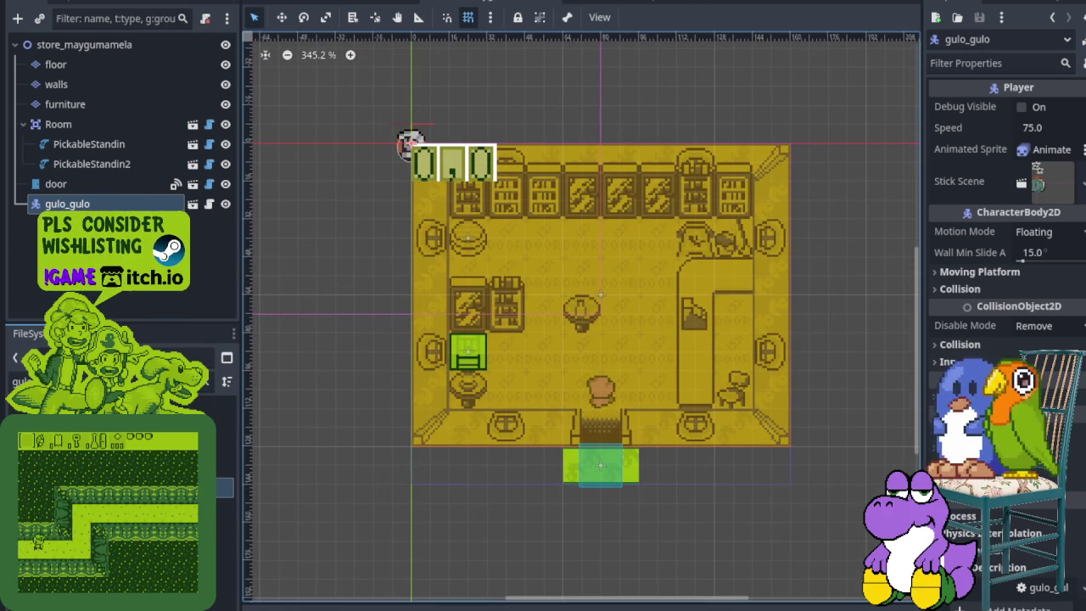
key("F6")
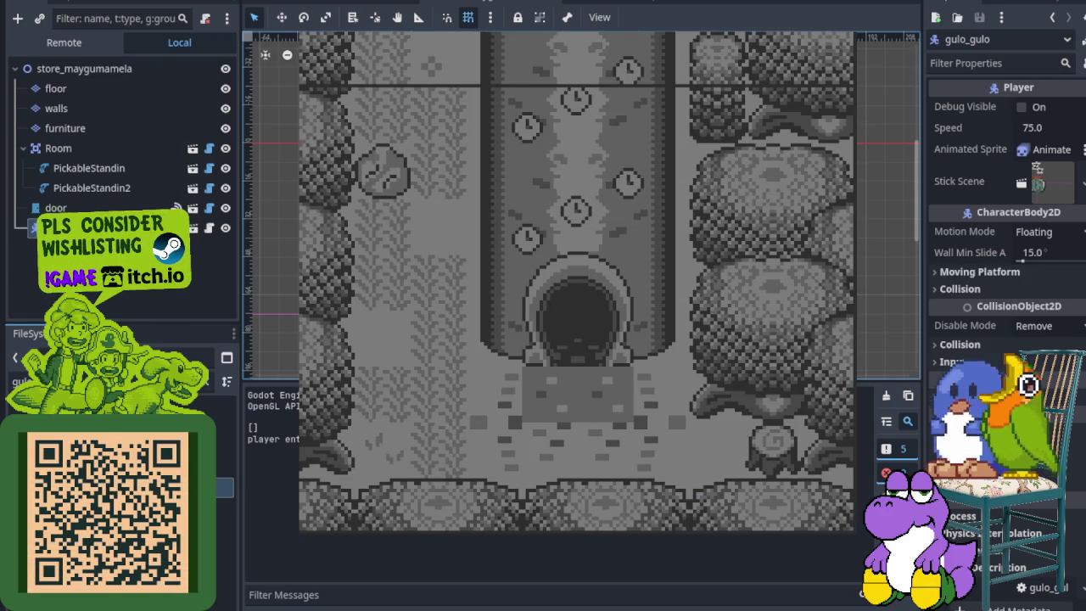
key("F8")
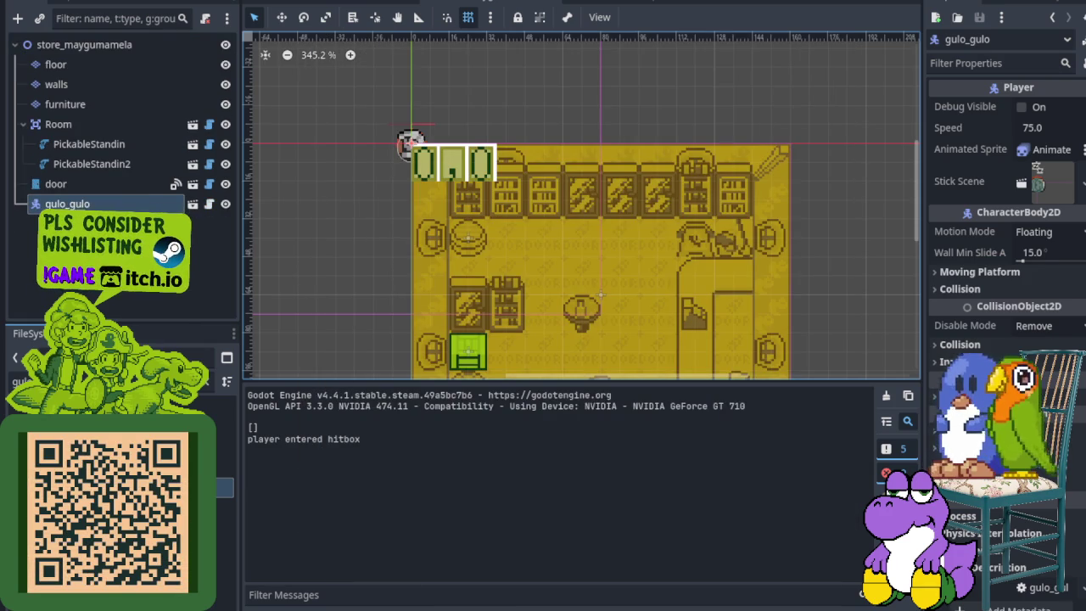
- In the overworld, unhide tedi, Interactables, midground and ground, then save
left_click(304, 8)
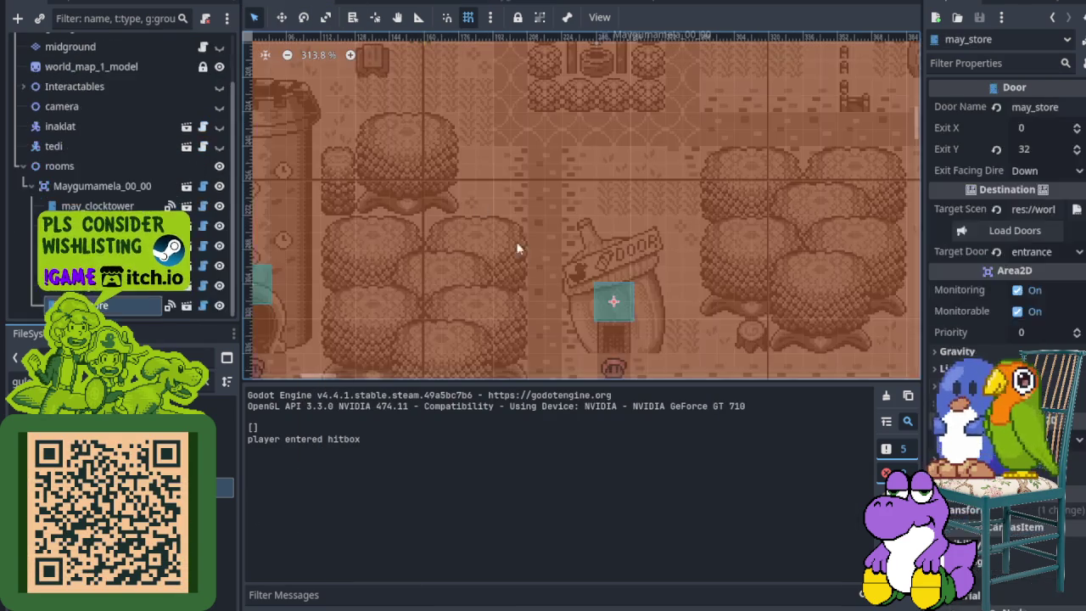
scroll(480, 202, "down", 3)
left_click(219, 146)
left_click(219, 87)
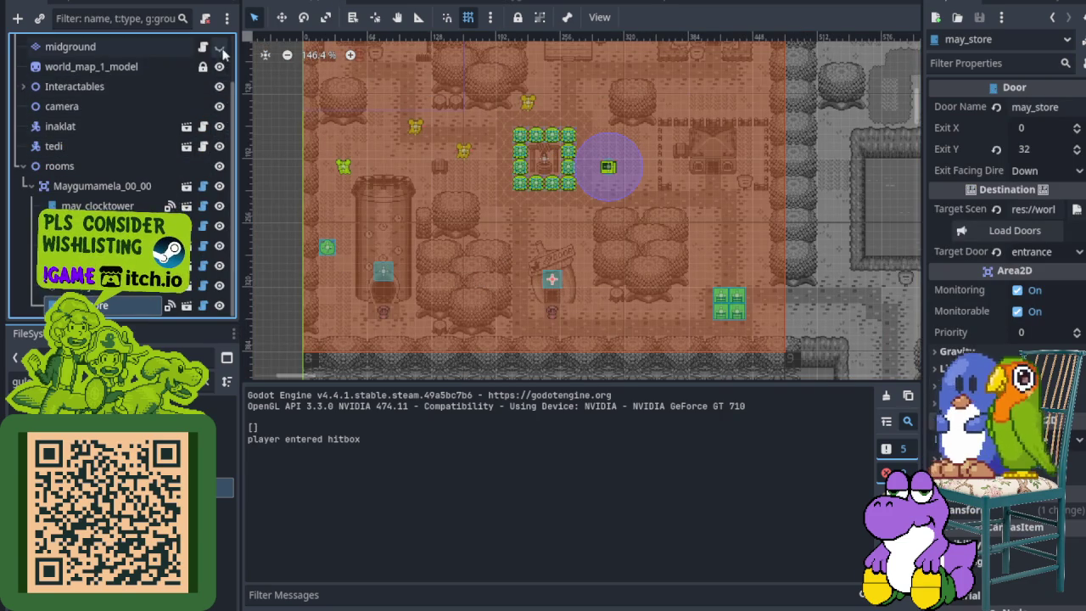
left_click(219, 47)
scroll(212, 102, "up", 2)
left_click(219, 65)
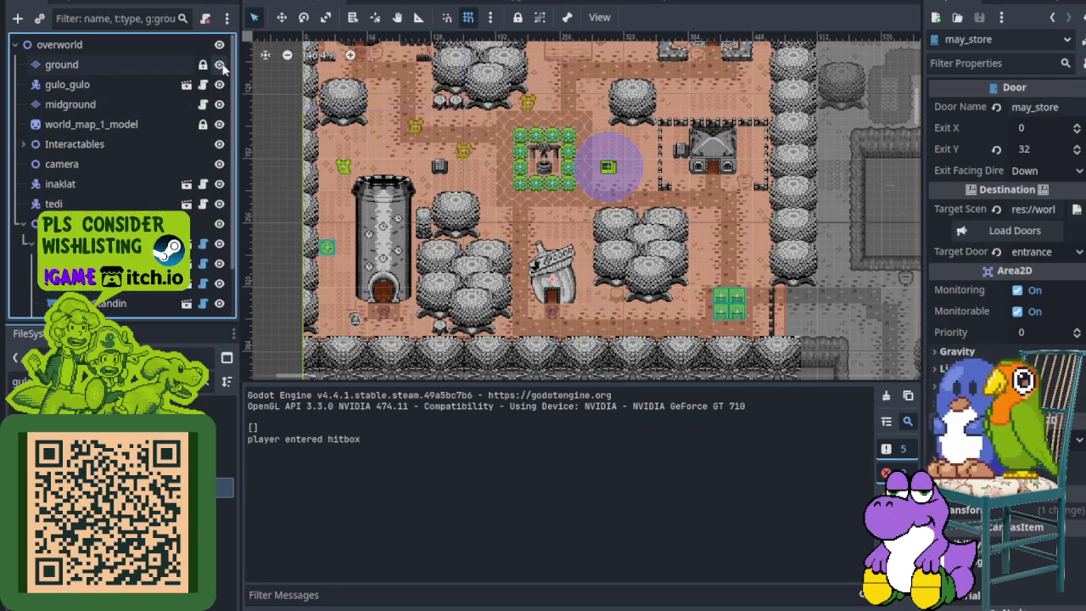
key("ctrl+s")
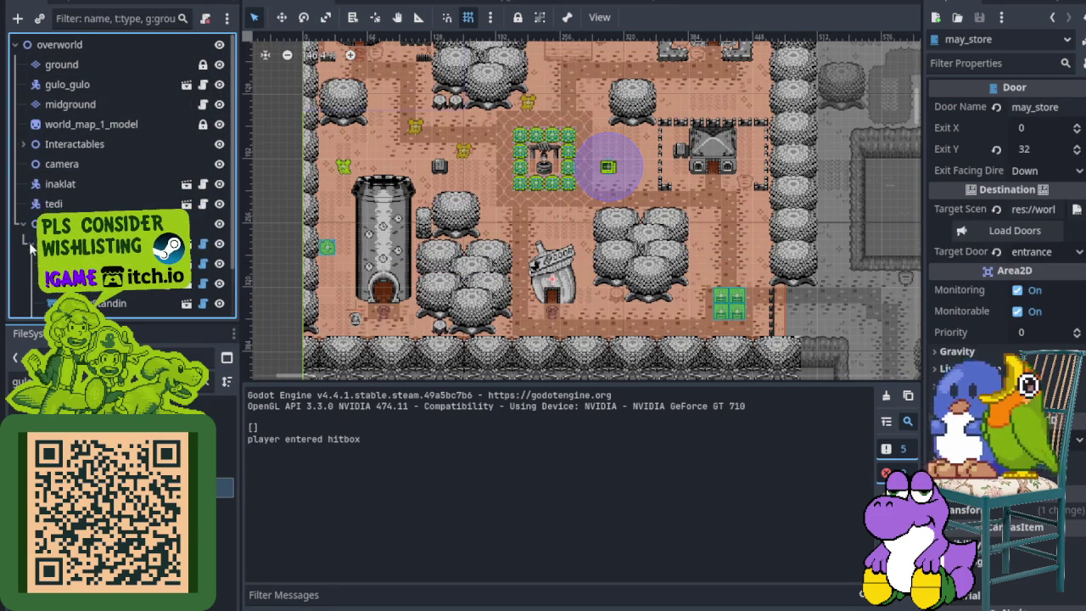
- Launch the game and walk the player from the overworld into the DOOR building
left_click(24, 224)
key("ctrl+s")
key("ctrl+s")
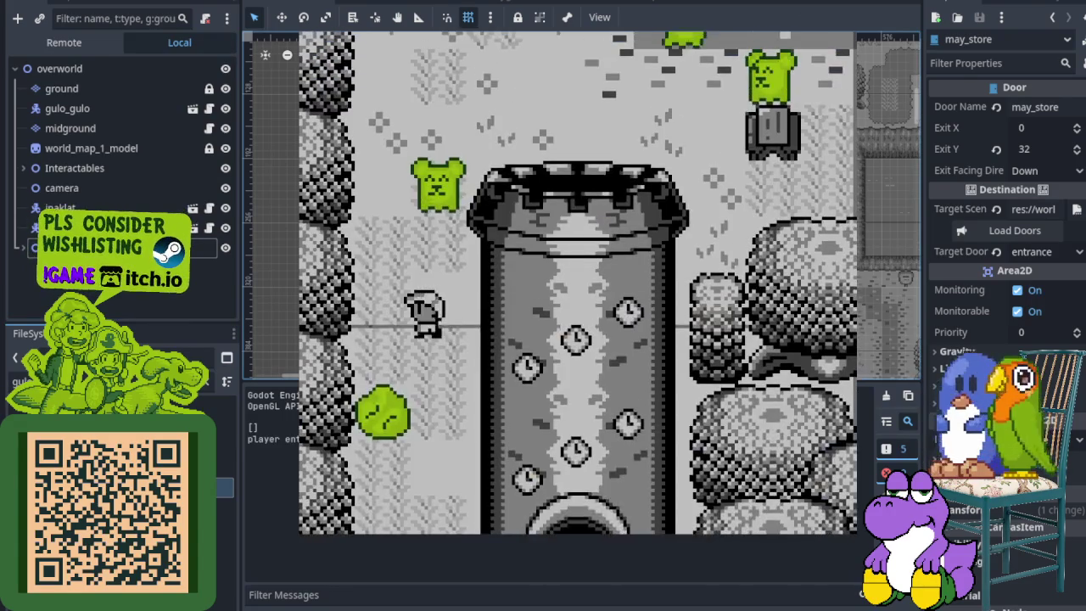
key("Up")
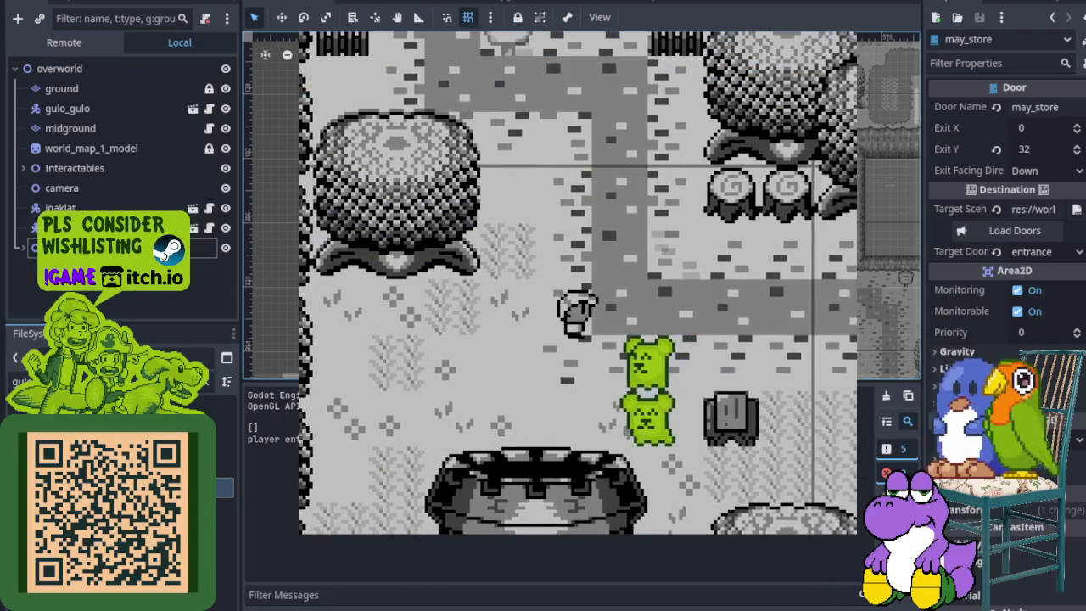
key("Right")
key("Down")
key("Down")
key("Right")
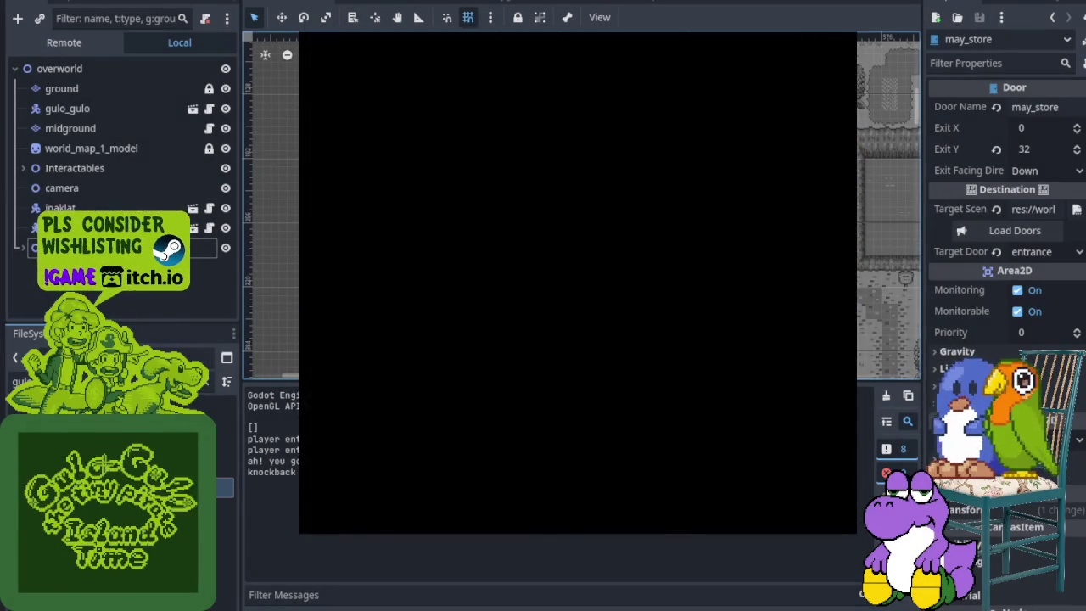
- Walk around the store past the bookshelves and table, stop the game, and reopen the store scene
key("Up")
key("Left")
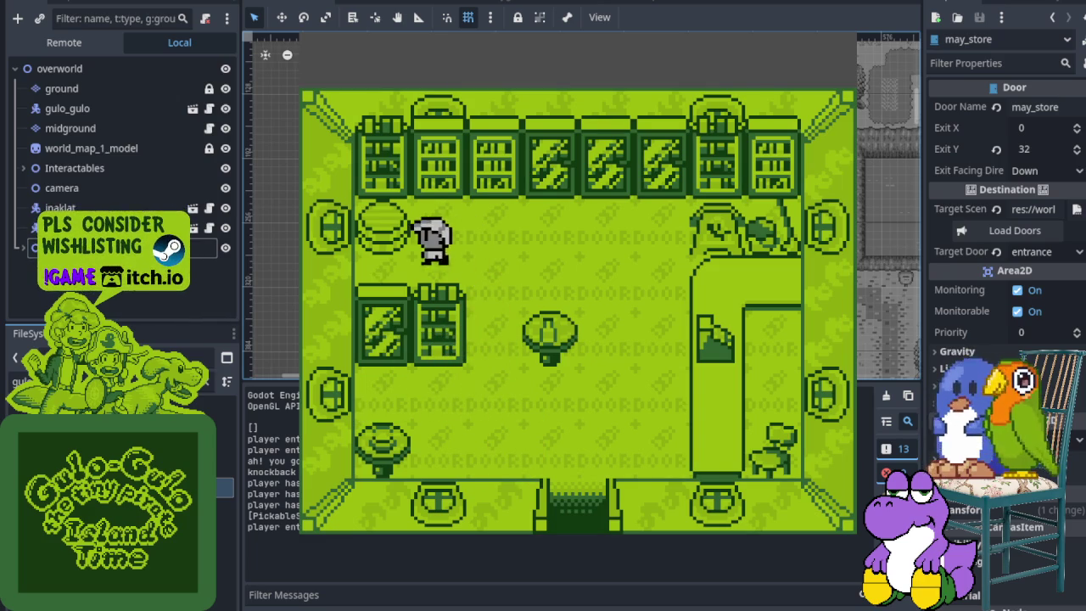
key("Right")
key("Down")
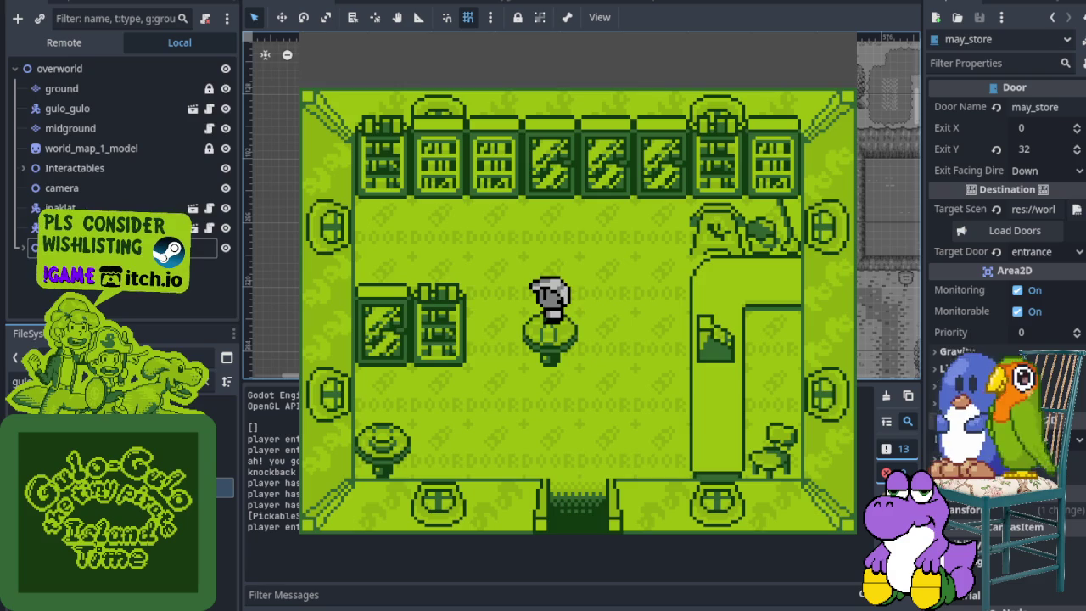
key("Right")
key("Down")
key("Right")
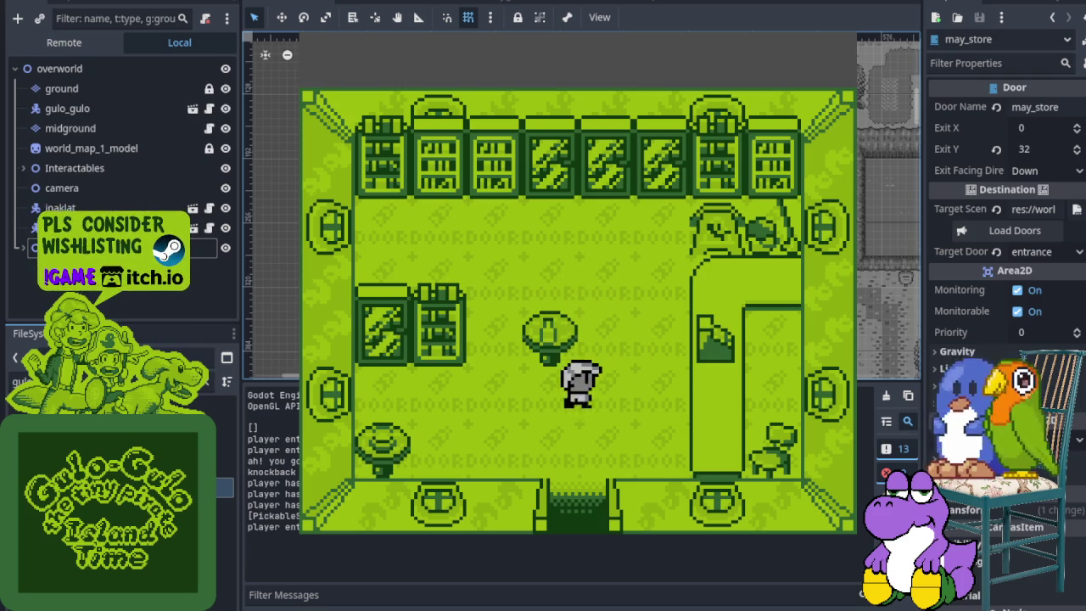
key("Up")
key("Left")
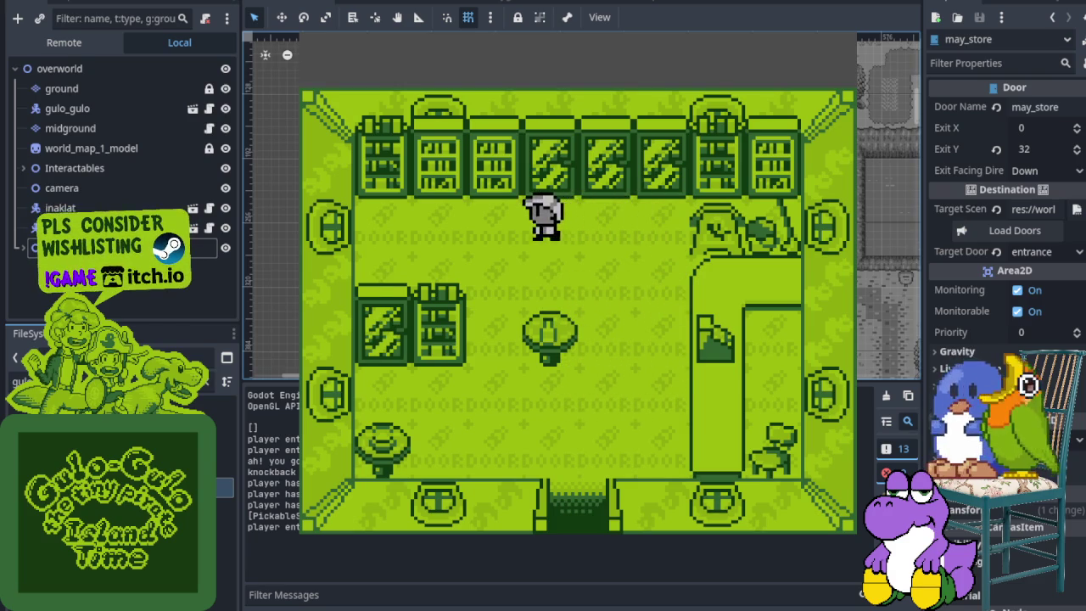
key("Down")
key("Right")
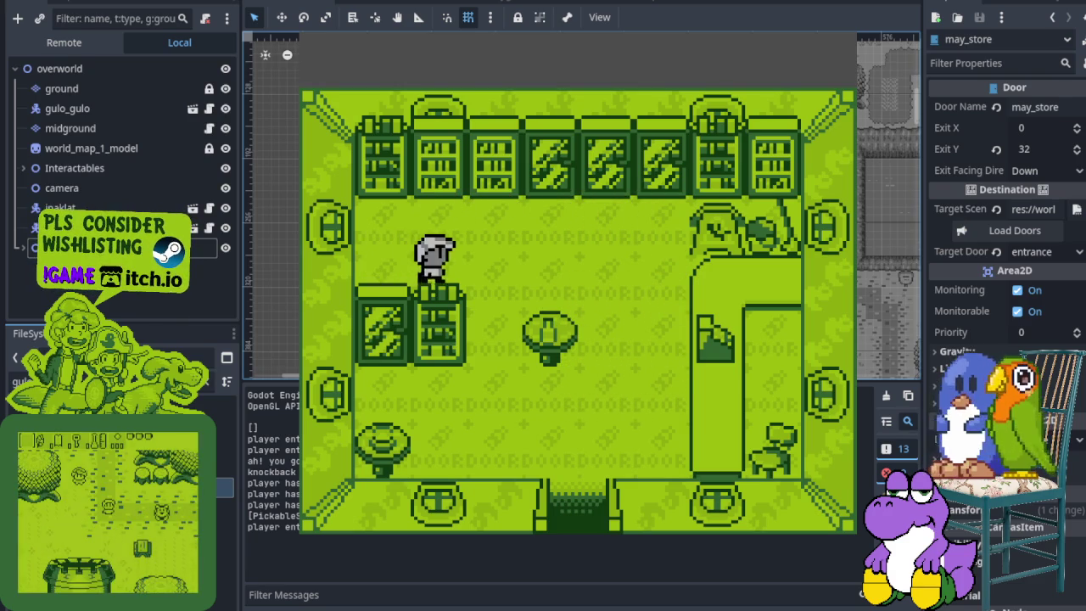
key("Down")
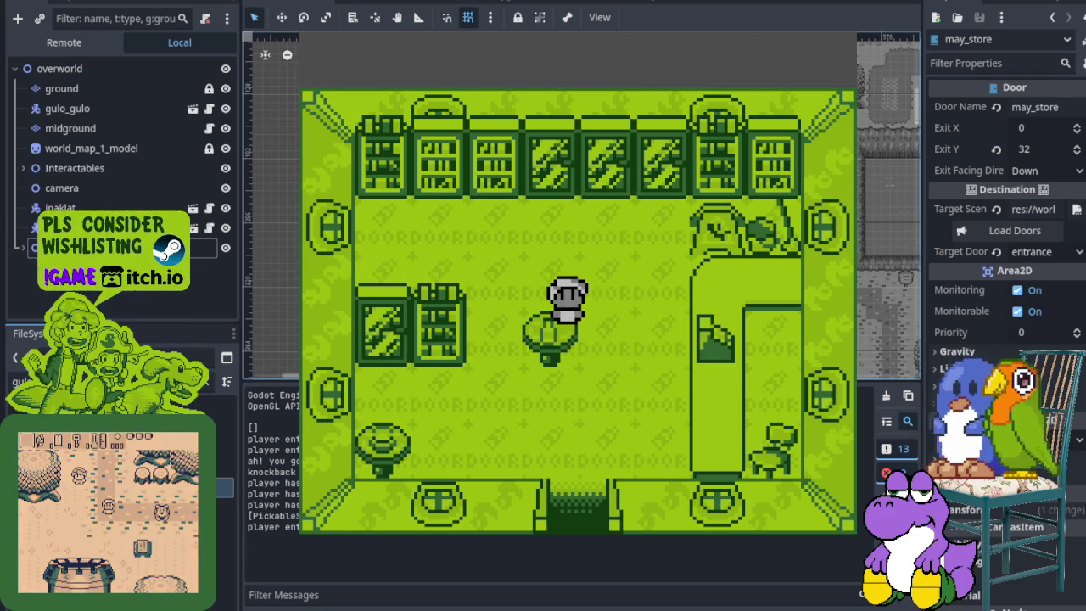
key("F8")
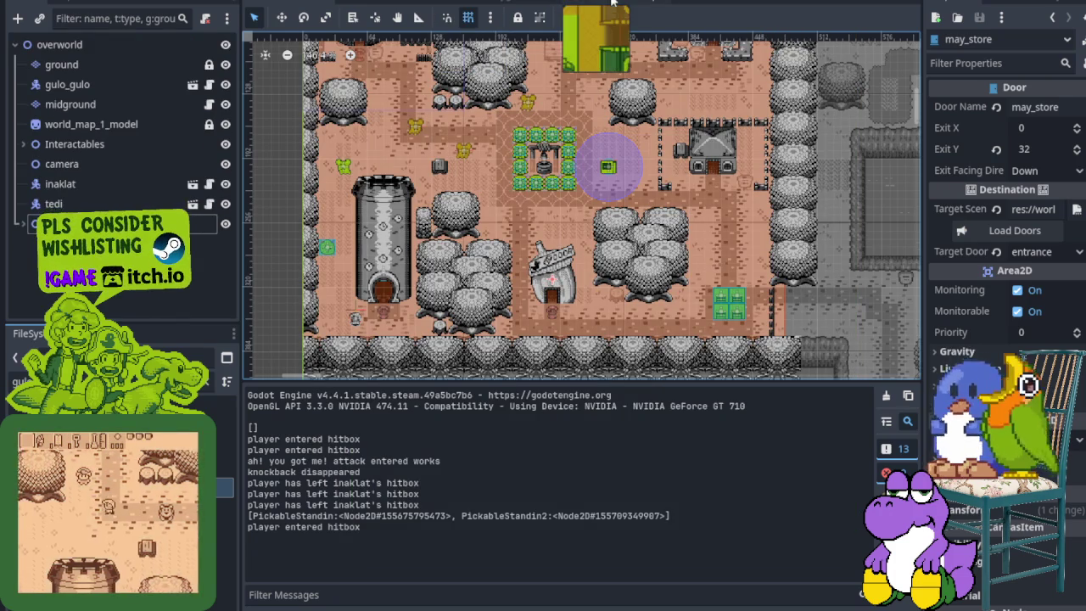
left_click(526, 4)
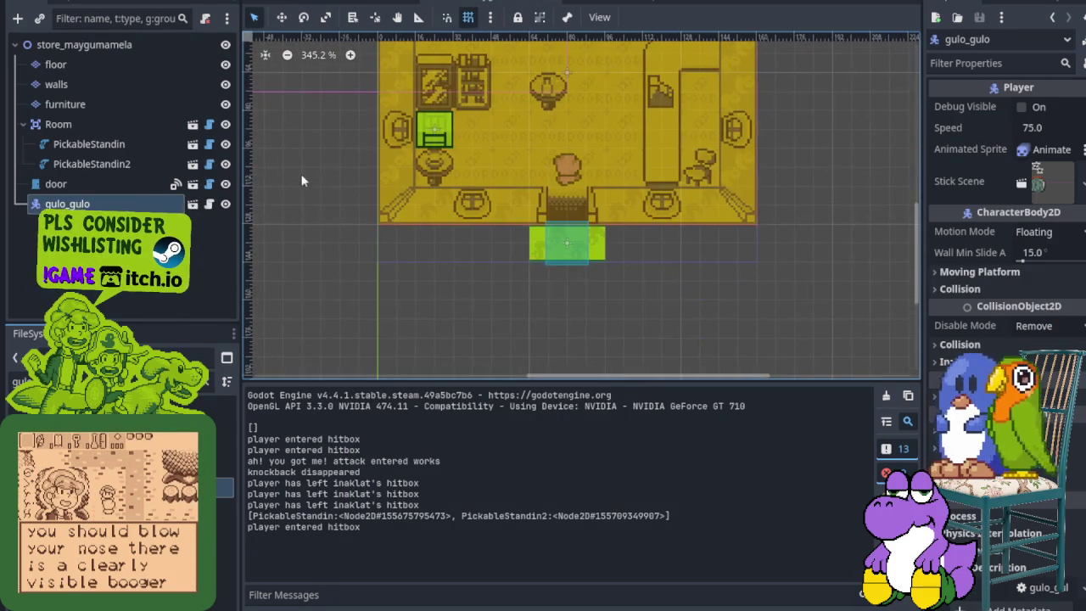
- Move the PickableStandin crate 48 px to the right in the store
left_click(126, 162)
scroll(336, 142, "up", 3)
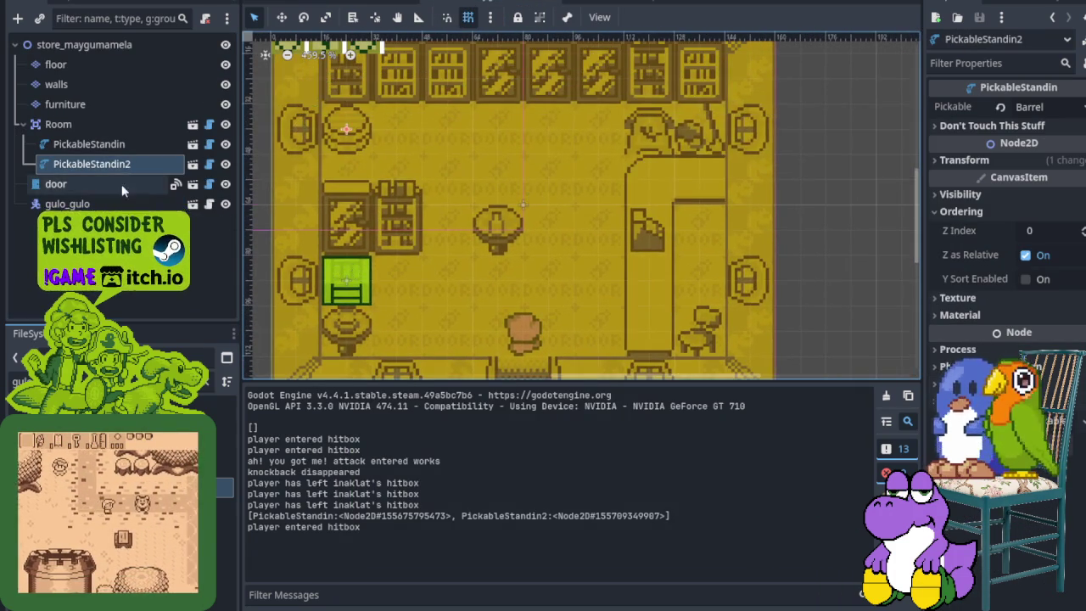
left_click(110, 146)
left_click_drag(350, 276, 554, 266)
- Run the game with F5 and walk through the DOOR building into the store
key("F5")
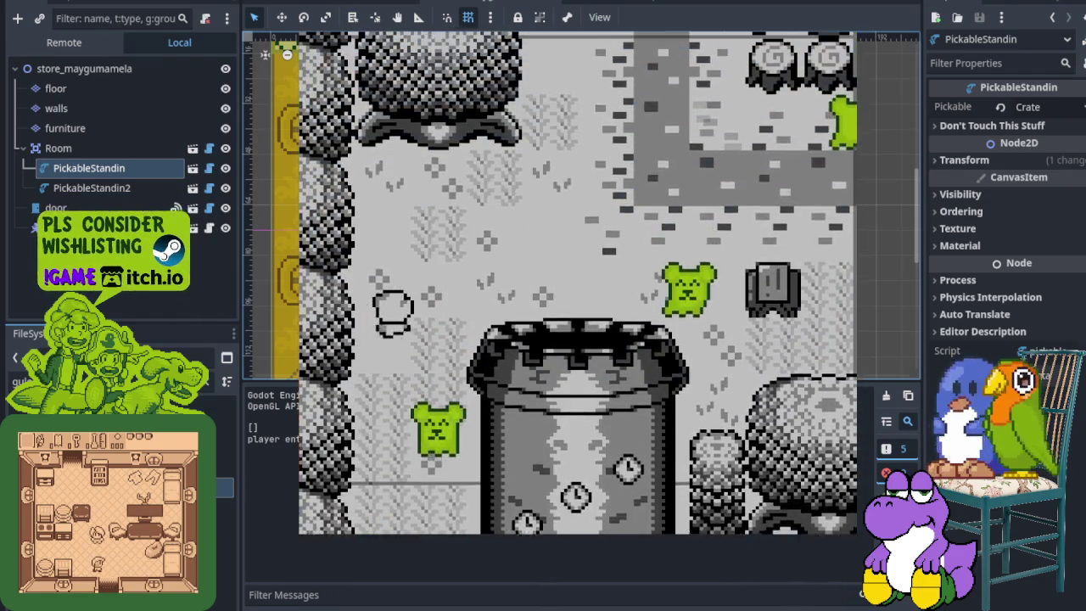
key("Down")
key("Right")
key("Up")
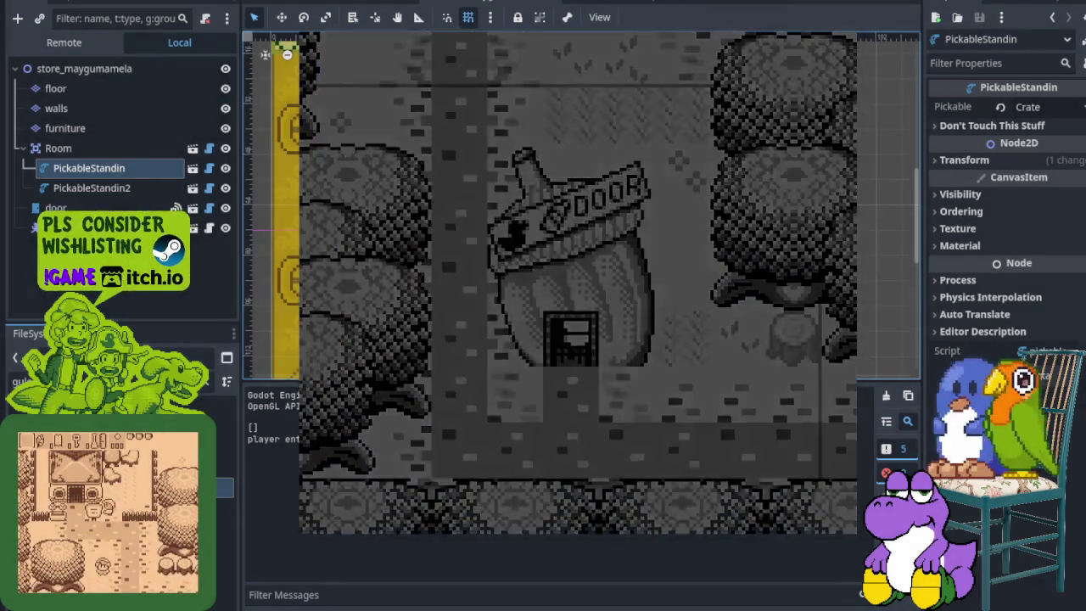
key("Right")
key("Up")
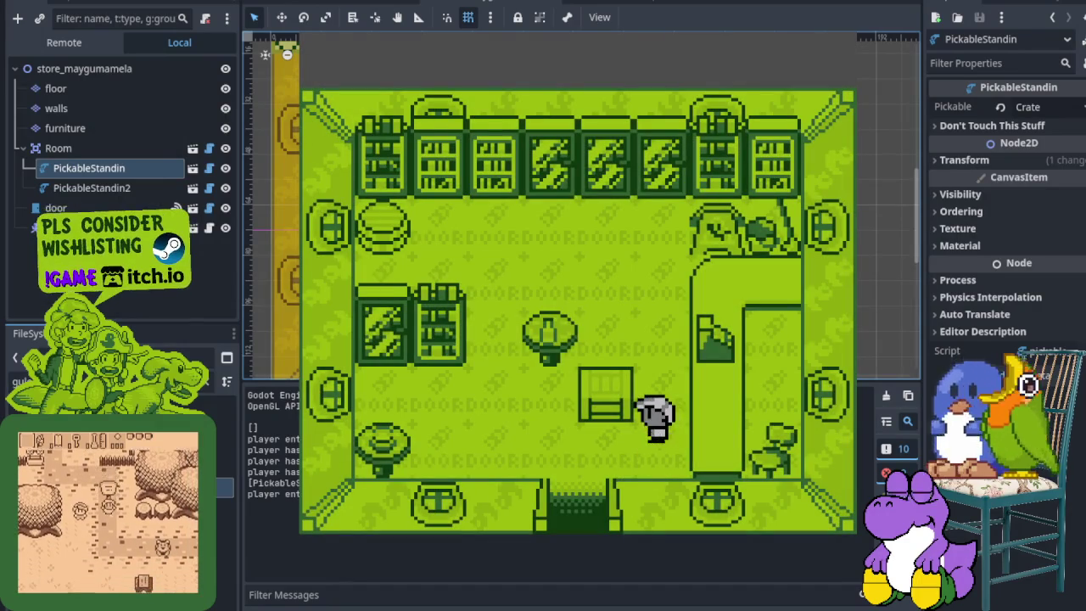
- Walk around the moved crate and onto the round table, then stop the game
key("Down")
key("Left")
key("Up")
key("Right")
key("Up")
key("Left")
key("Up")
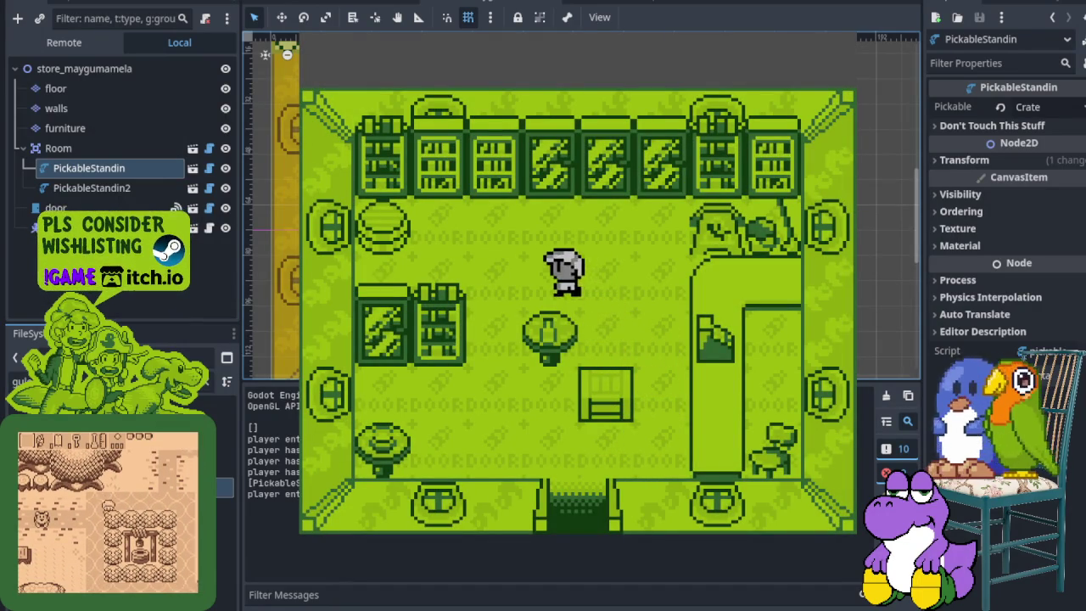
key("Down")
key("Left")
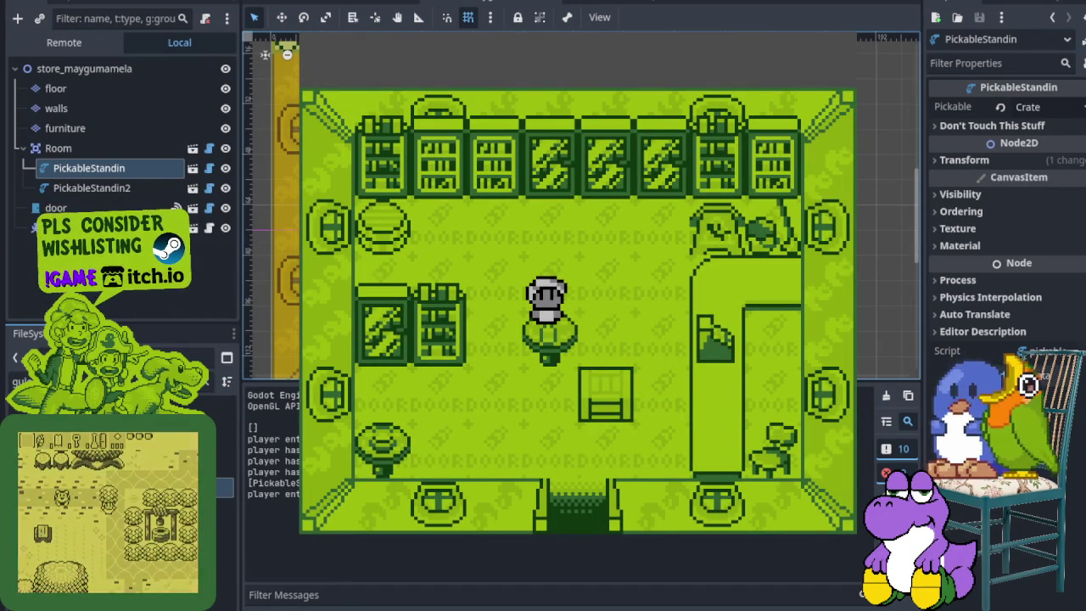
key("F8")
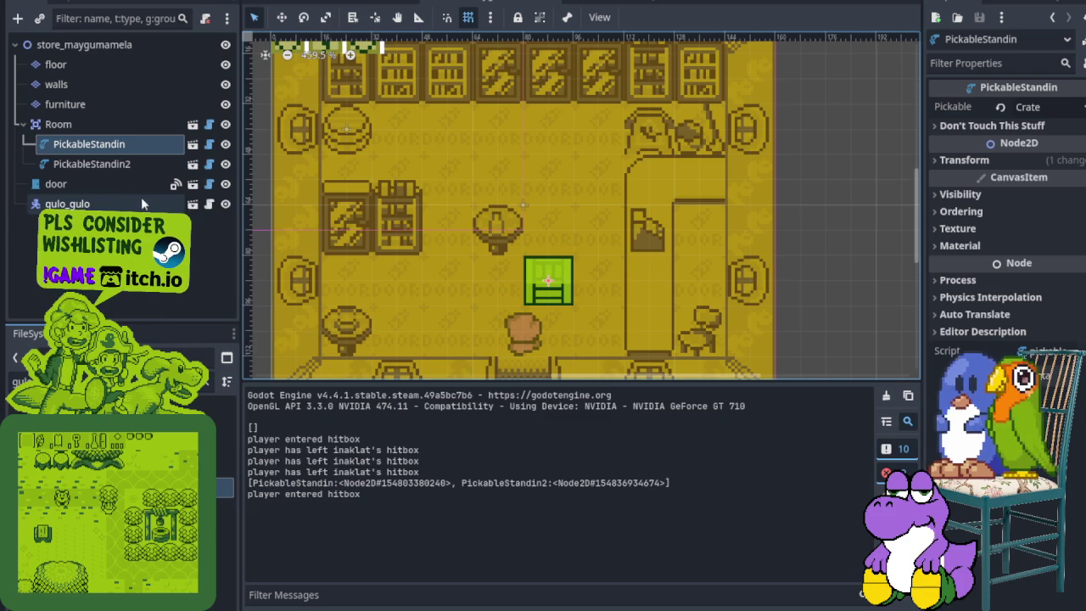
- Turn on Y Sort Enabled under Ordering for the walls tile layer
left_click(138, 88)
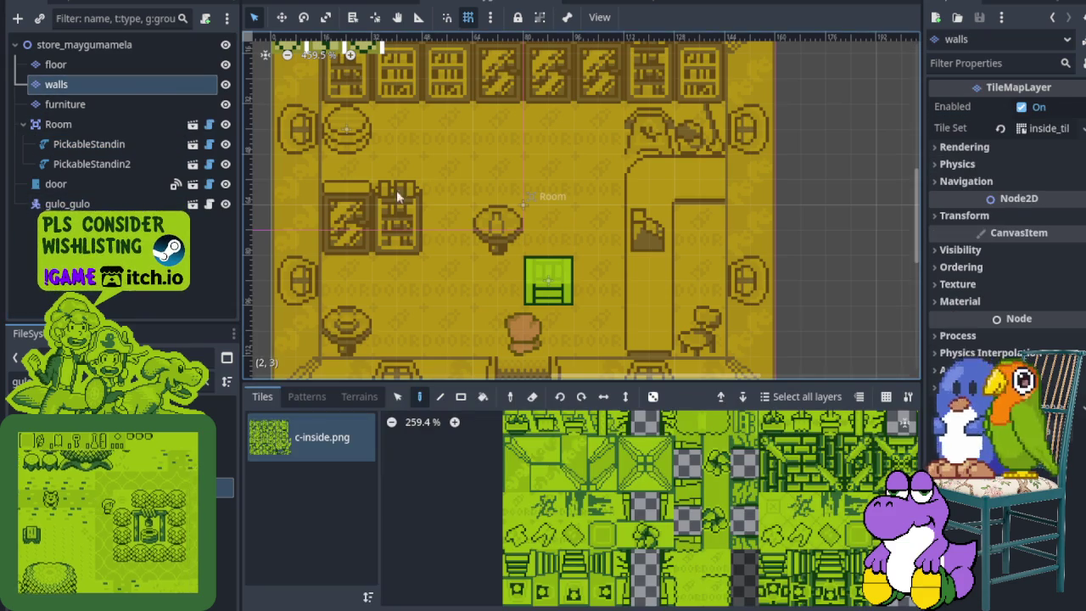
left_click(940, 270)
left_click(1026, 335)
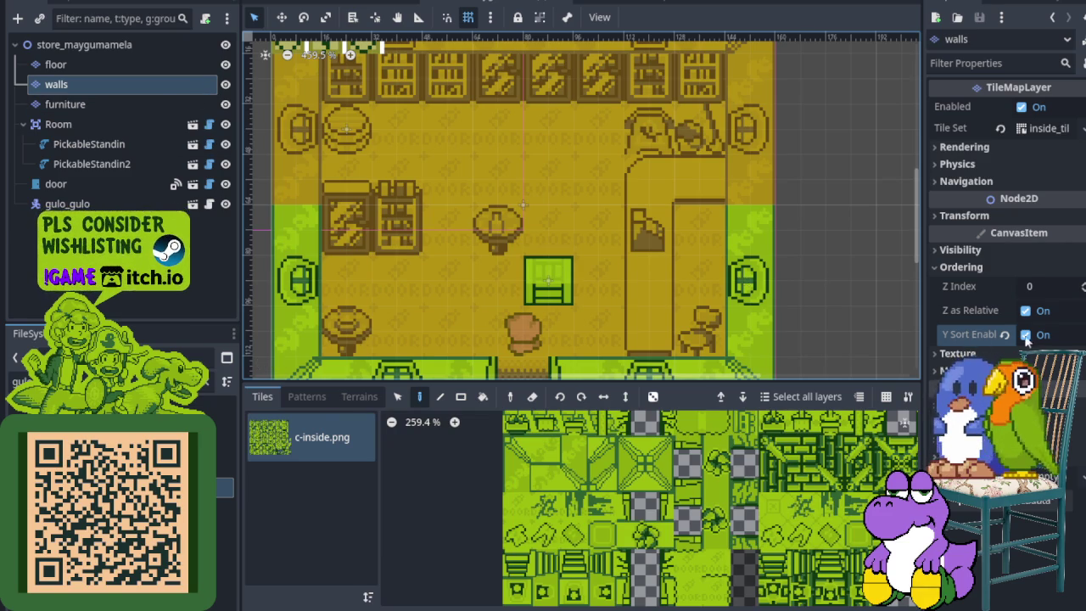
- Turn on Y Sort Enabled for the furniture layer and launch a playtest with F6
left_click(65, 103)
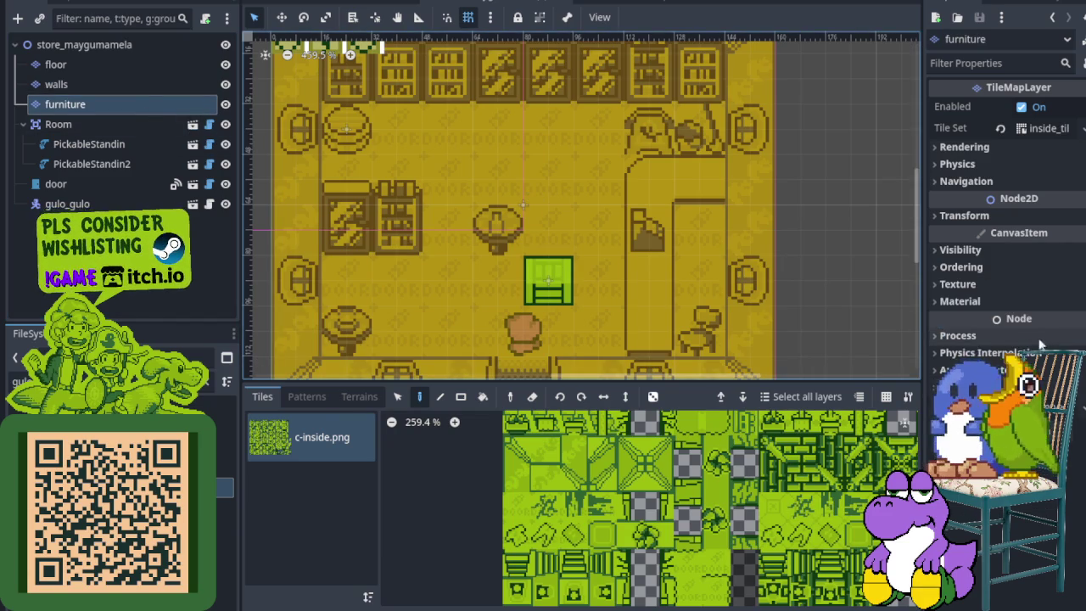
left_click(961, 267)
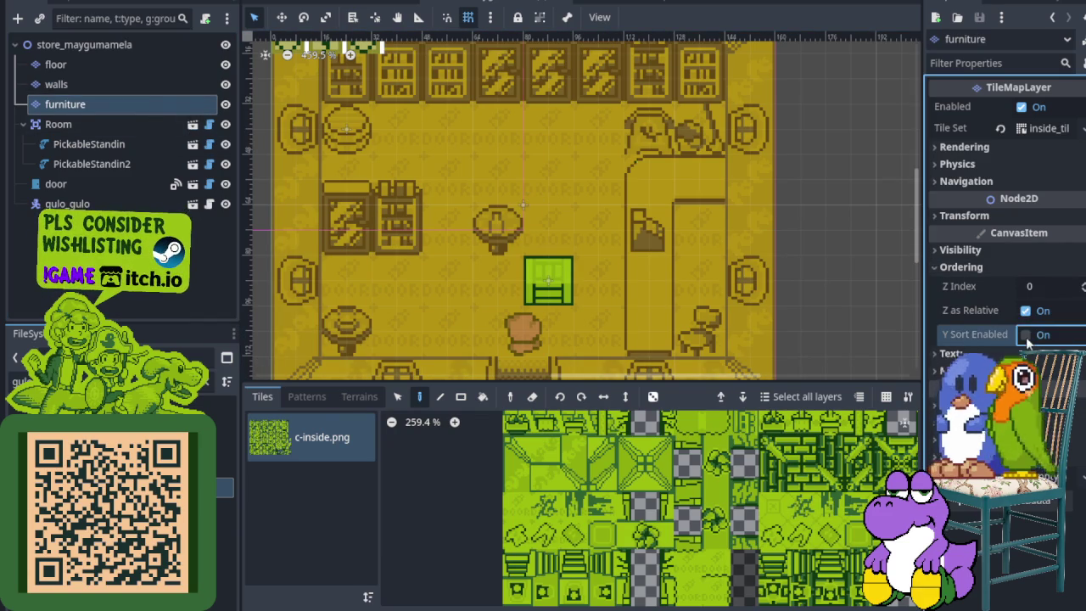
left_click(1026, 335)
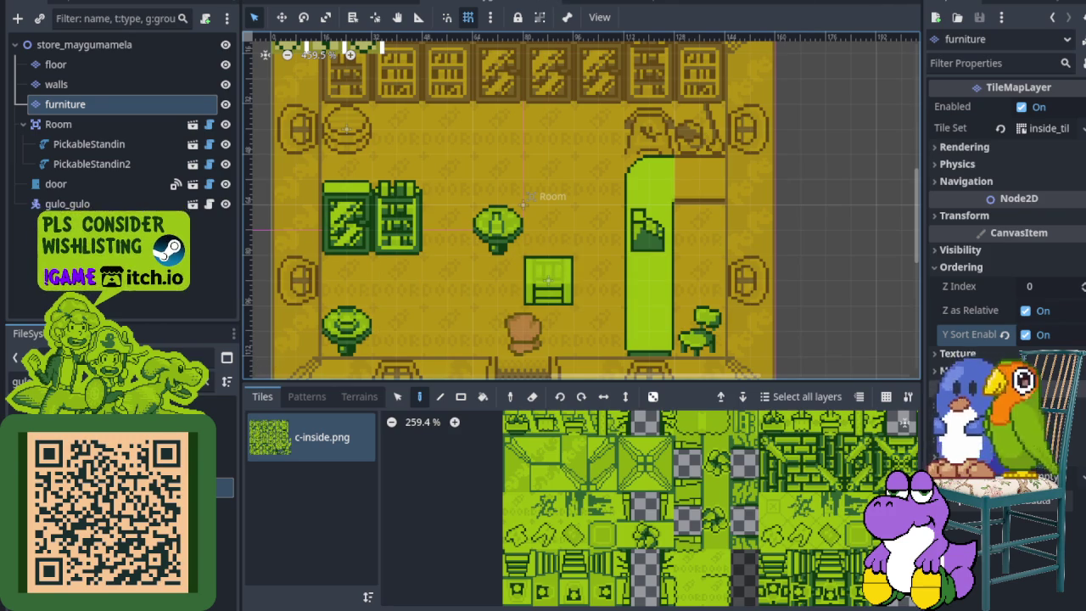
key("F6")
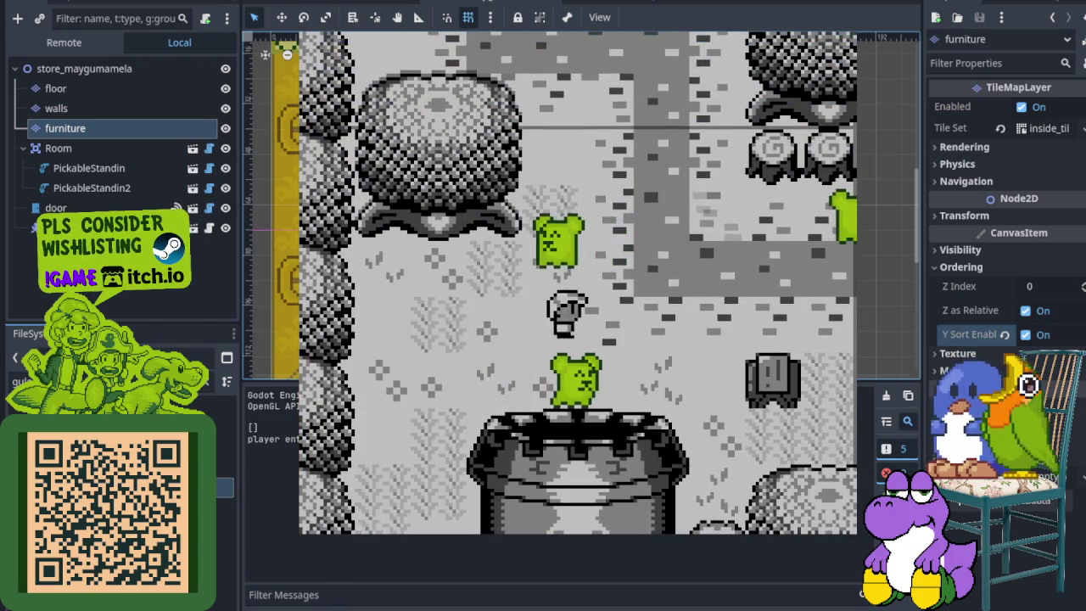
- Walk the player into the DOOR house, then lift and throw the stool
key("Right")
key("Down")
key("Down")
key("Right")
key("Up")
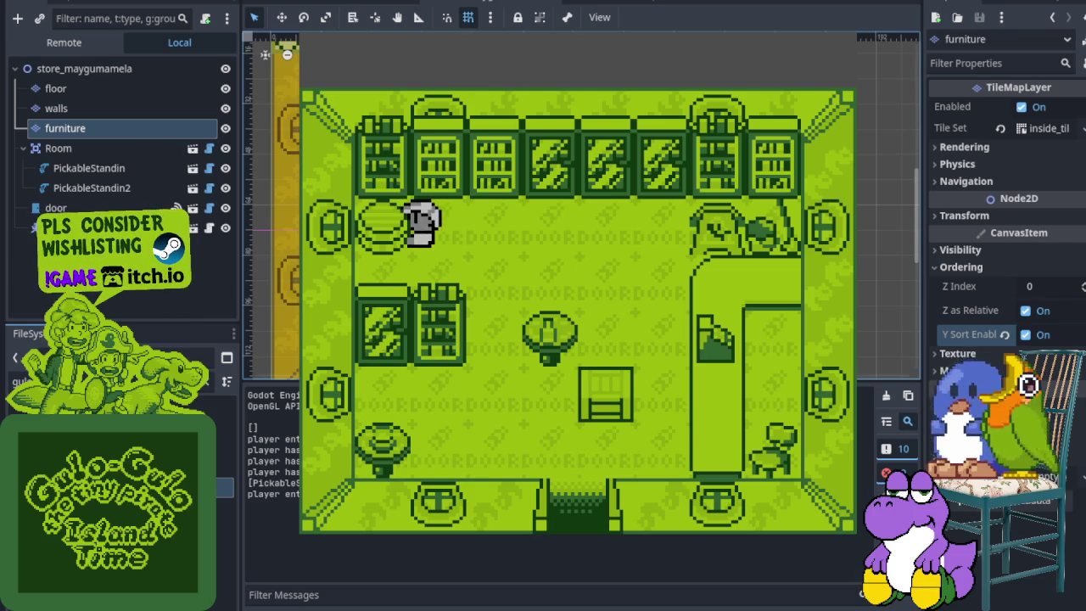
key("Right")
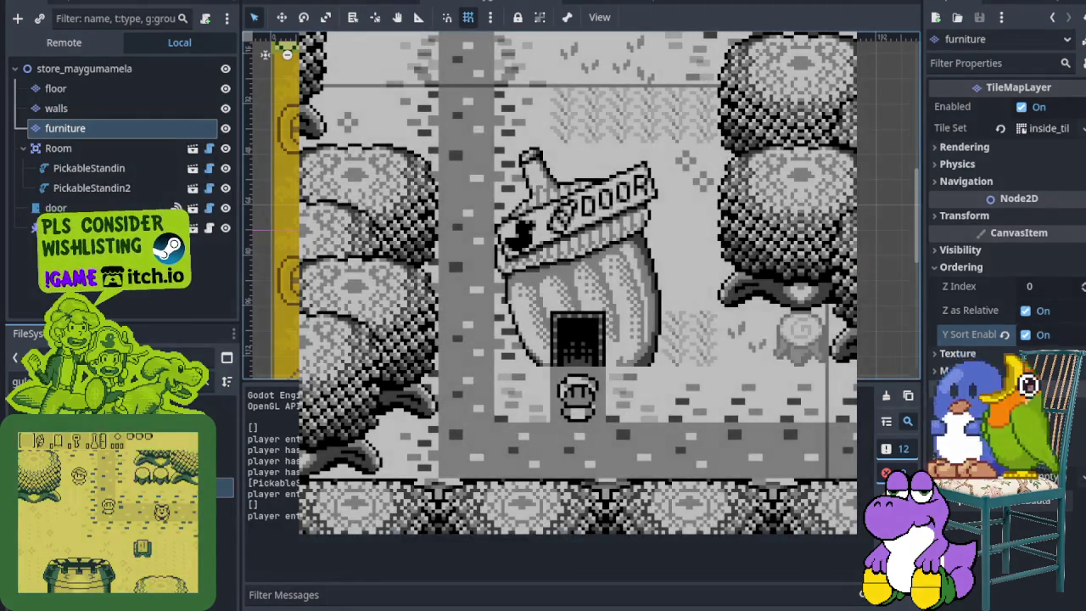
- Walk left past the well and up beside the frog into the shop door
key("Left")
key("Up")
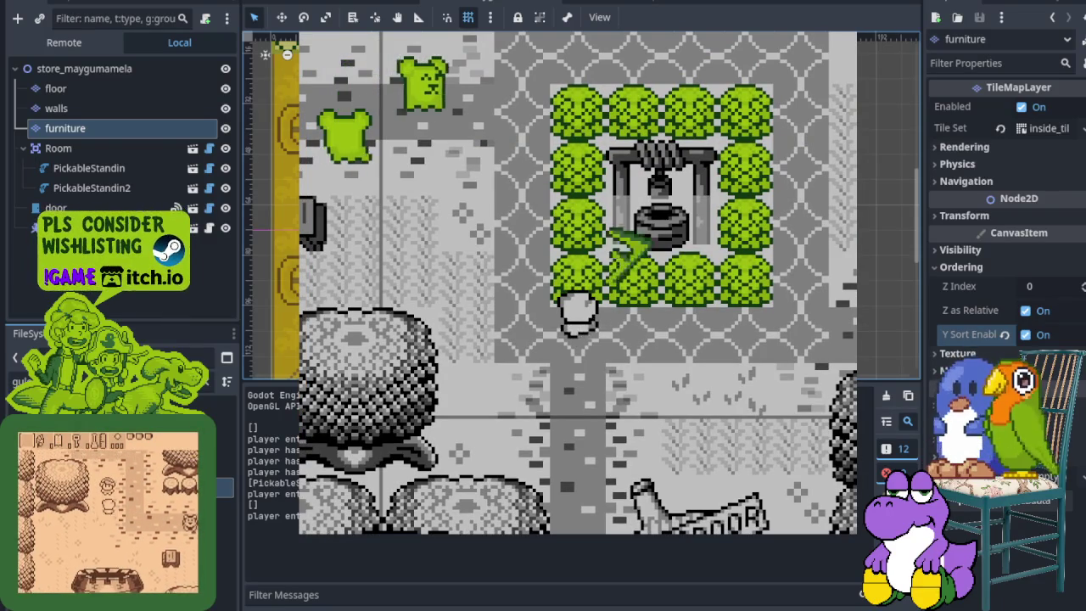
key("Left")
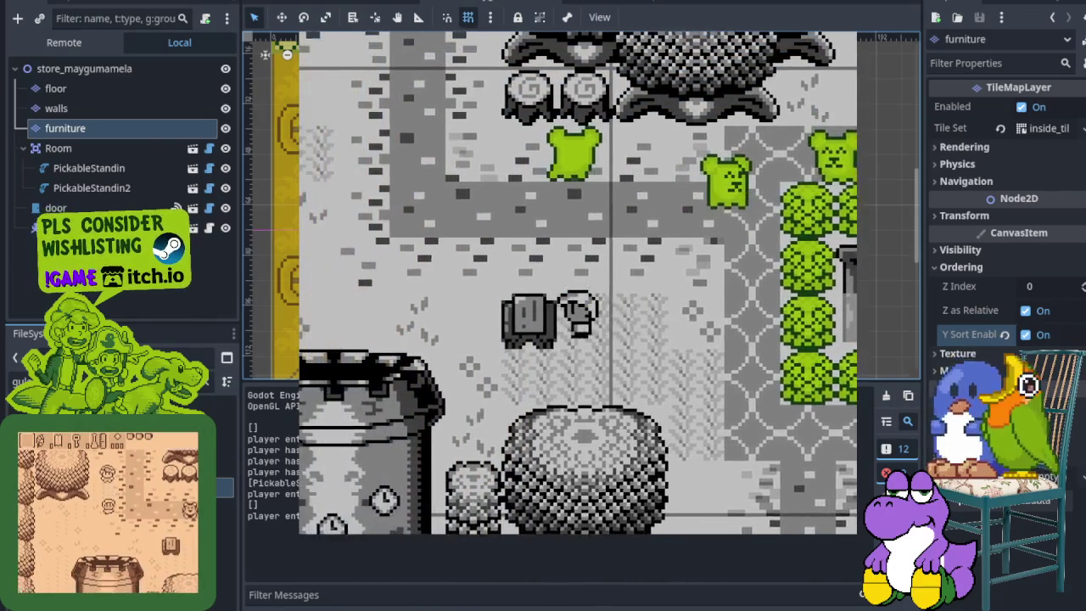
key("Up")
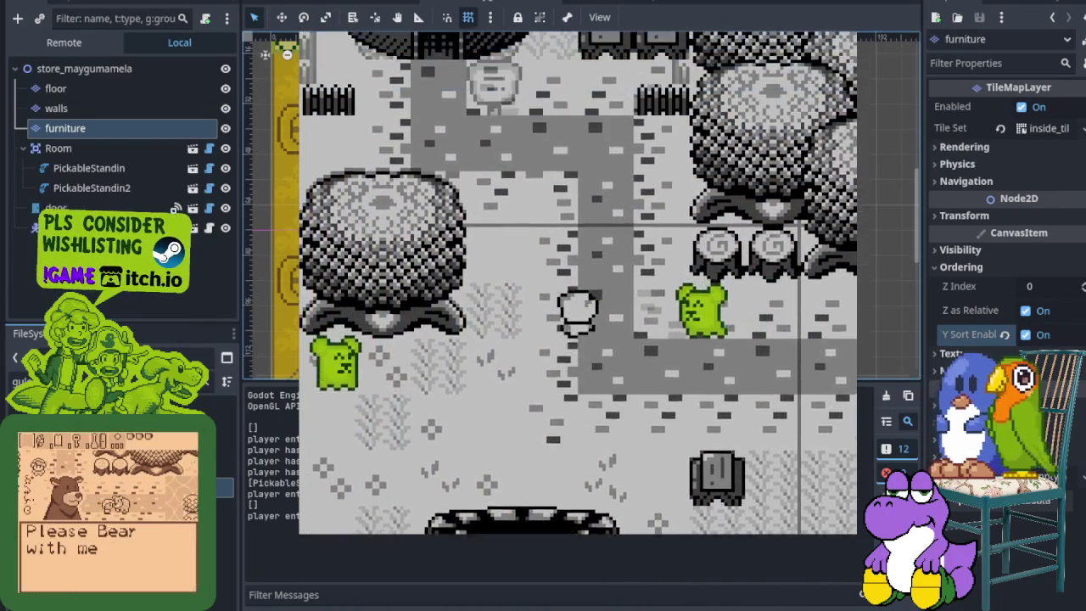
key("Up")
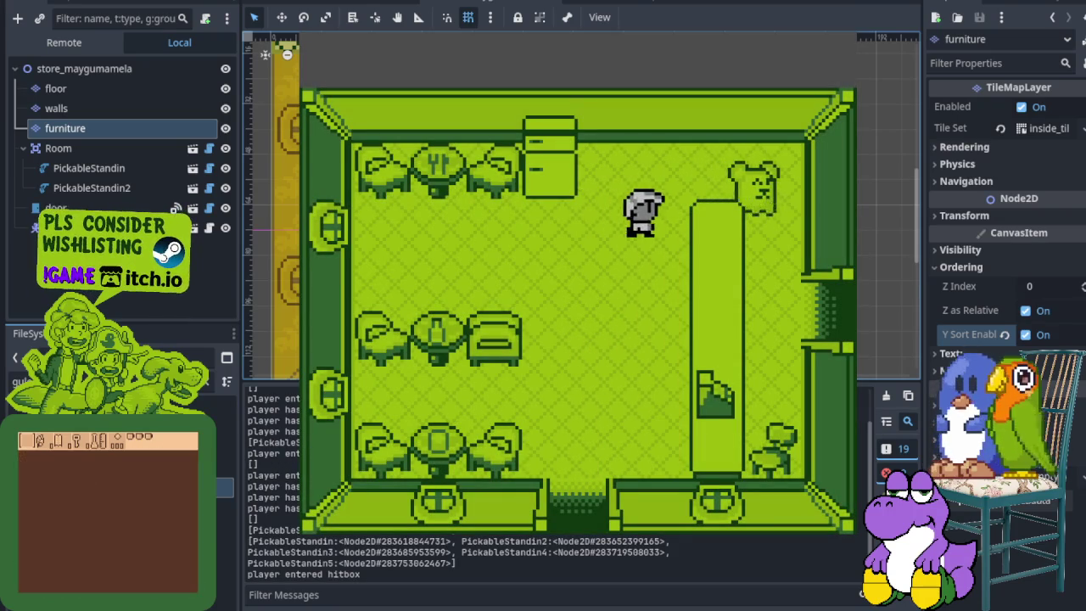
- Hit the bear to show its dialog, dismiss it, and step through the east door and back
key("x")
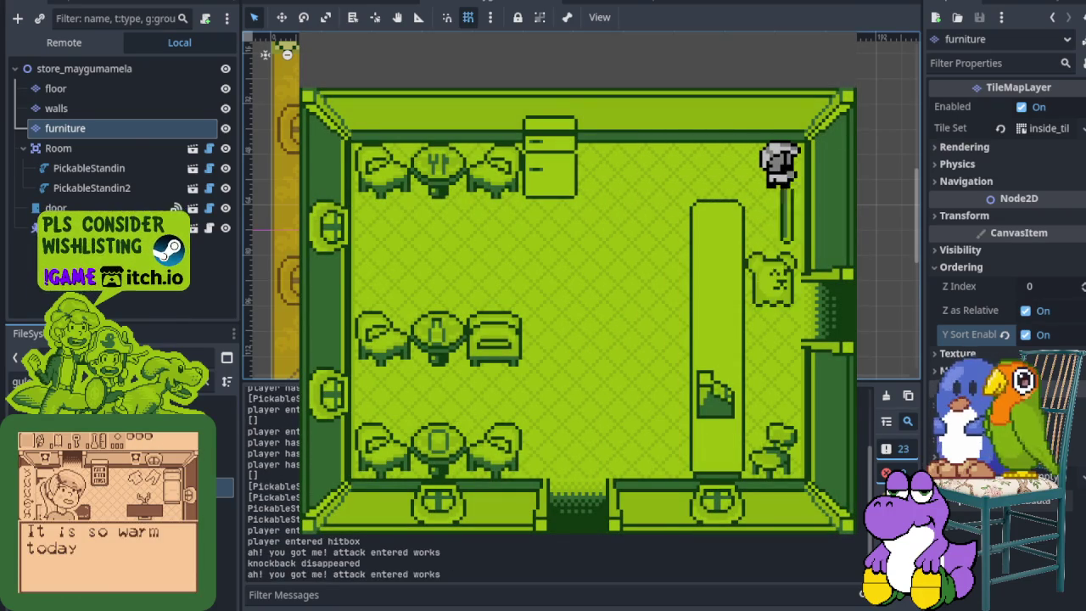
key("x")
key("Down")
key("Right")
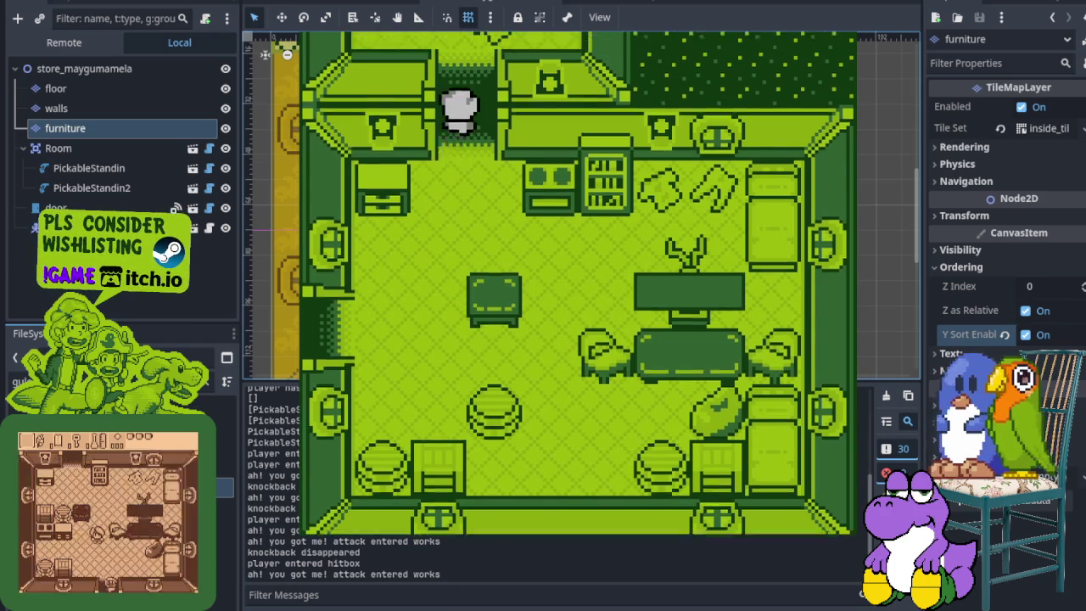
key("Up")
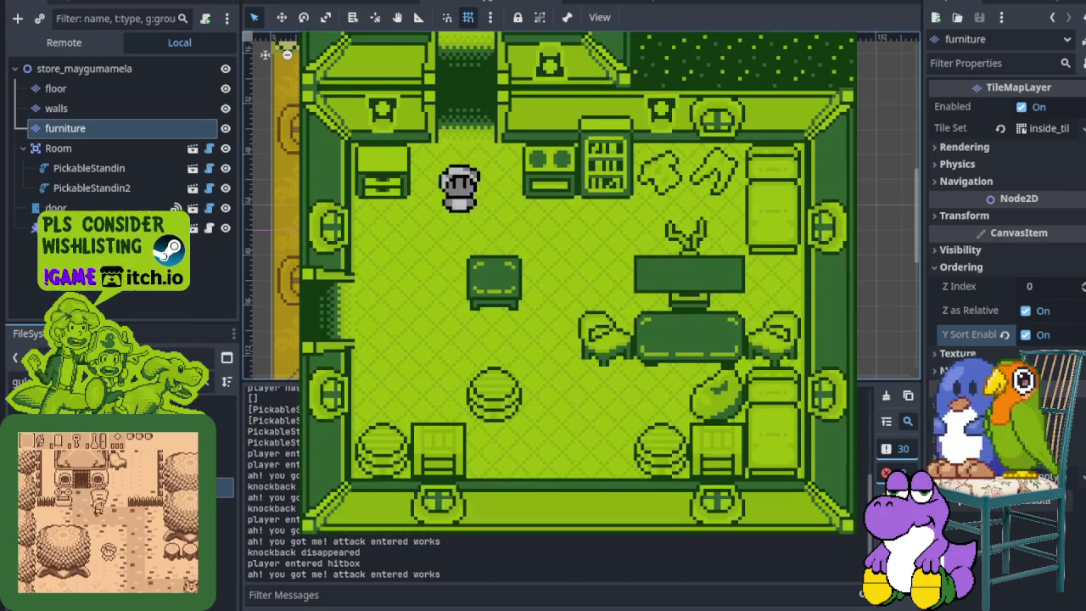
- Cross through the west door, head south to the clock tower, and enter its doorway
key("Left")
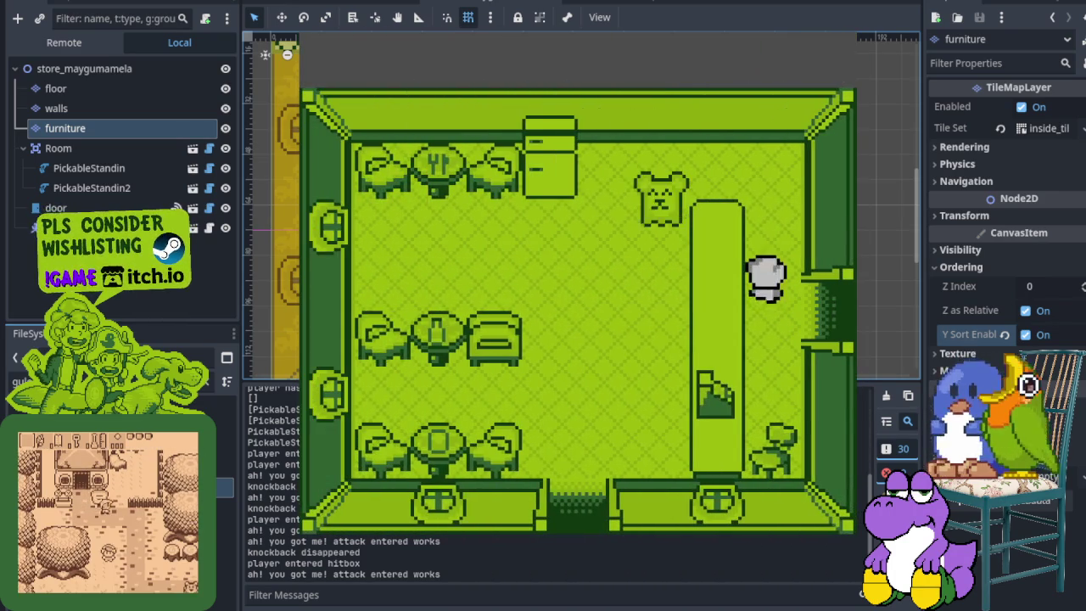
key("Left")
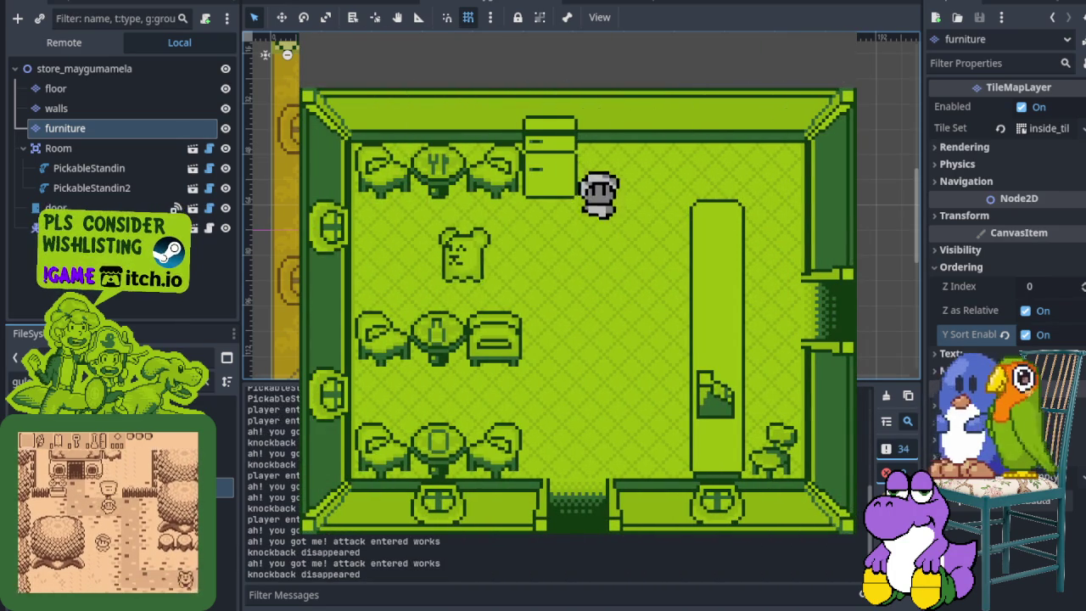
key("Down")
key("Down")
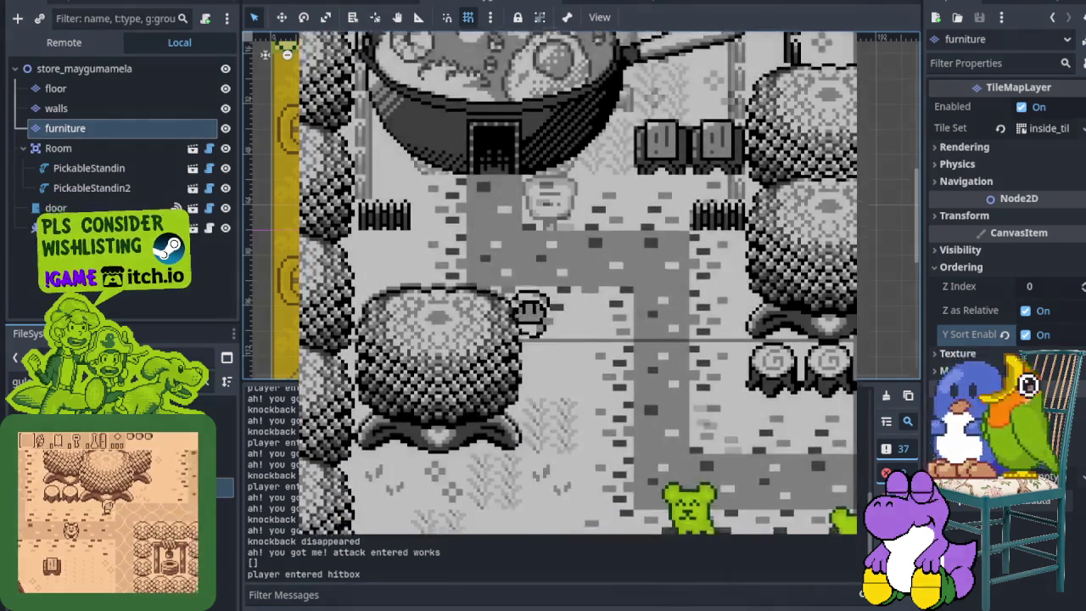
key("Down")
key("Left")
key("Down")
key("Up")
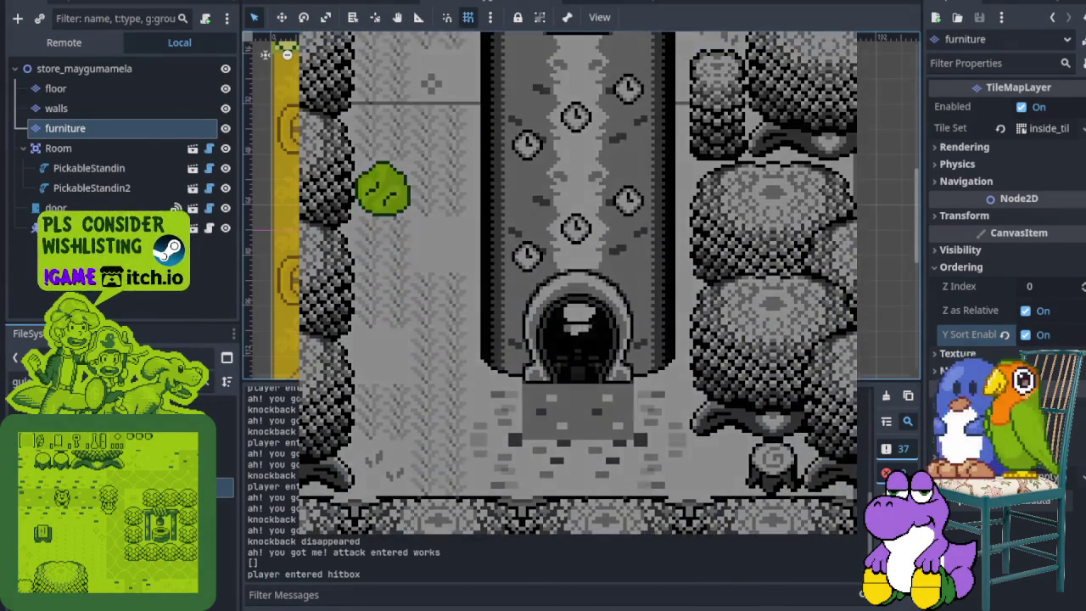
key("Up")
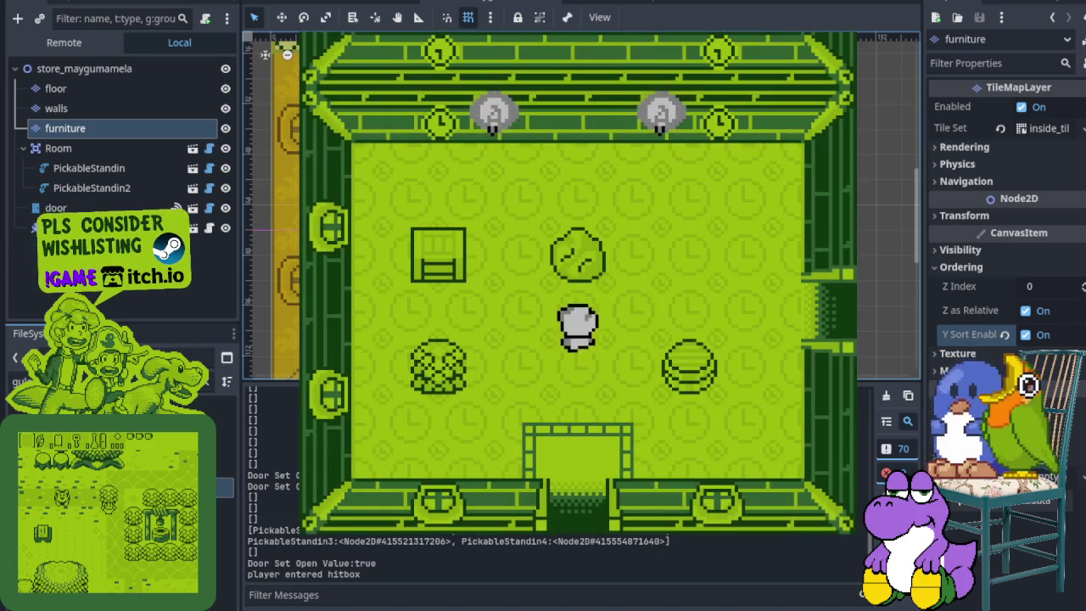
- Walk through the east door, right across the tower room, up through the top doorway and back down
key("Right")
key("Down")
key("Down")
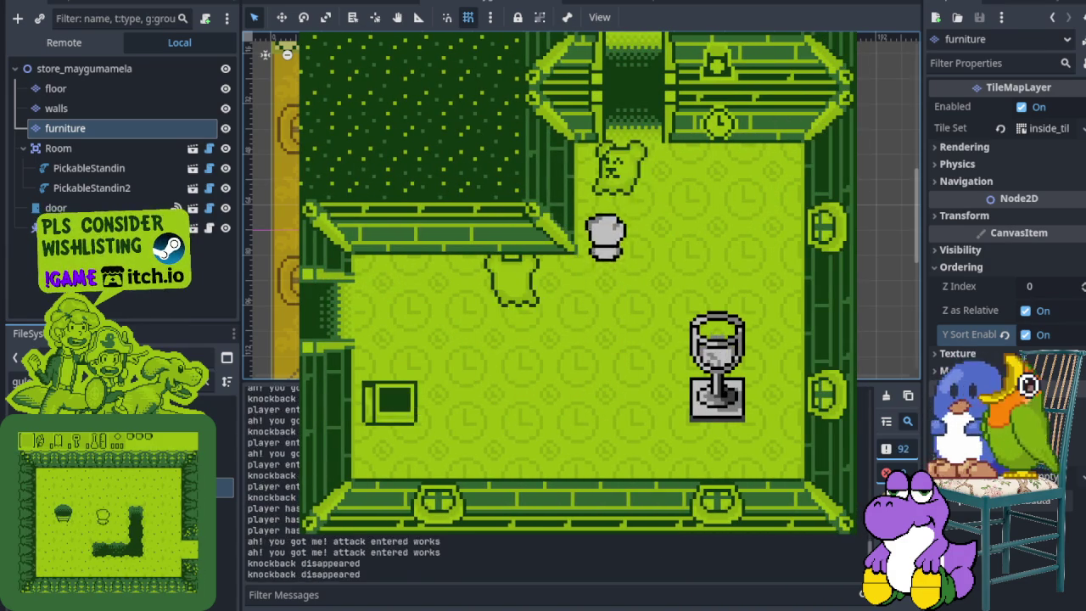
key("Right")
key("Right")
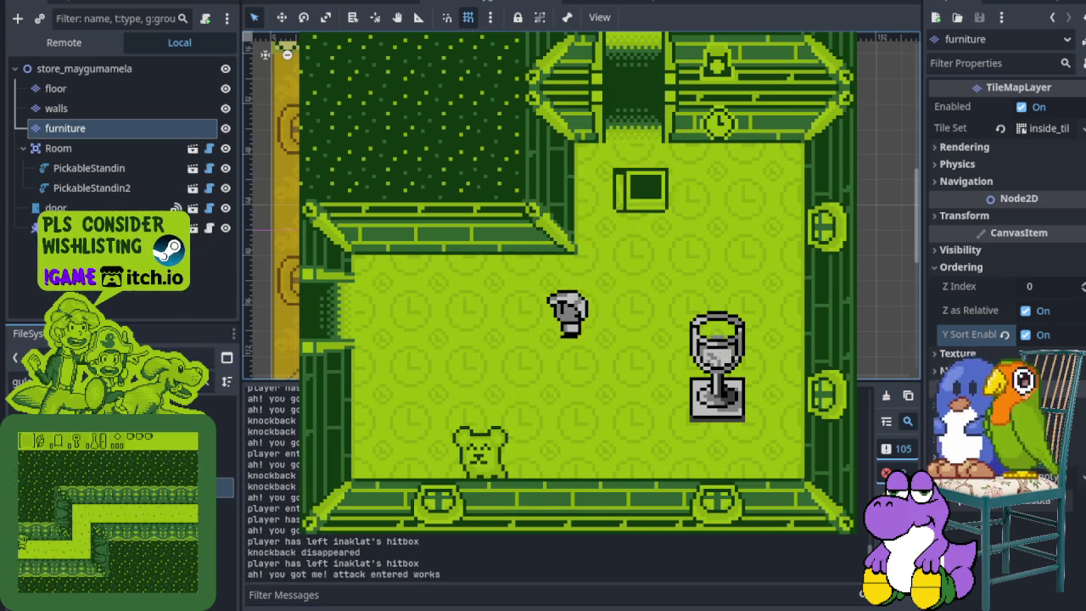
key("Right")
key("Up")
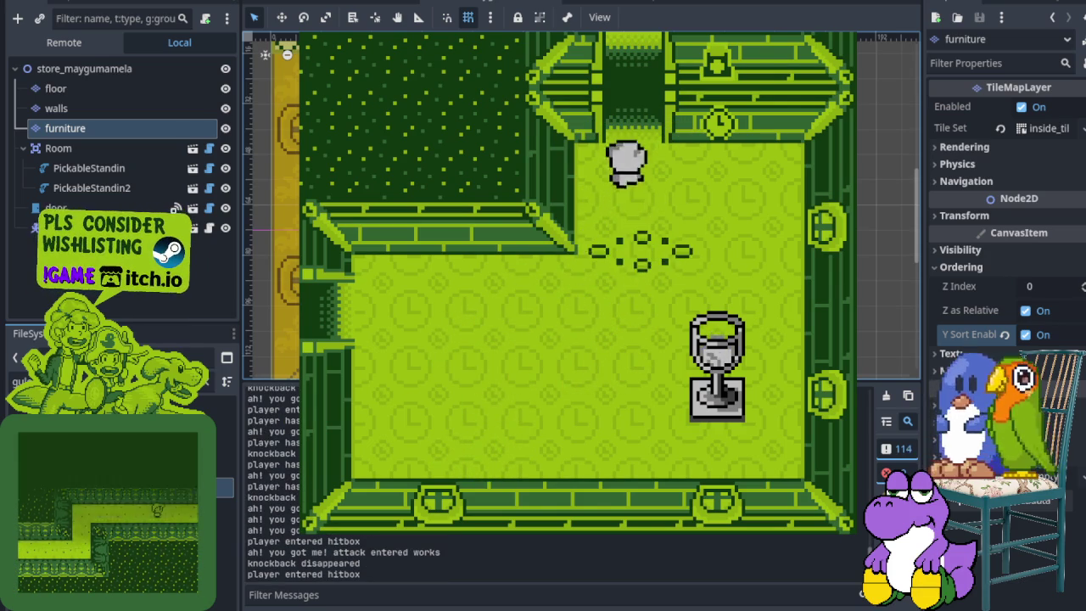
key("Down")
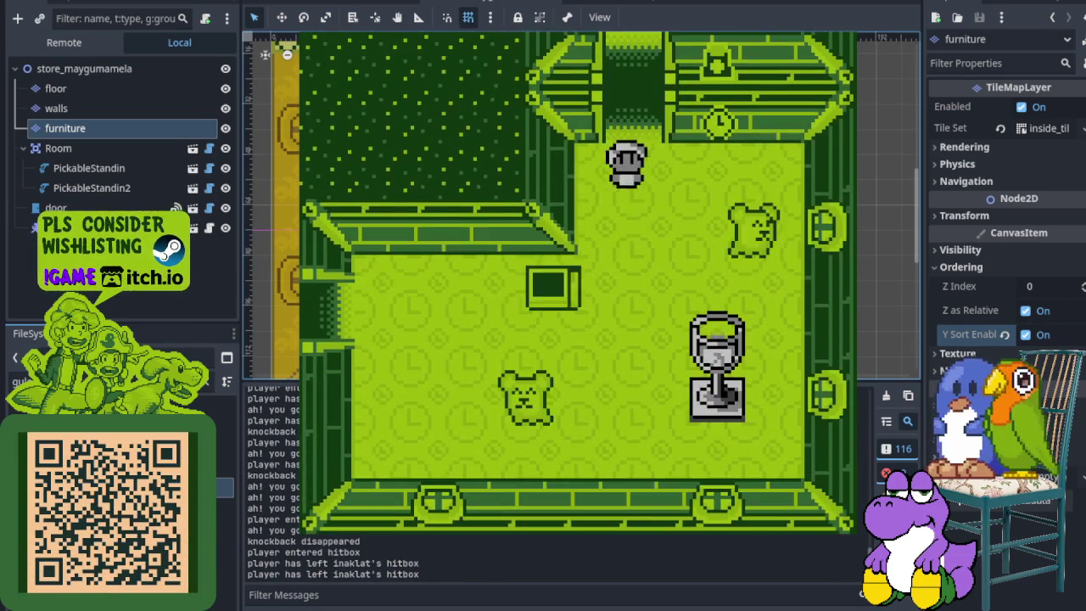
key("Left")
key("Left")
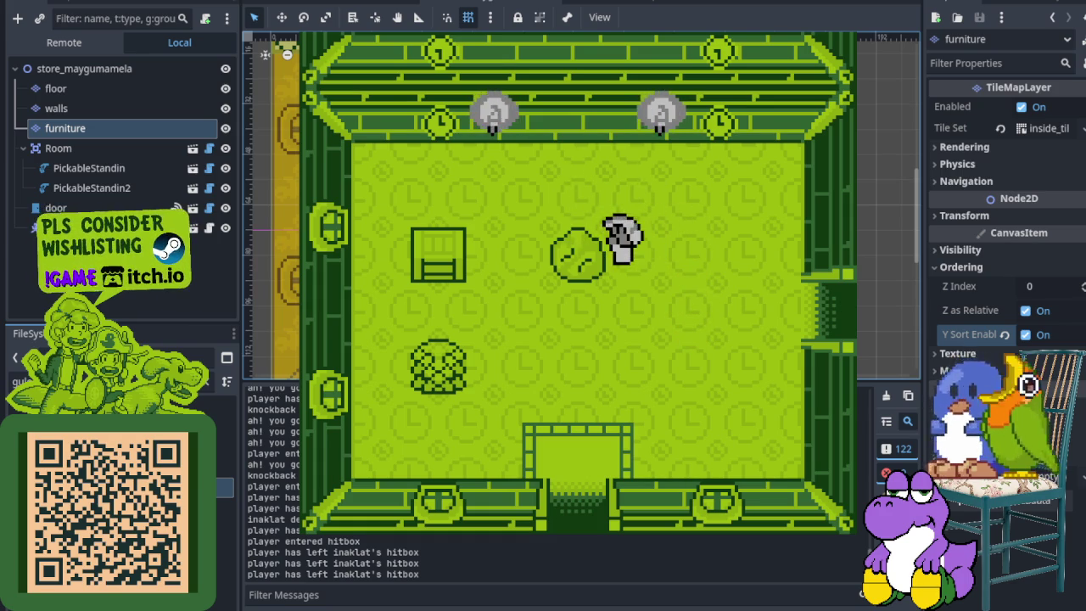
- Lift and throw the bush and cabinet stand-ins, then stop the game with F8
key("Left")
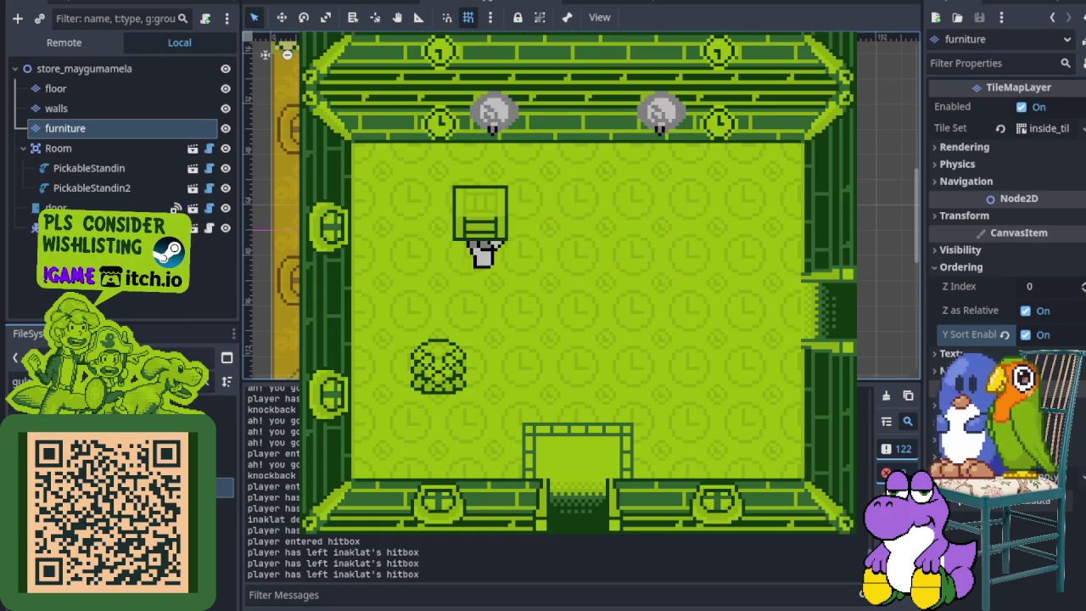
key("Down")
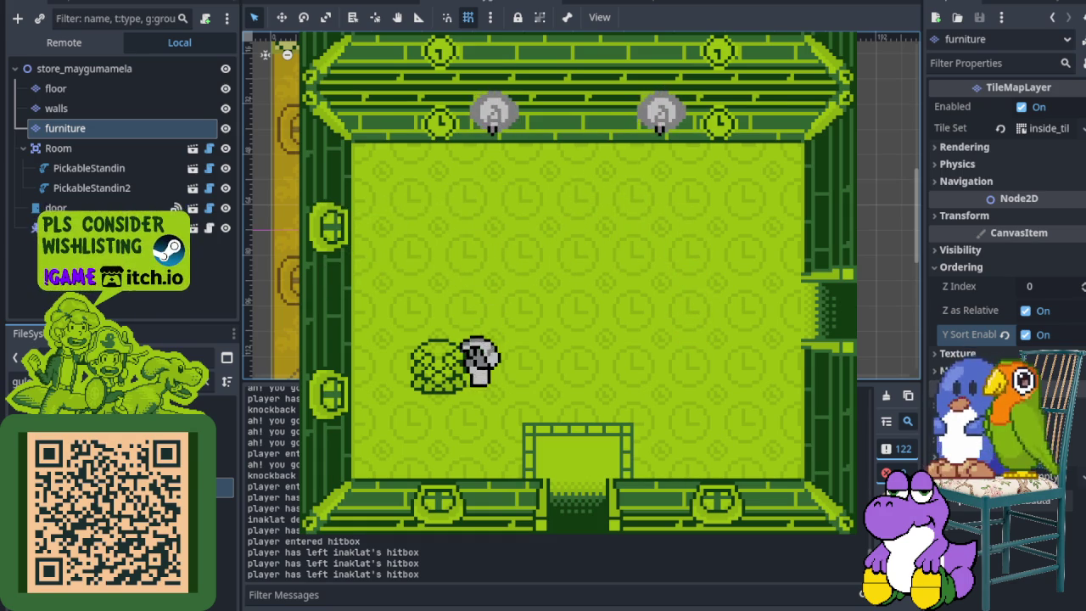
key("space")
key("space")
key("Right")
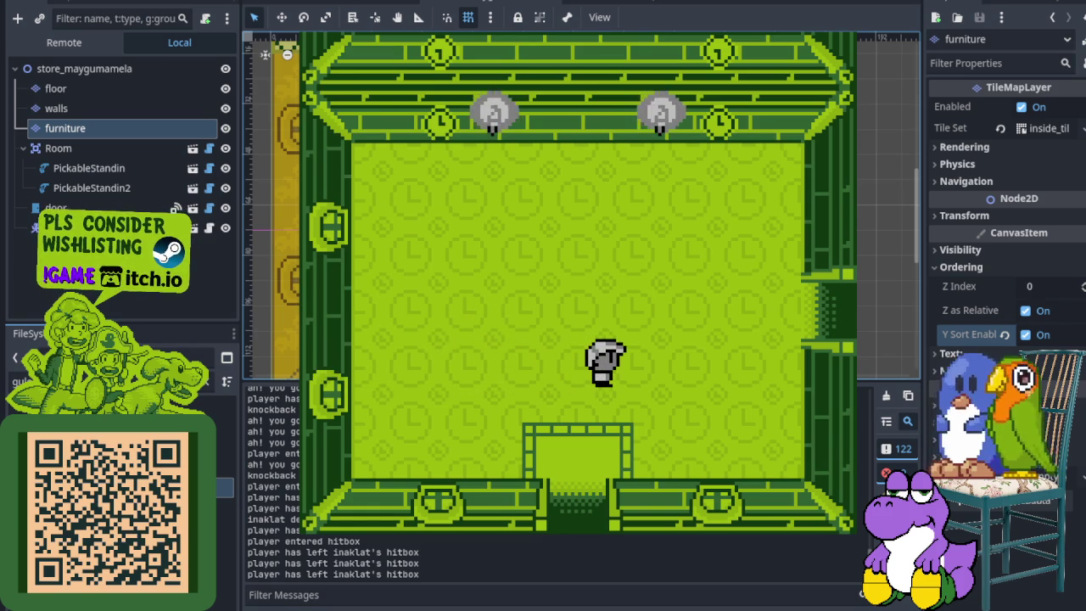
key("F8")
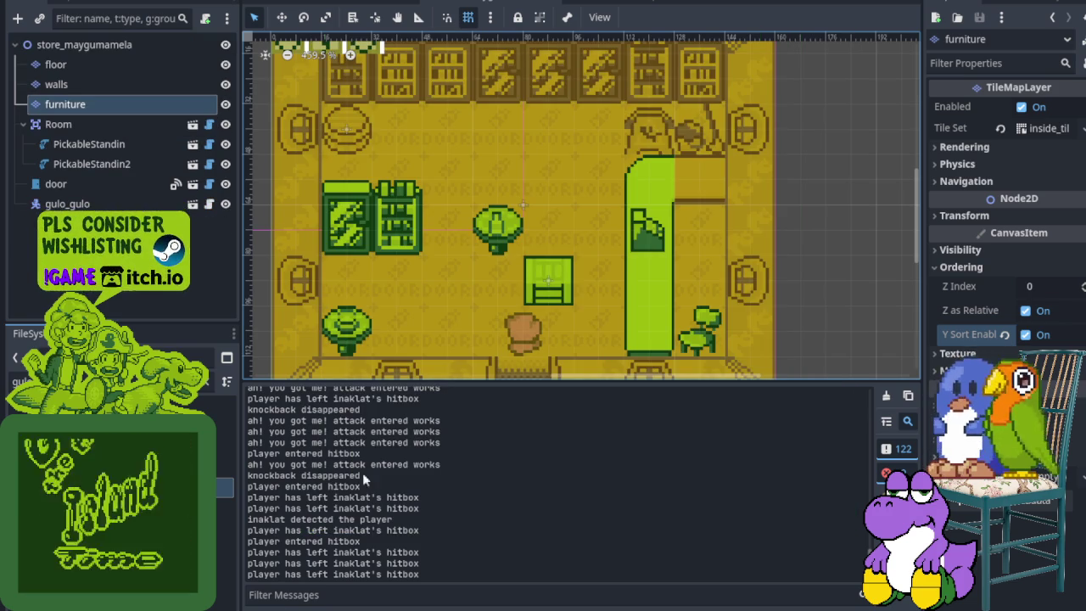
- In the clockorocktower scene, select room_02_04, expand its children, and frame the pickable stand-in
left_click(383, 2)
scroll(552, 242, "up", 8)
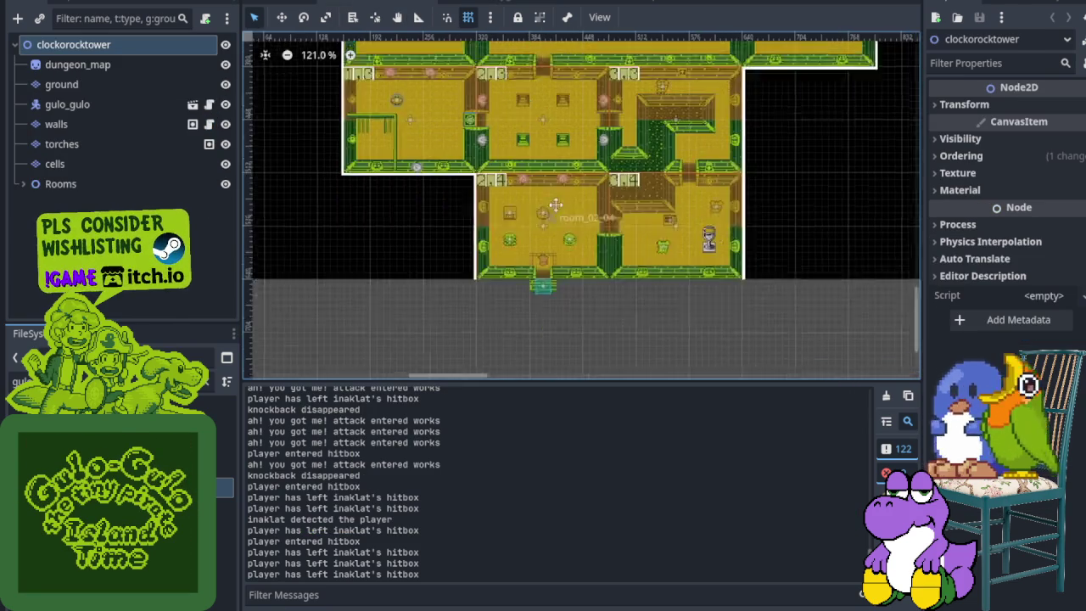
left_click(23, 183)
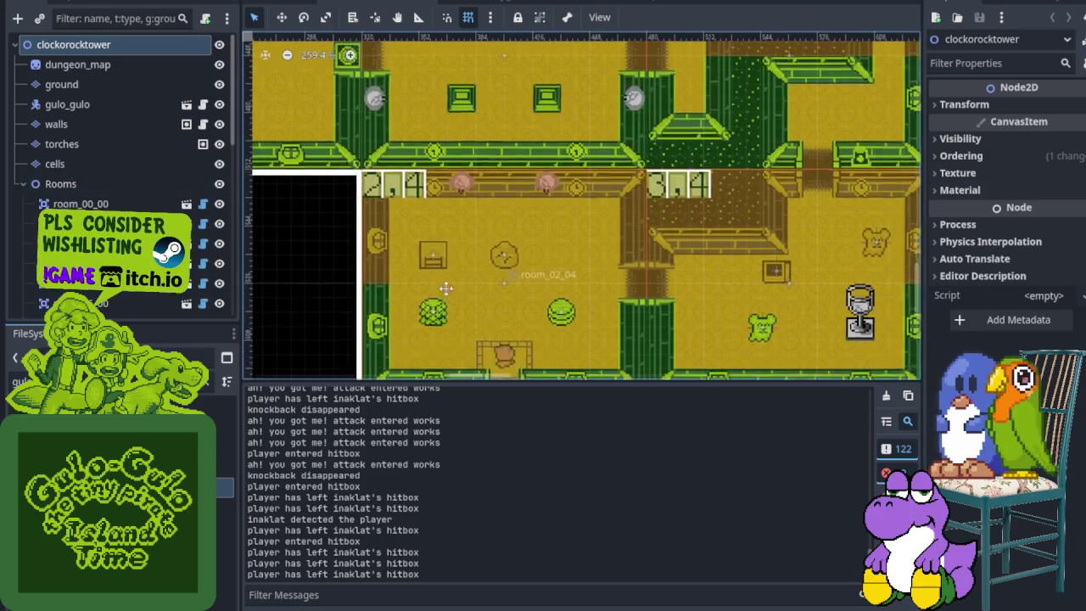
left_click(376, 94)
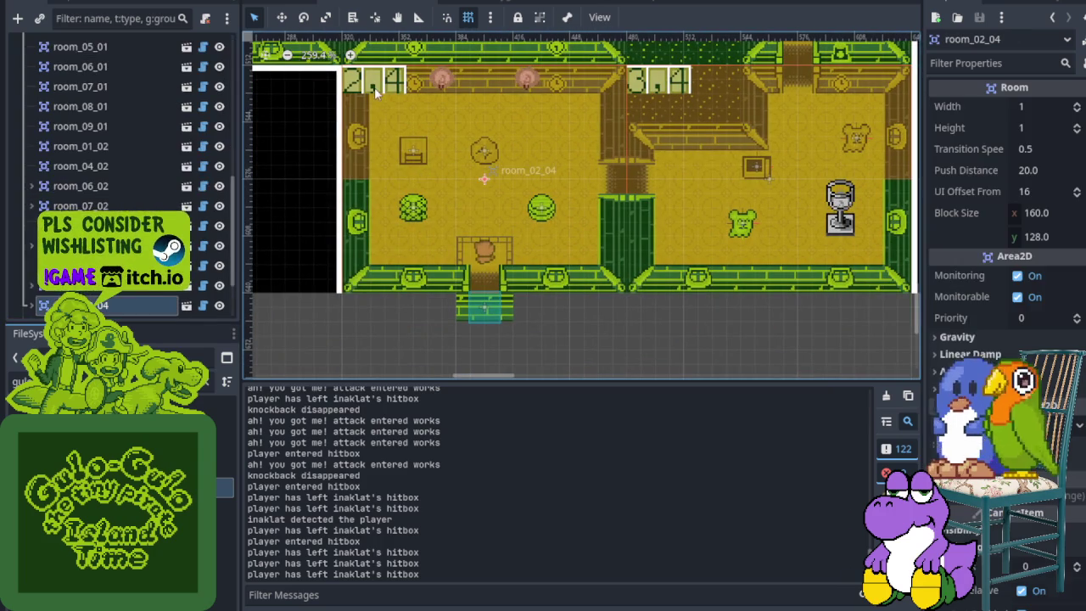
left_click(32, 305)
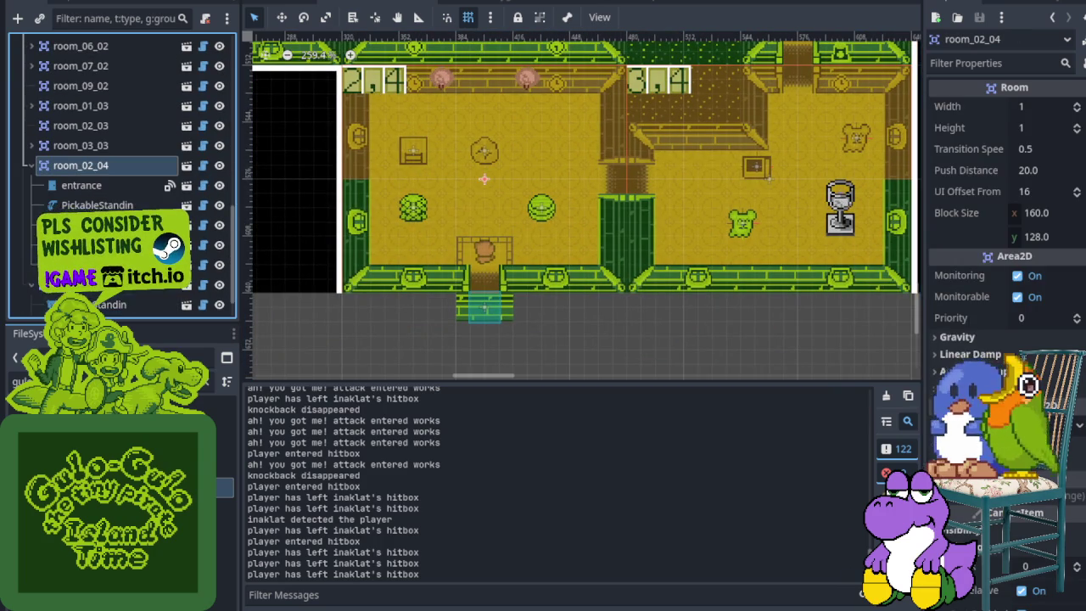
key("f")
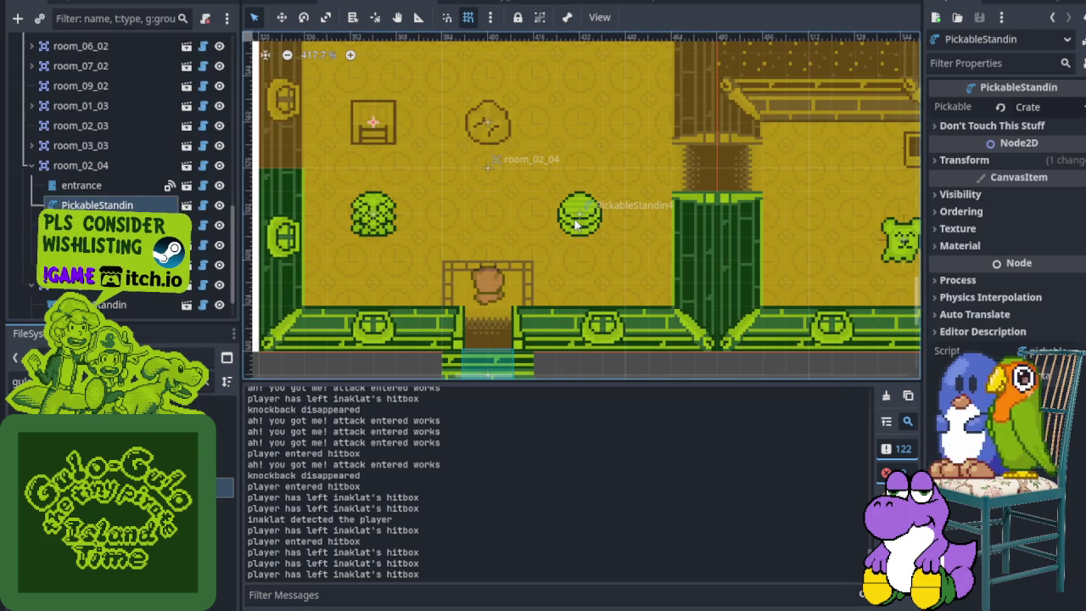
- Move the barrel stand-in up and right, then cancel an accidental bush move with Esc
left_click_drag(576, 223, 619, 189)
left_click(378, 219)
key("Escape")
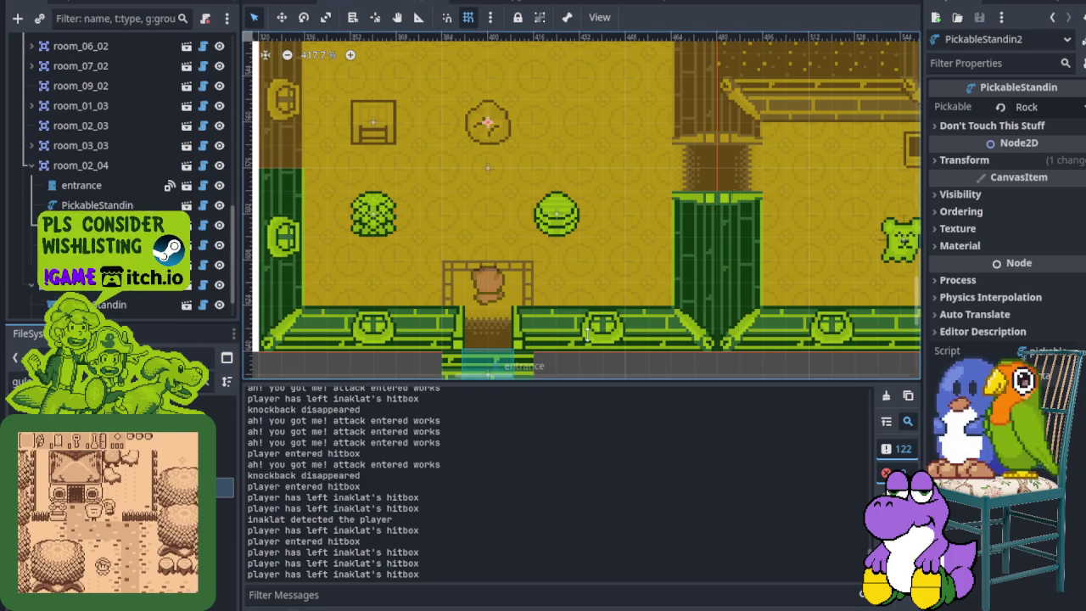
- Save the scene, then walk into room_02_04 and lift and throw the rock upward
key("ctrl+s")
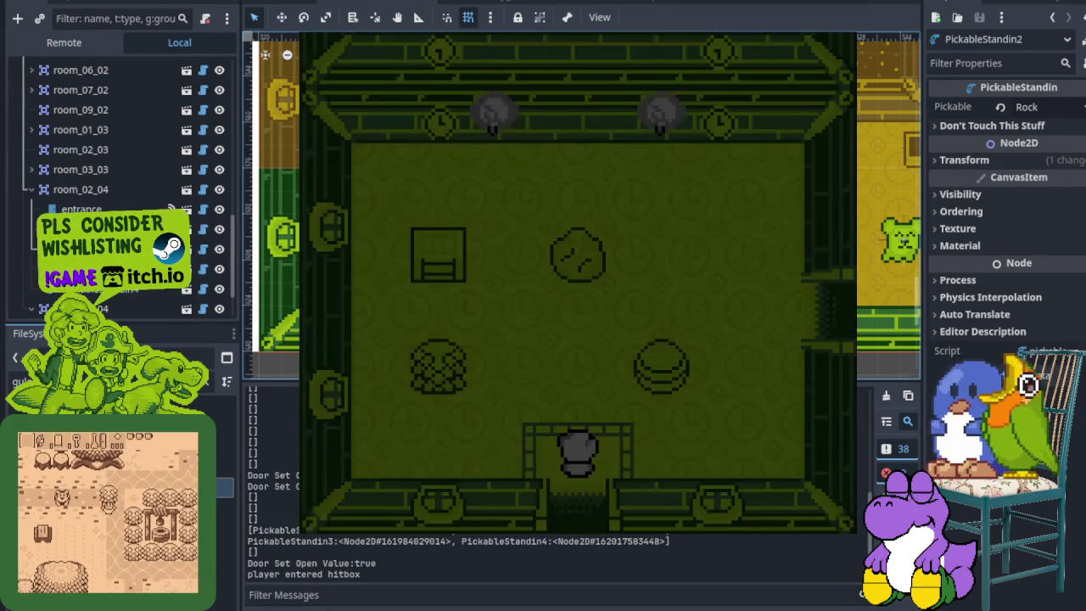
key("Up")
key("Right")
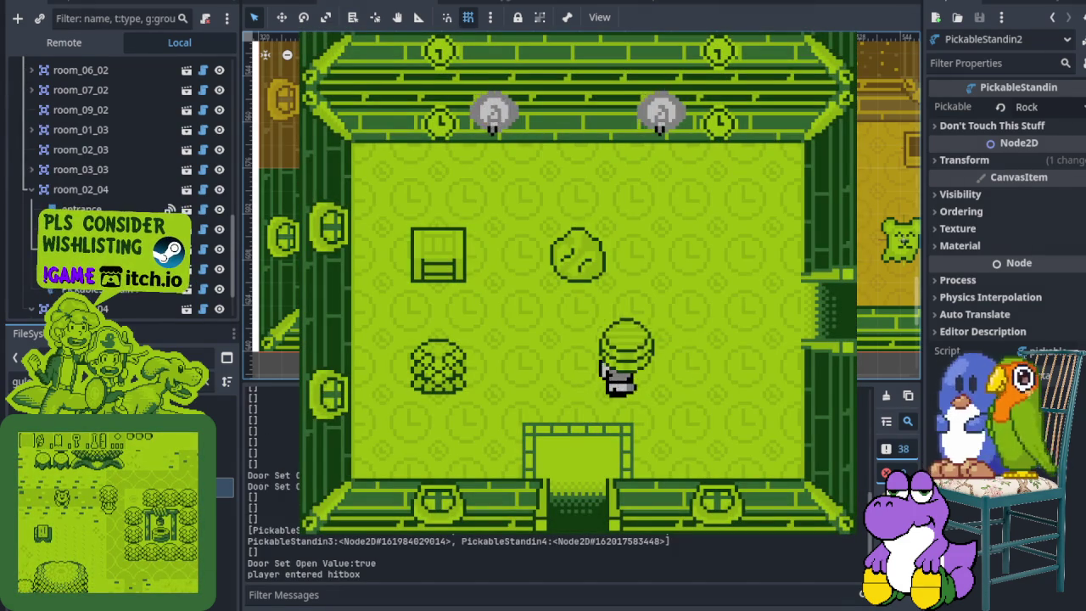
key("Left")
key("Up")
key("x")
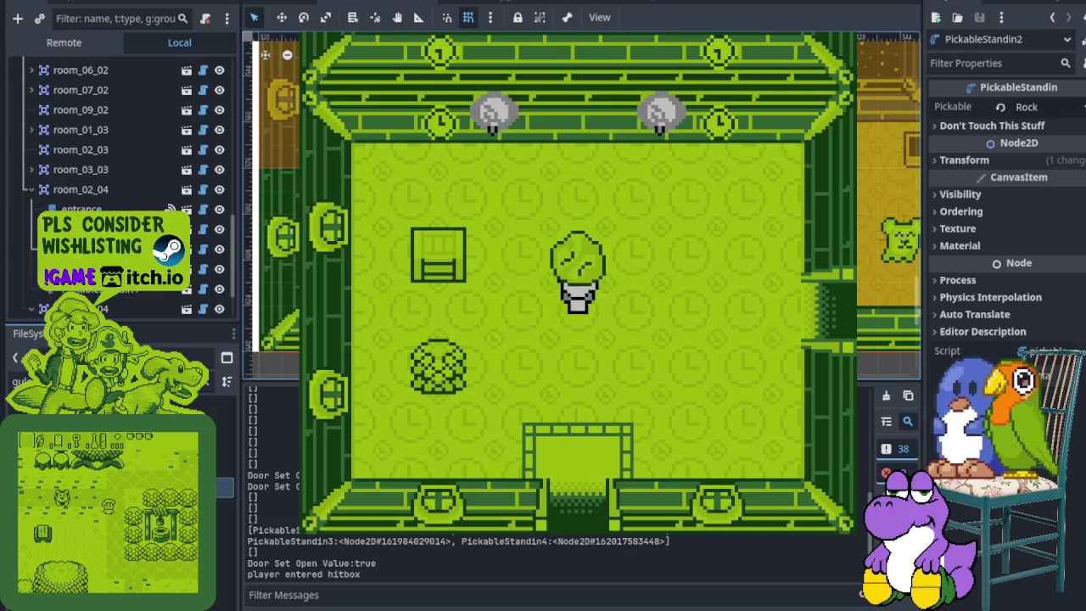
key("x")
- Pick up the crate, then move down-left and pick up the bush
key("Left")
key("Up")
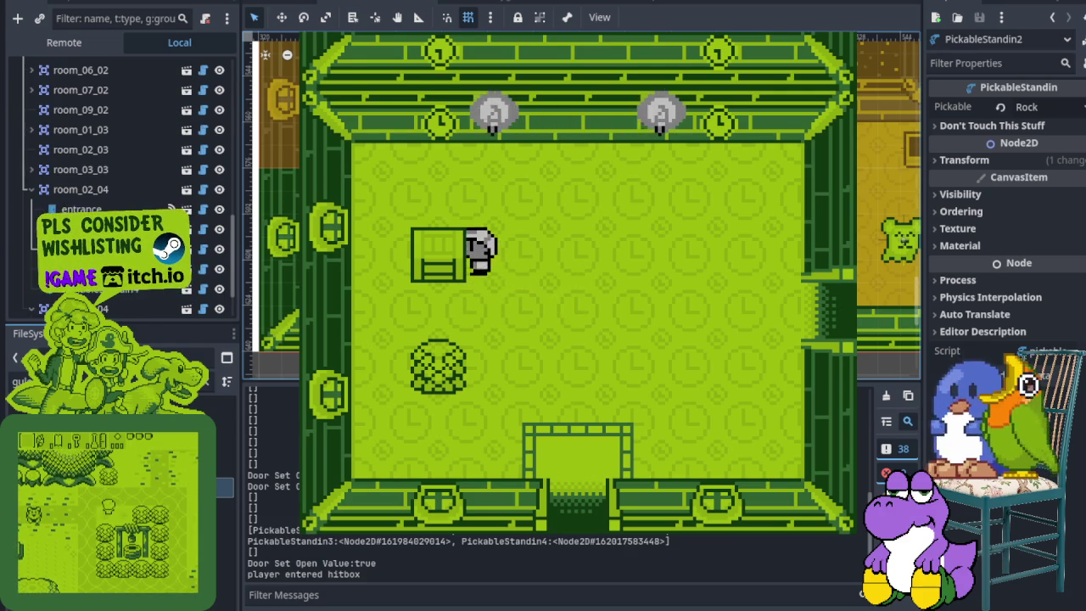
key("x")
key("Down")
key("Left")
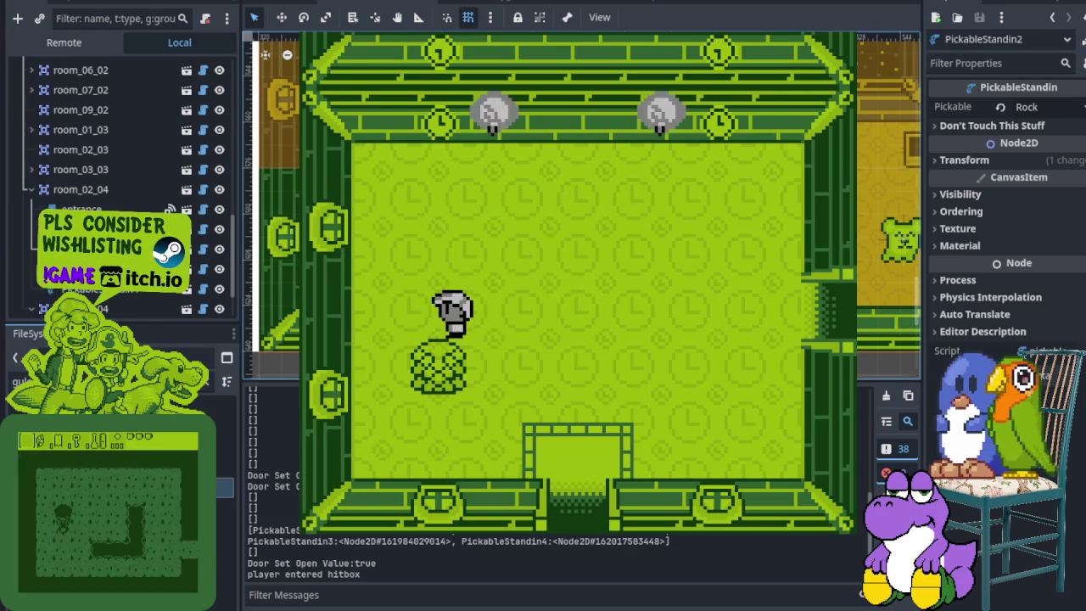
key("x")
- Walk through the east door and back into the crate room, then put down the held object
key("Right")
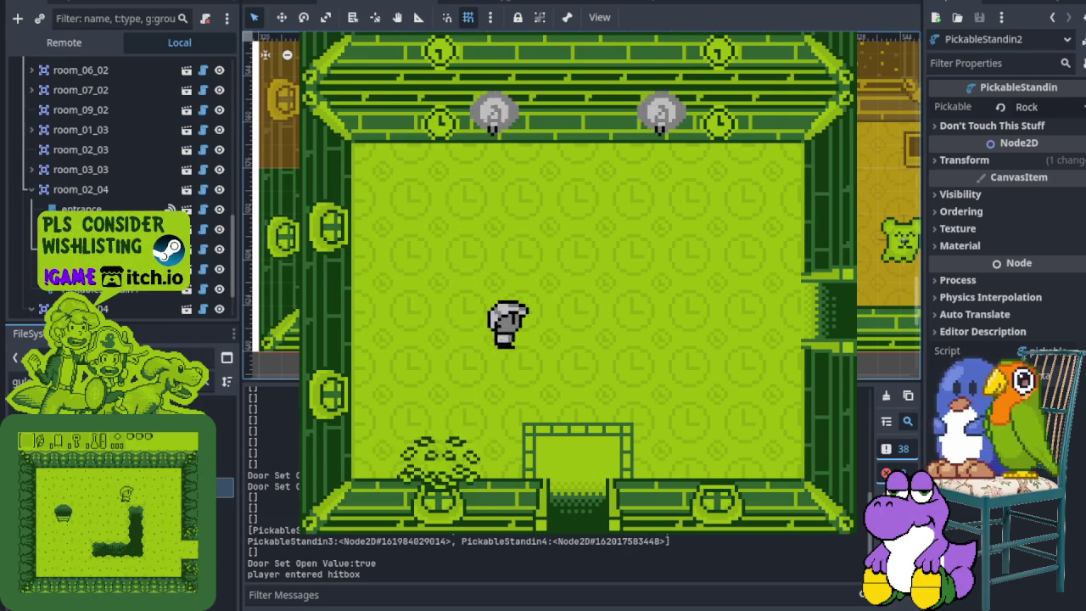
key("Up")
key("Right")
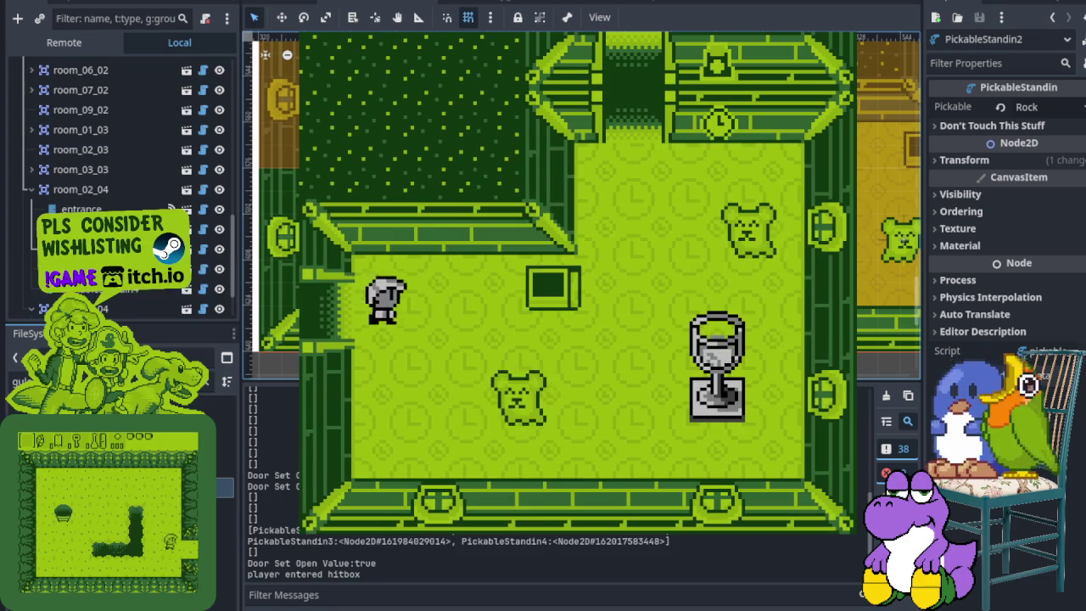
key("Left")
key("Down")
key("Up")
- Lift and throw the rock to the left, then lift and throw the crate
key("Left")
key("x")
key("x")
key("Left")
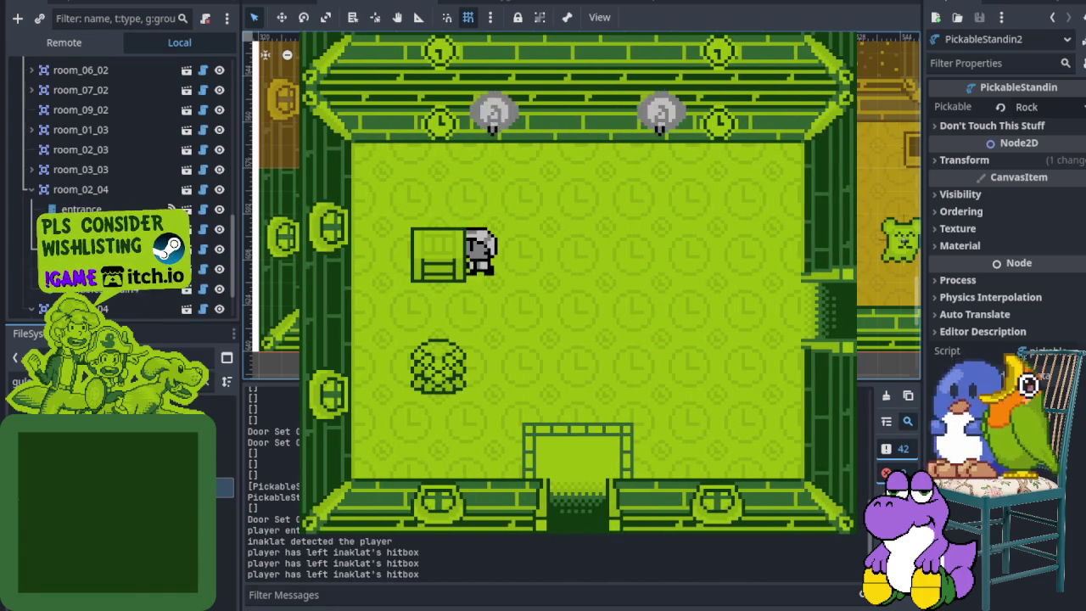
key("x")
key("Left")
key("x")
key("Down")
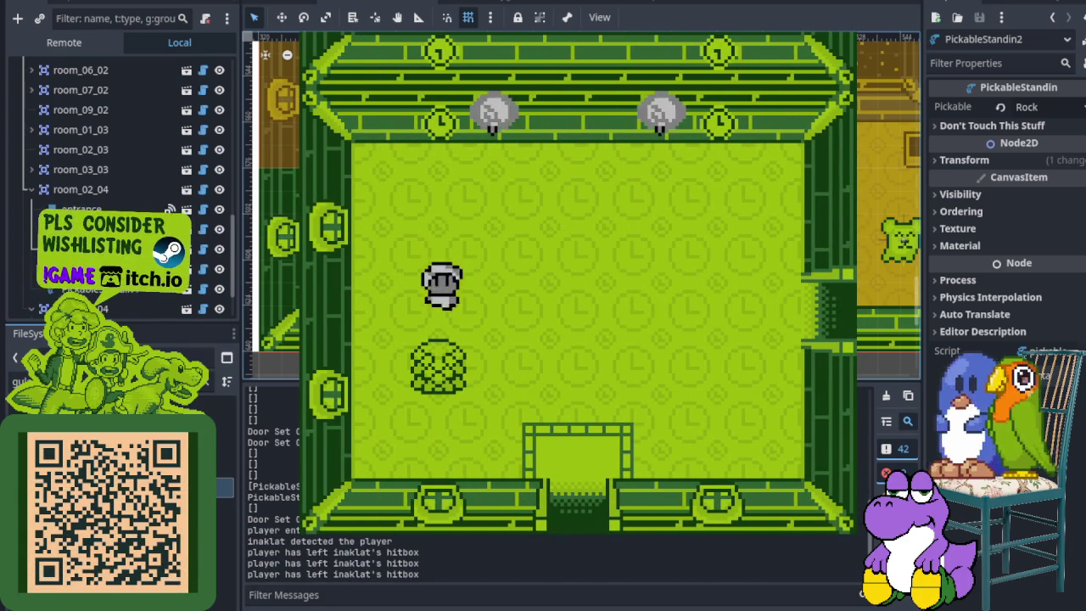
key("x")
key("Right")
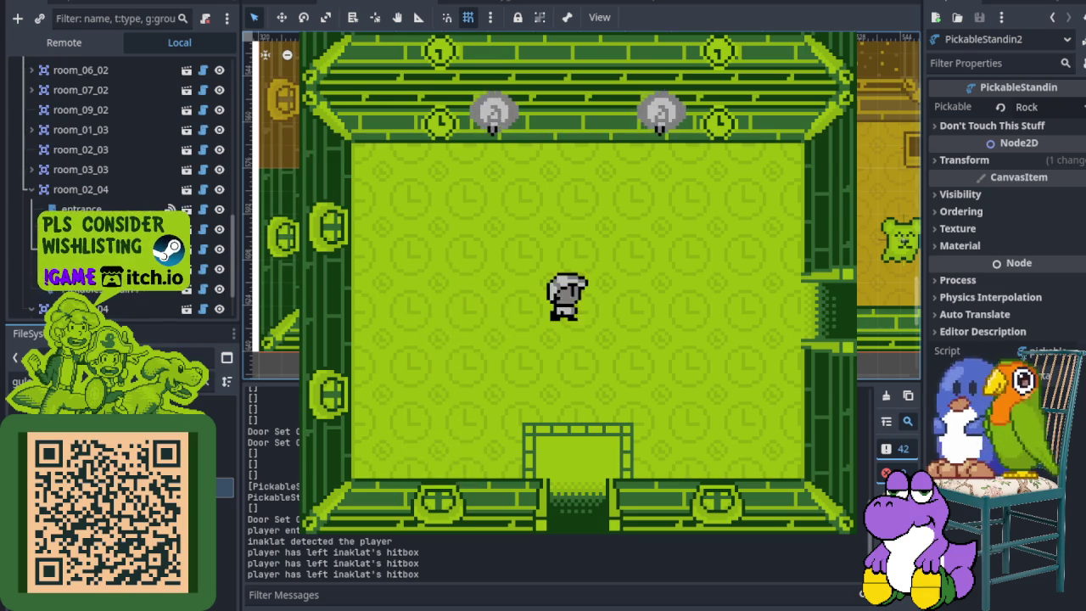
- Exit through the right door, pass the pedestal, and go up through the top door
key("Down")
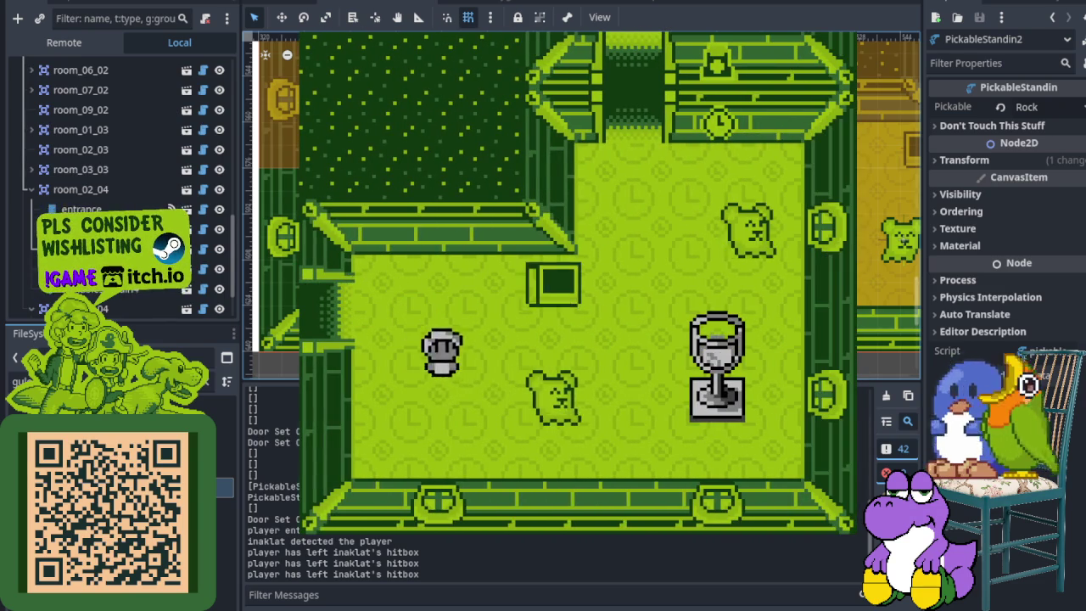
key("Right")
key("Right")
key("Up")
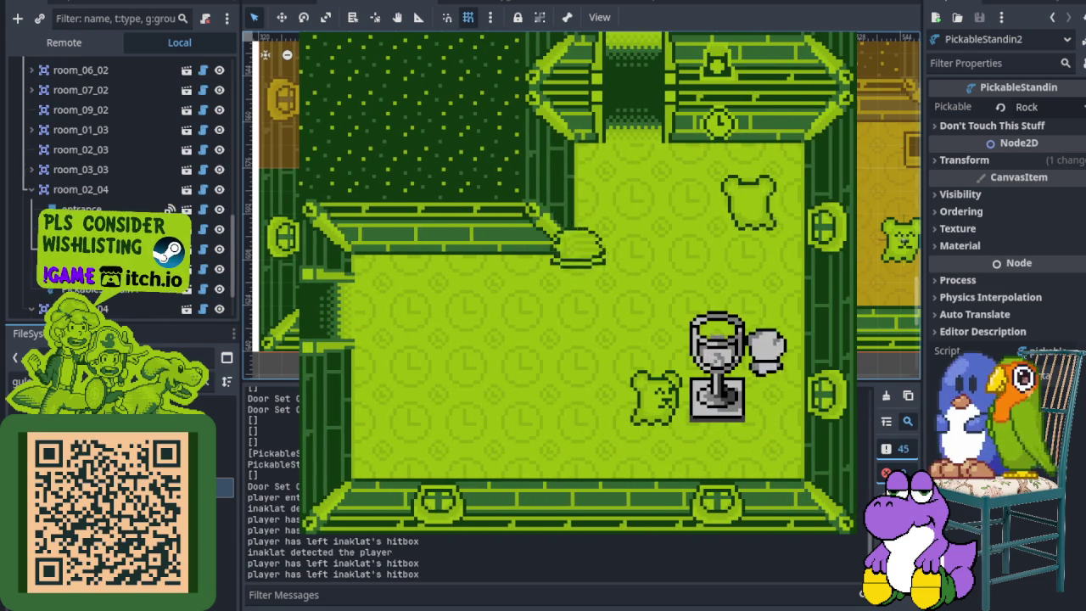
key("Left")
key("Up")
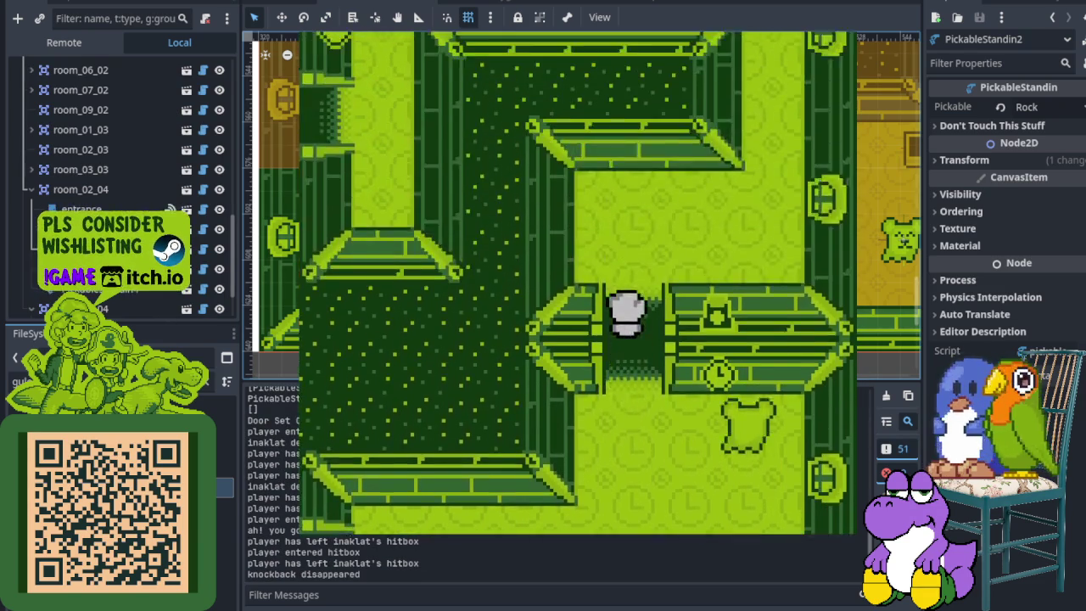
key("Right")
key("Up")
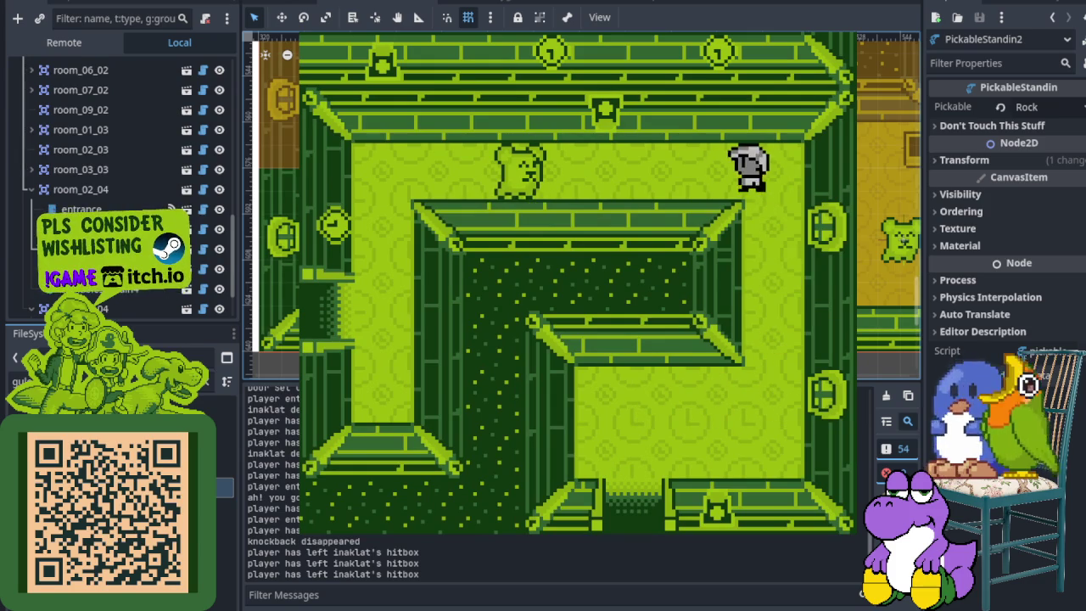
- Attack the bear, exit left, and step on and off the floor switch to close the door
key("Left")
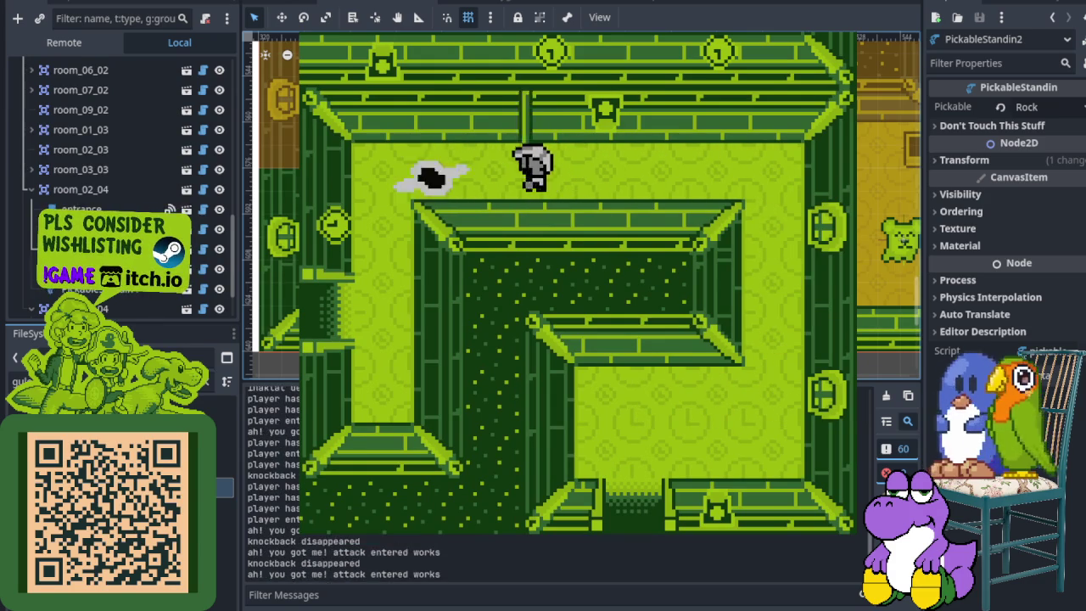
key("Down")
key("Left")
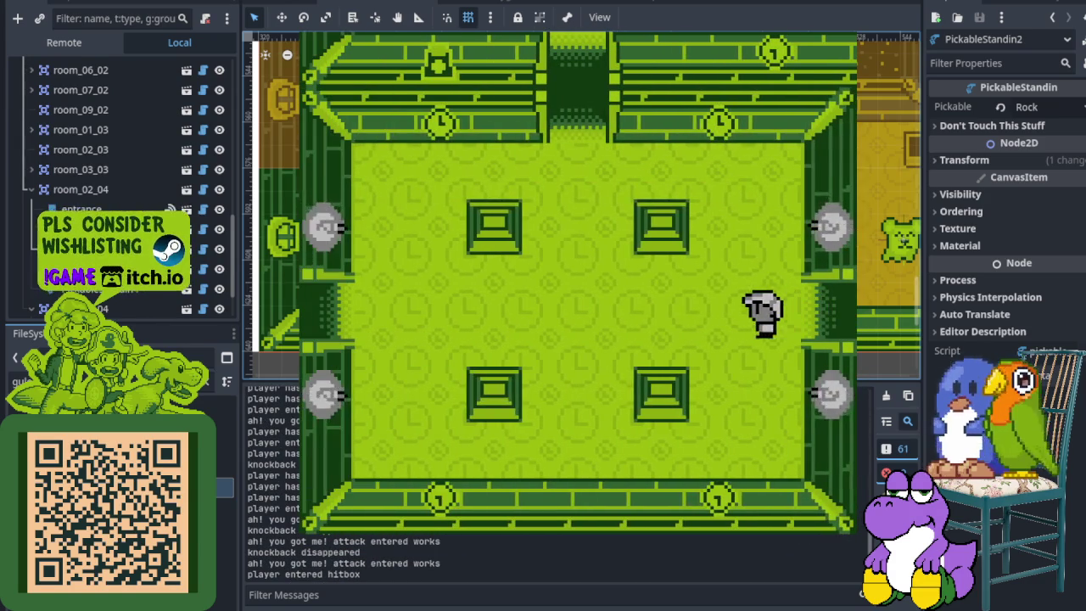
key("Left")
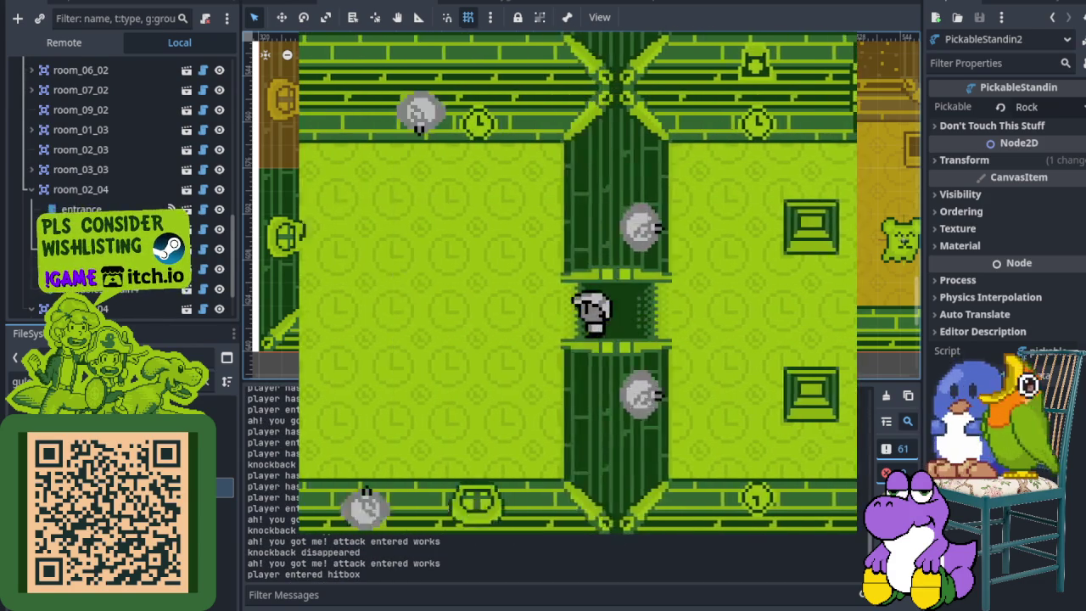
key("Left")
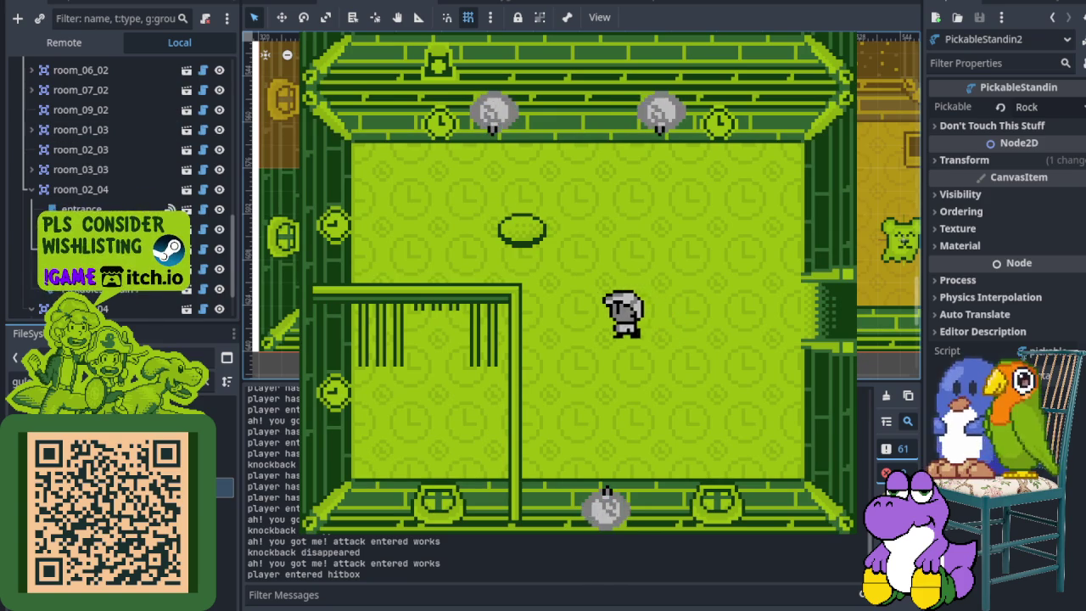
key("Up")
key("Right")
key("Down")
- Step on and off the floor switch repeatedly, checking that the right door closes and reopens
key("Left")
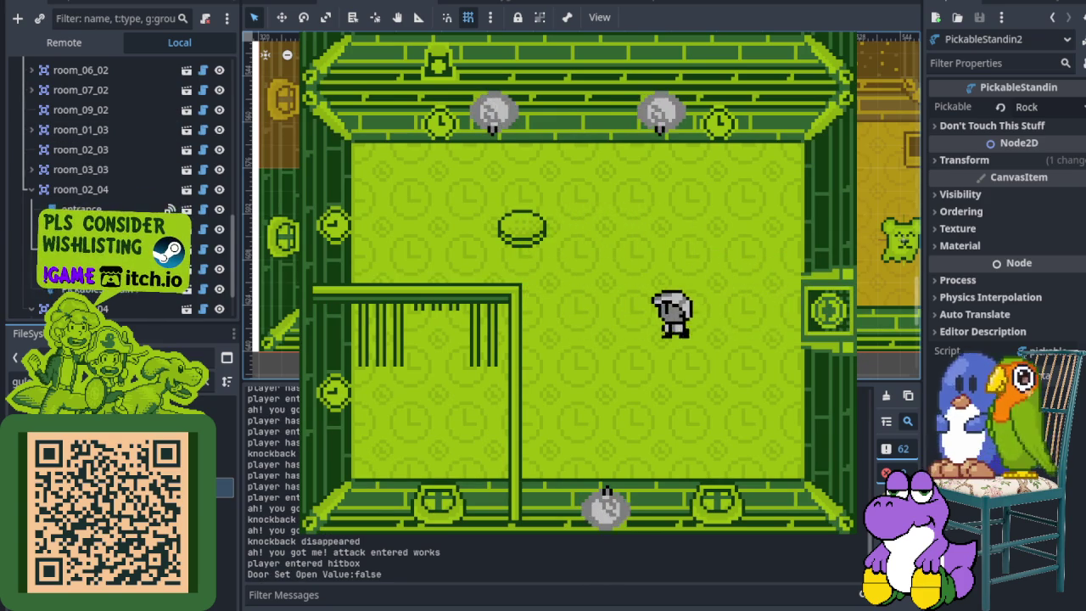
key("Up")
key("Right")
key("Down")
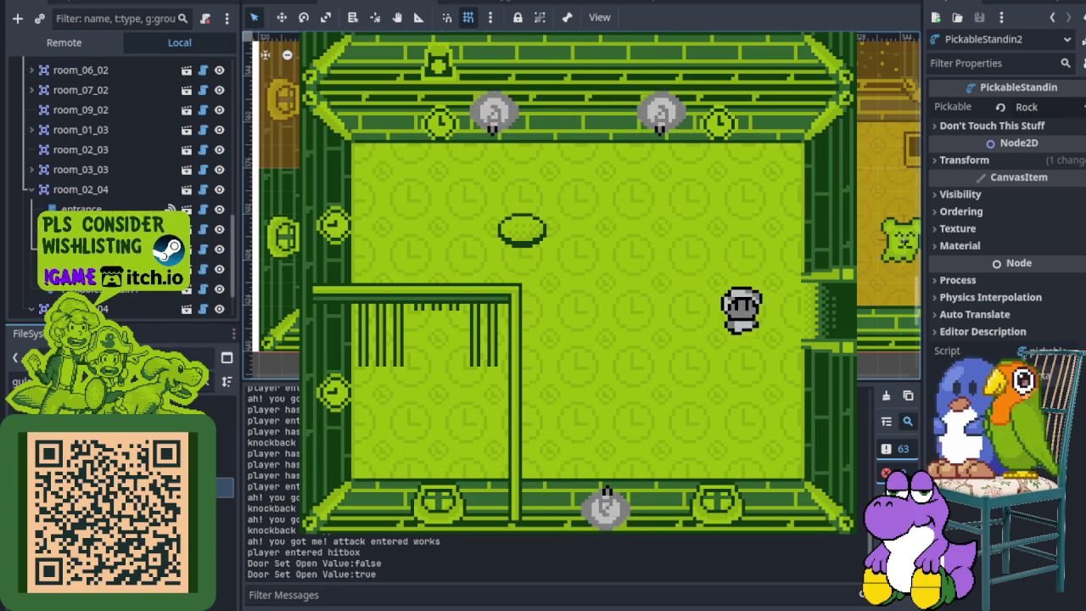
key("Left")
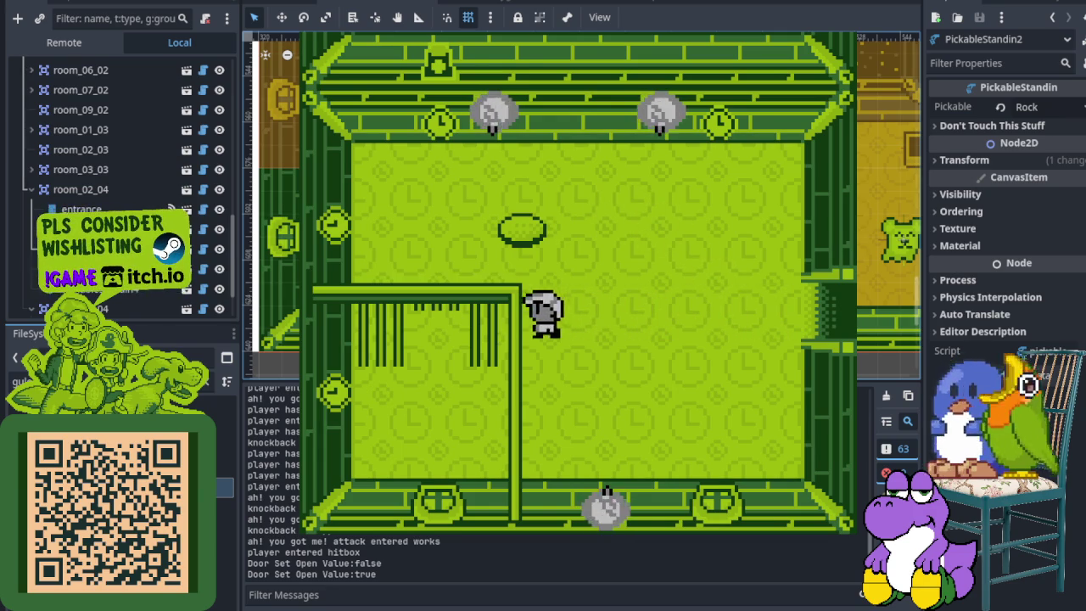
key("Up")
key("Down")
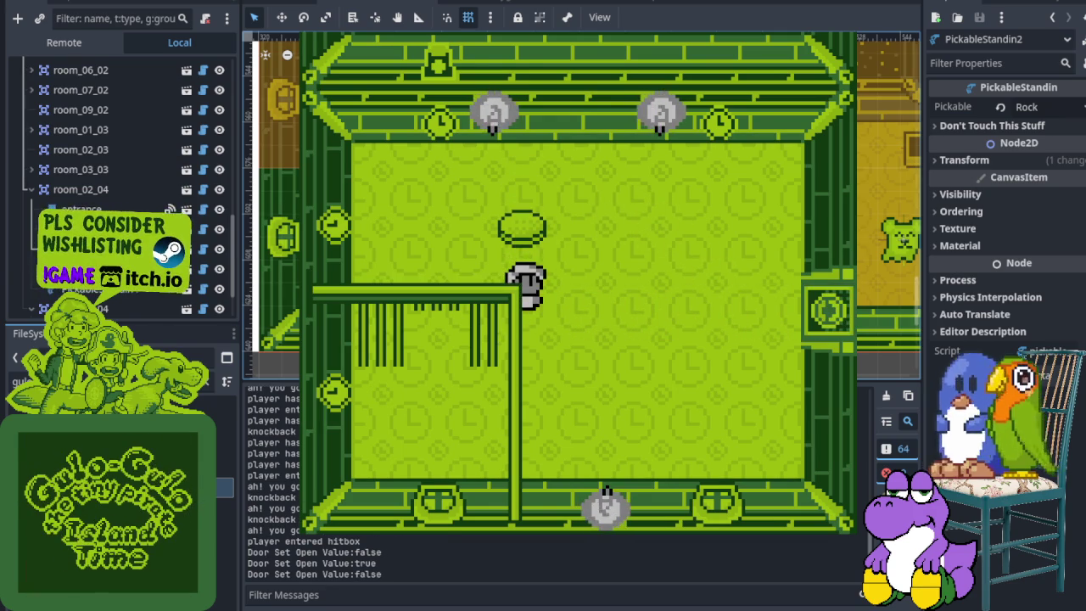
- Toggle the door with the switch, pass through the right door and back, and close it again
key("Left")
key("Down")
key("Up")
key("Up")
key("Down")
key("Right")
key("Left")
key("Up")
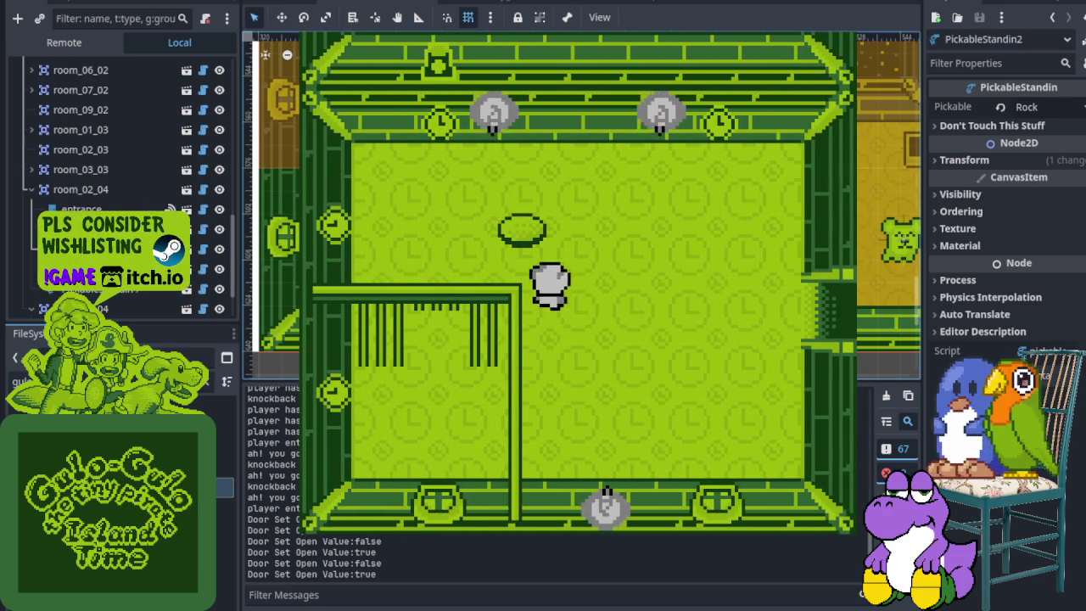
key("Up")
key("Left")
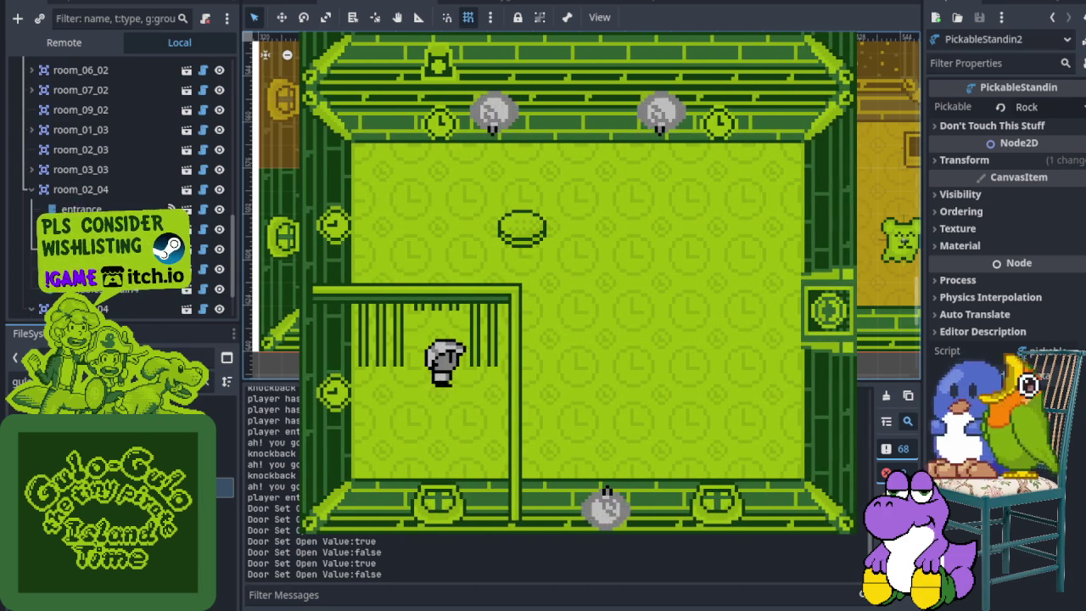
- Head down-right through the right door and walk up toward the next room's top door
key("Right")
key("Up")
key("Down")
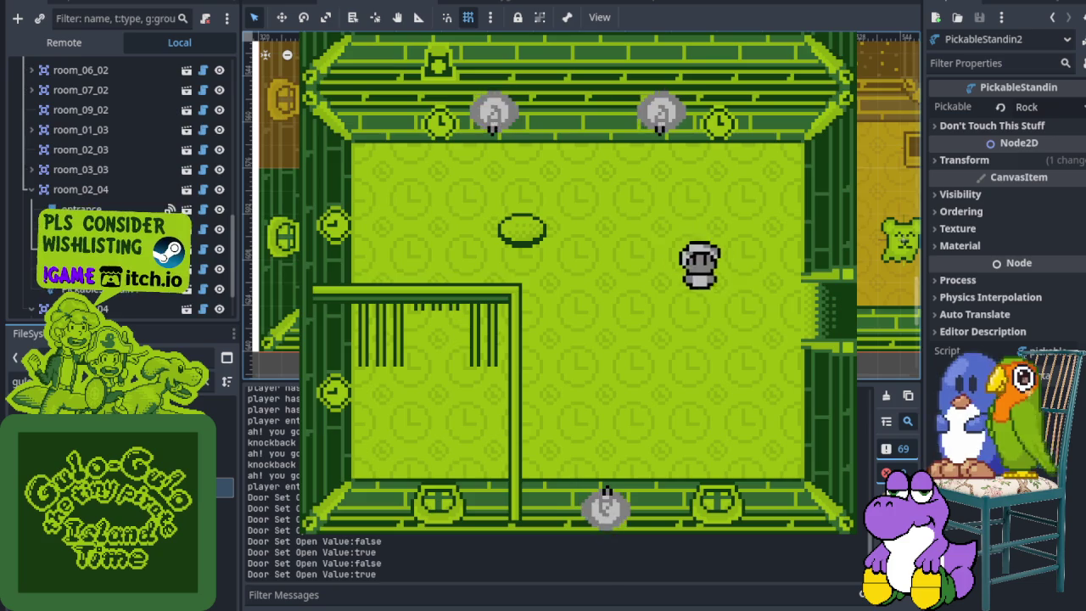
key("Right")
key("Up")
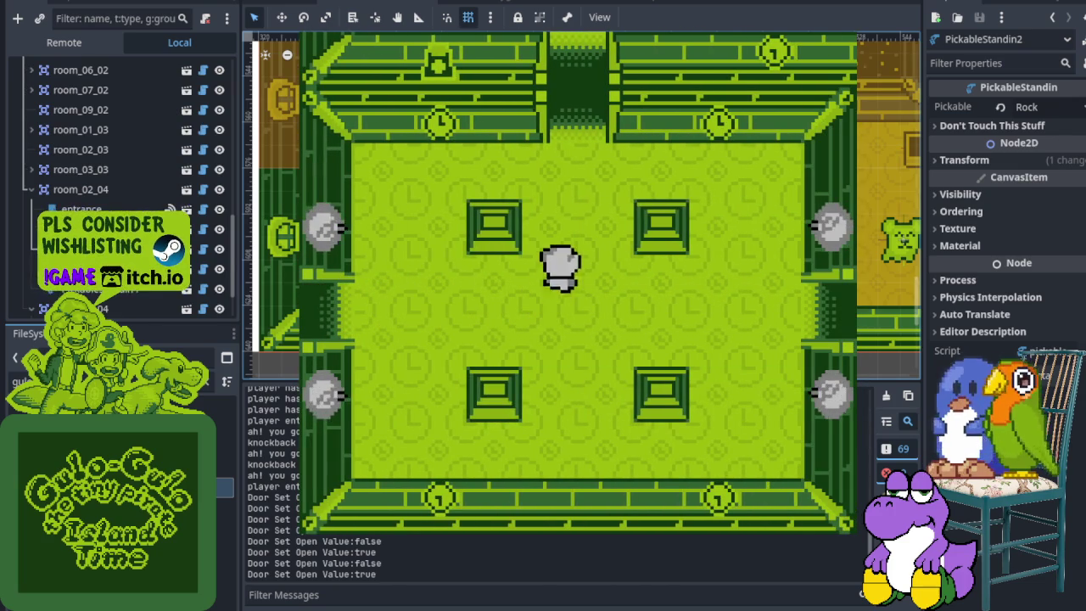
- Go through the top door, out the left door, and up into the goblet room
key("Up")
key("Left")
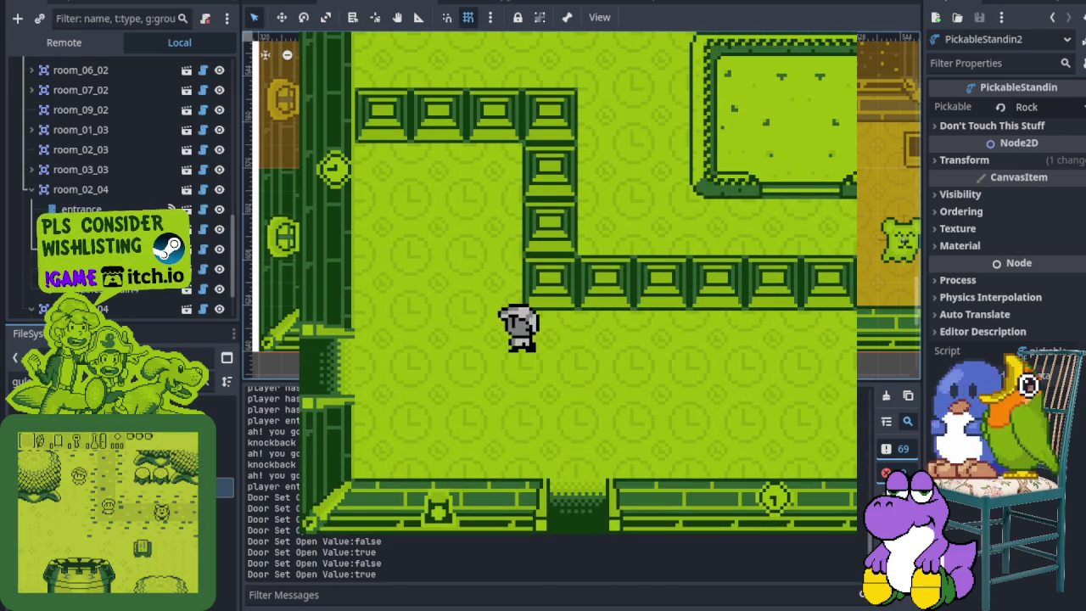
key("Down")
key("Left")
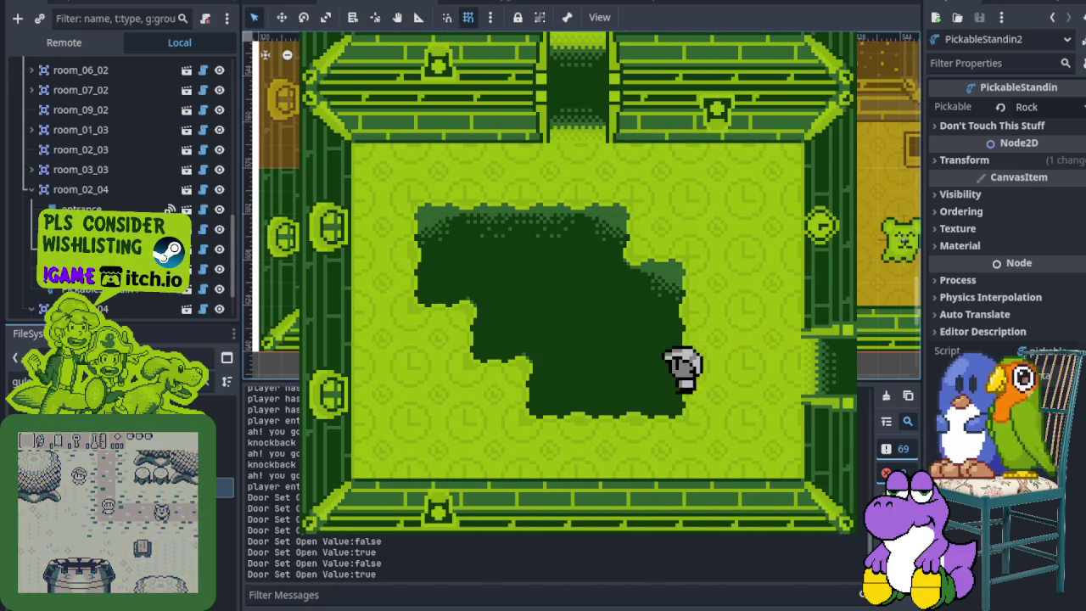
key("Up")
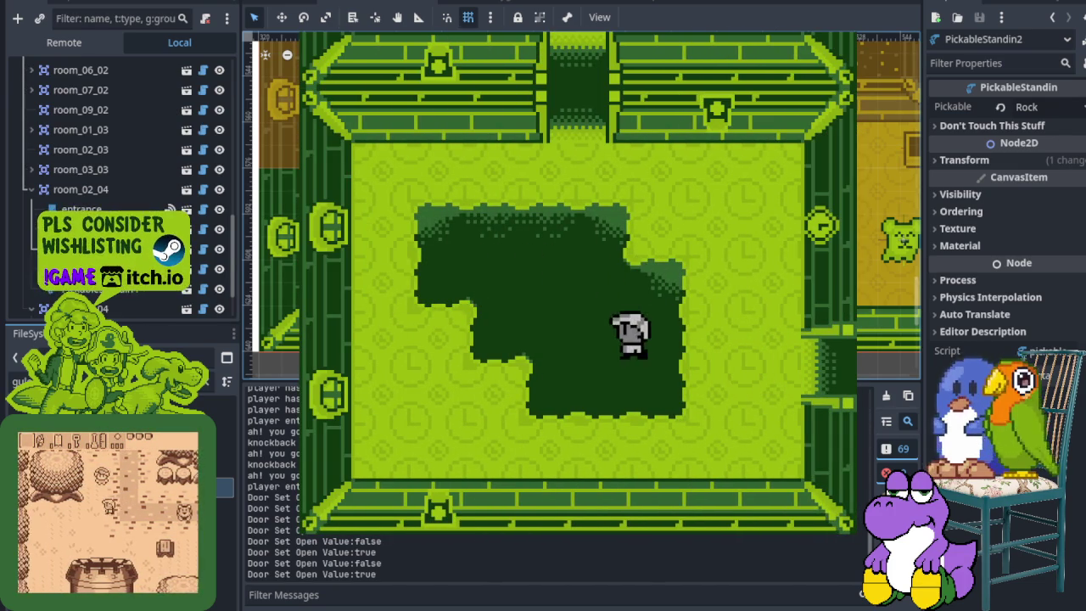
key("Up")
key("Left")
- Walk along the top of the pit, through the top door, back down, and right into the goblet room
key("Right")
key("Up")
key("Left")
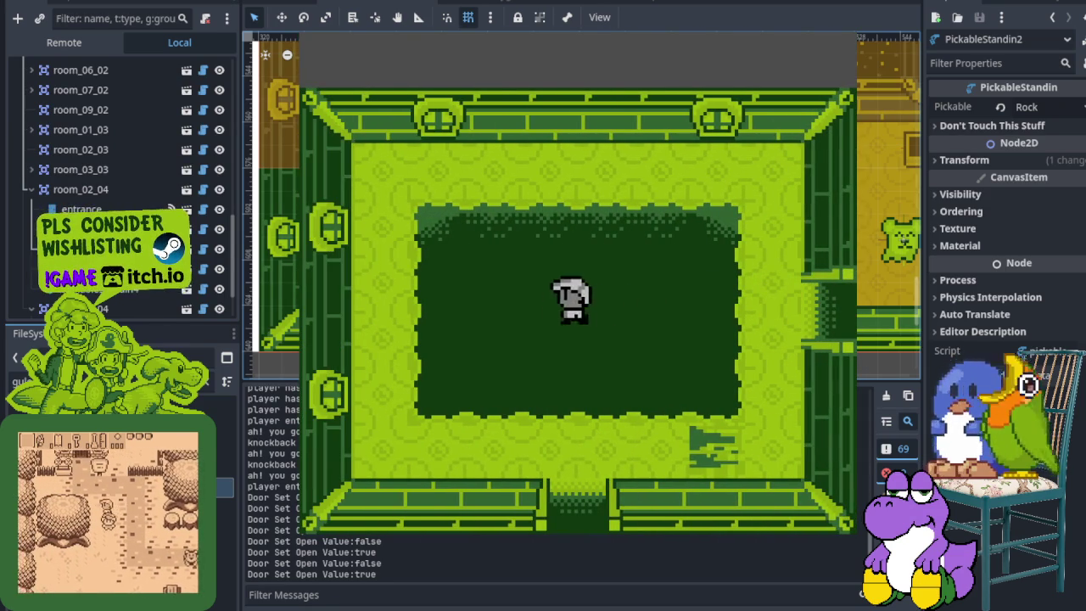
key("Down")
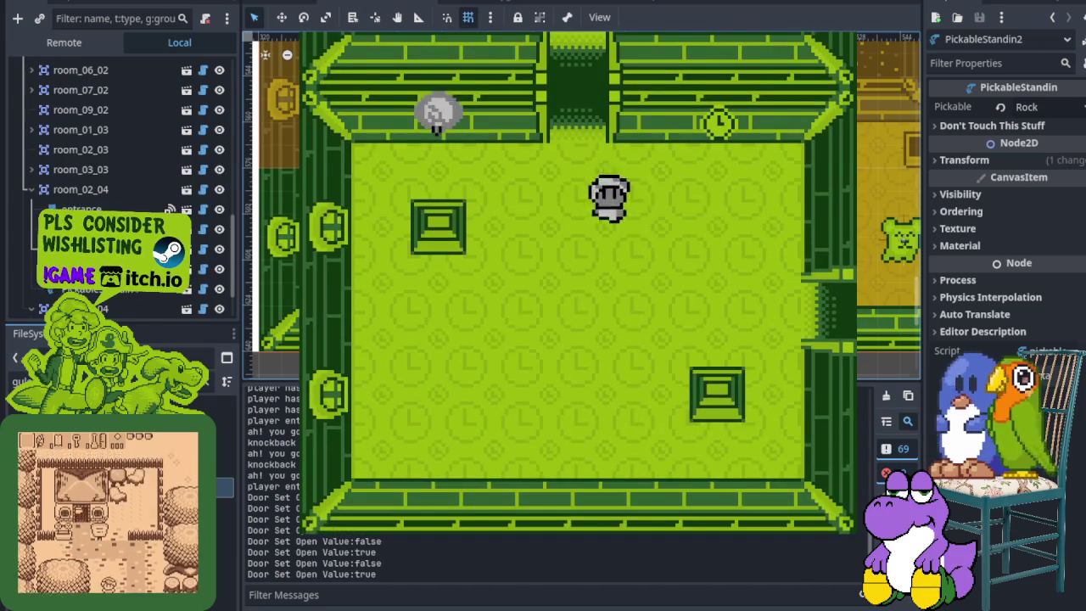
key("Right")
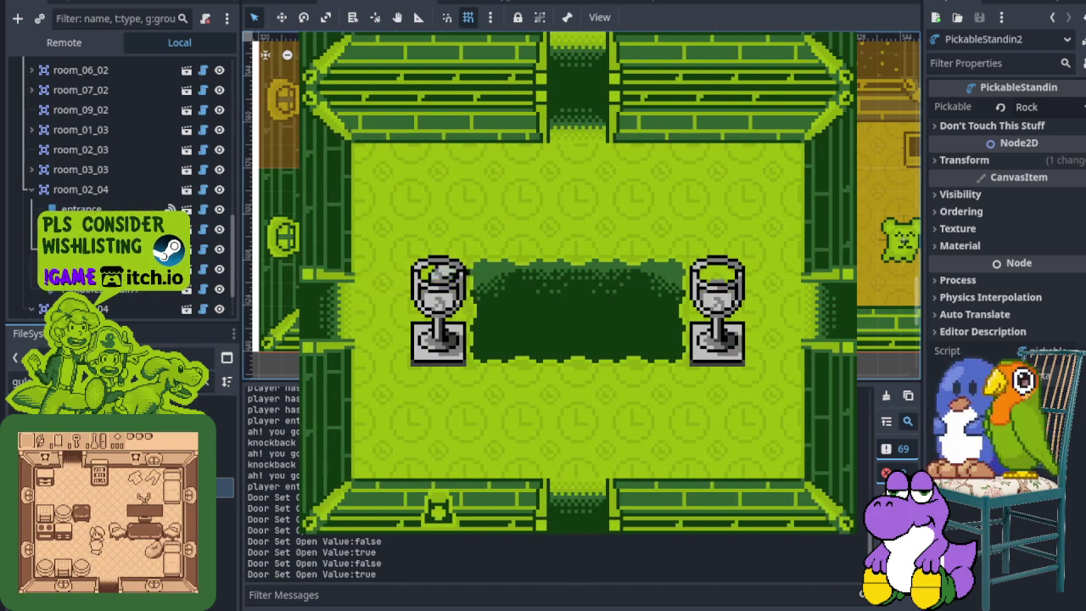
- Exit right into the block-walled room and go up through its top door
key("Right")
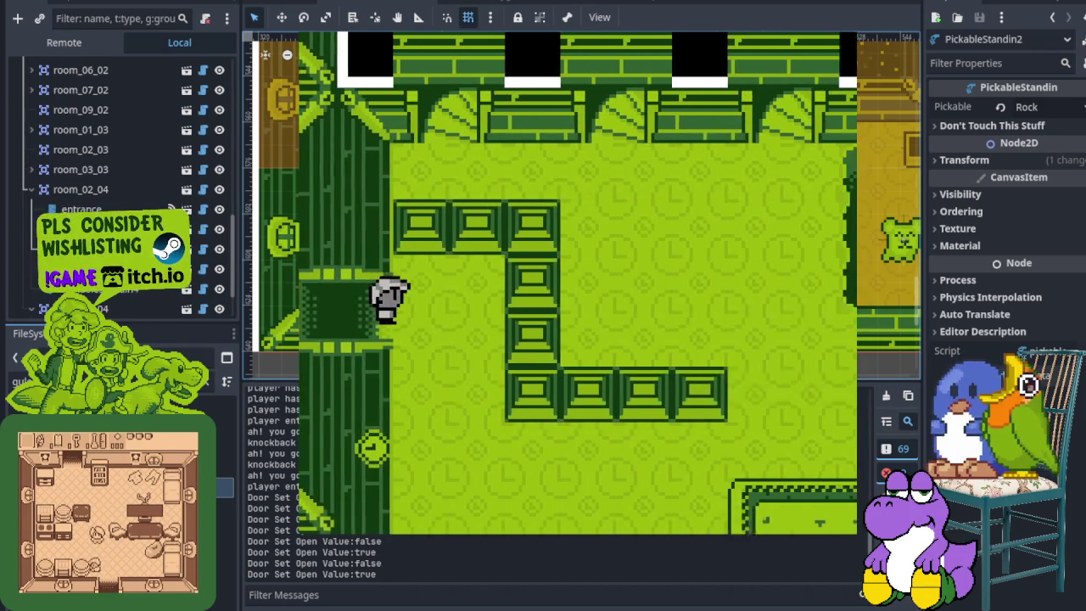
key("Right")
key("Up")
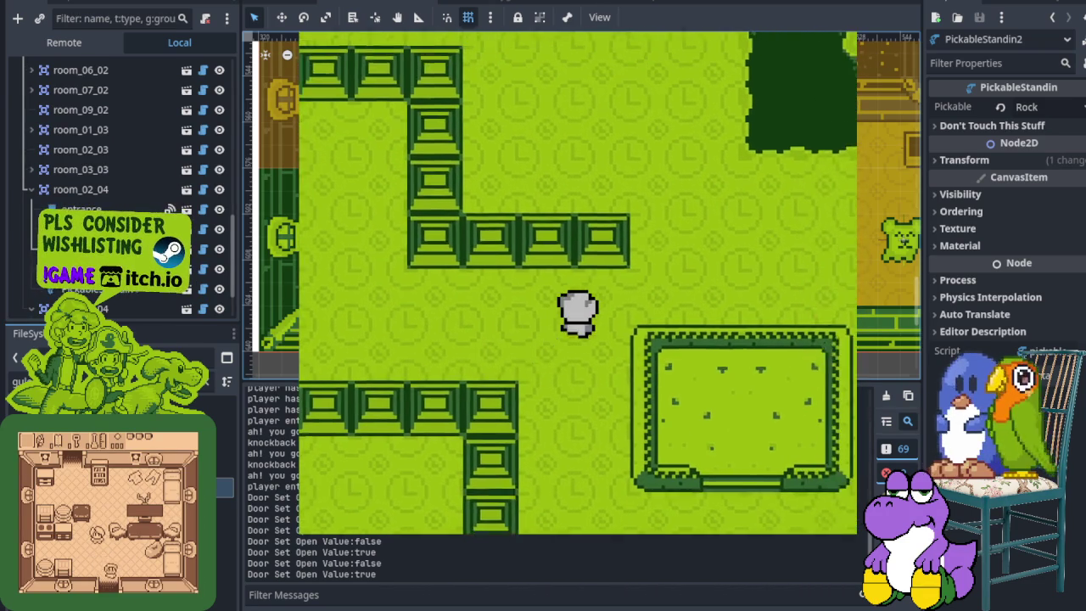
key("Up")
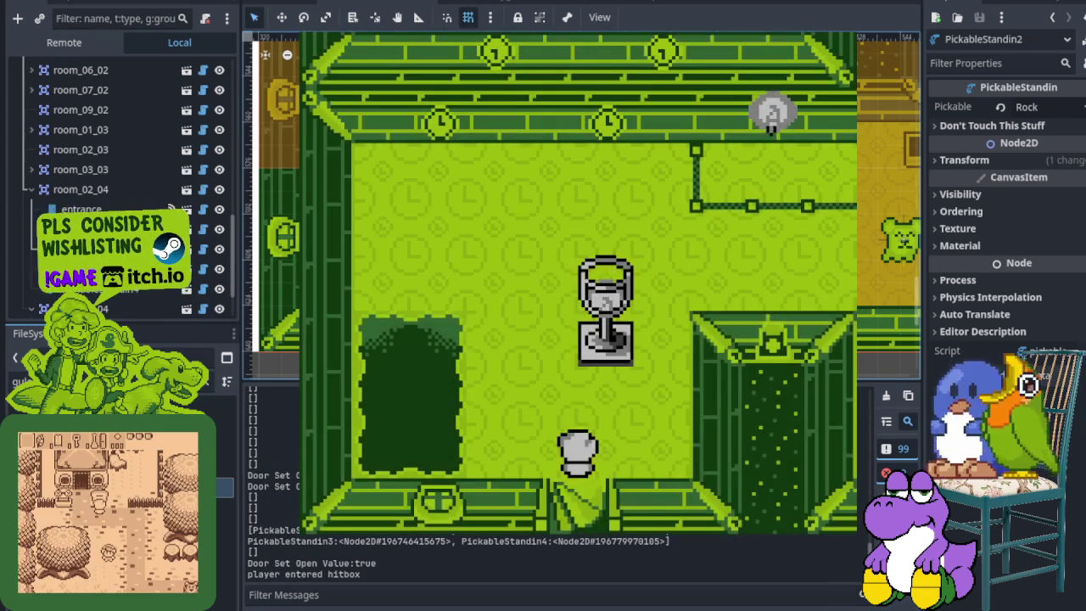
- Walk down through the bottom door, past the grass patch, and right into the next room
key("Down")
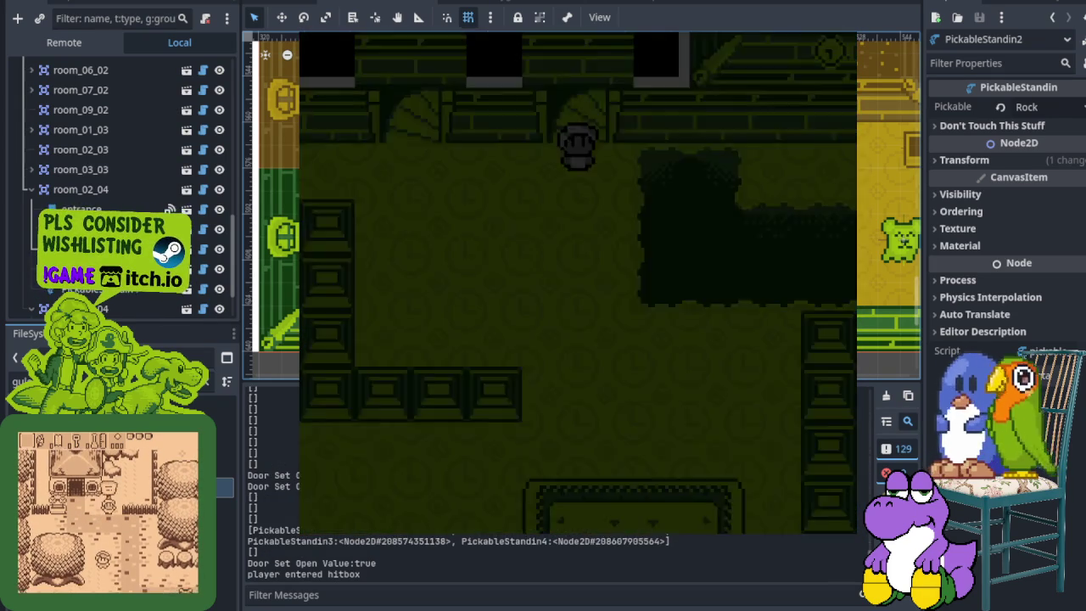
key("Right")
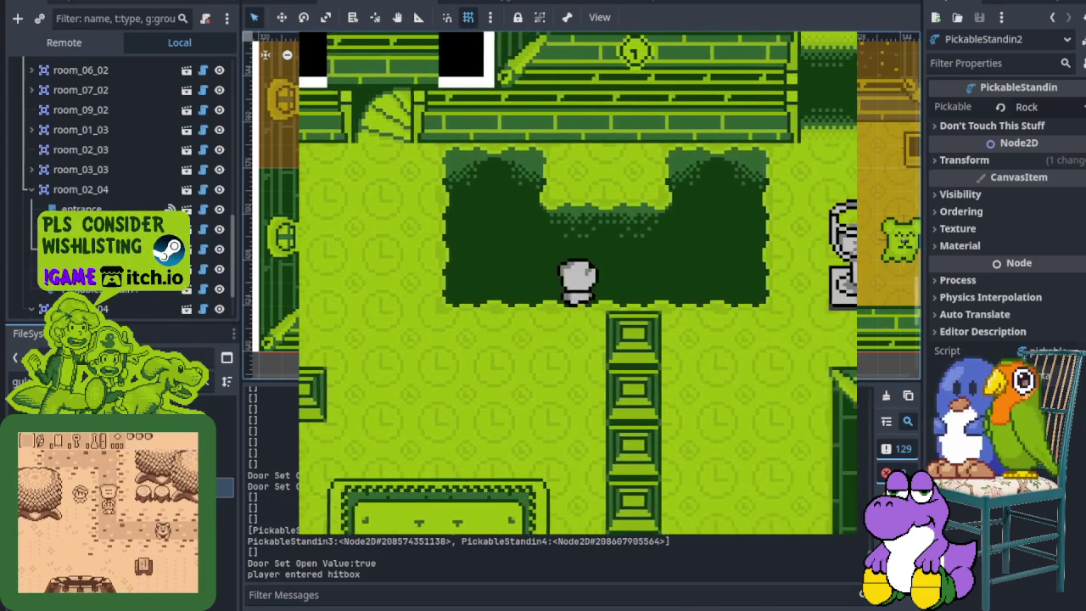
key("Down")
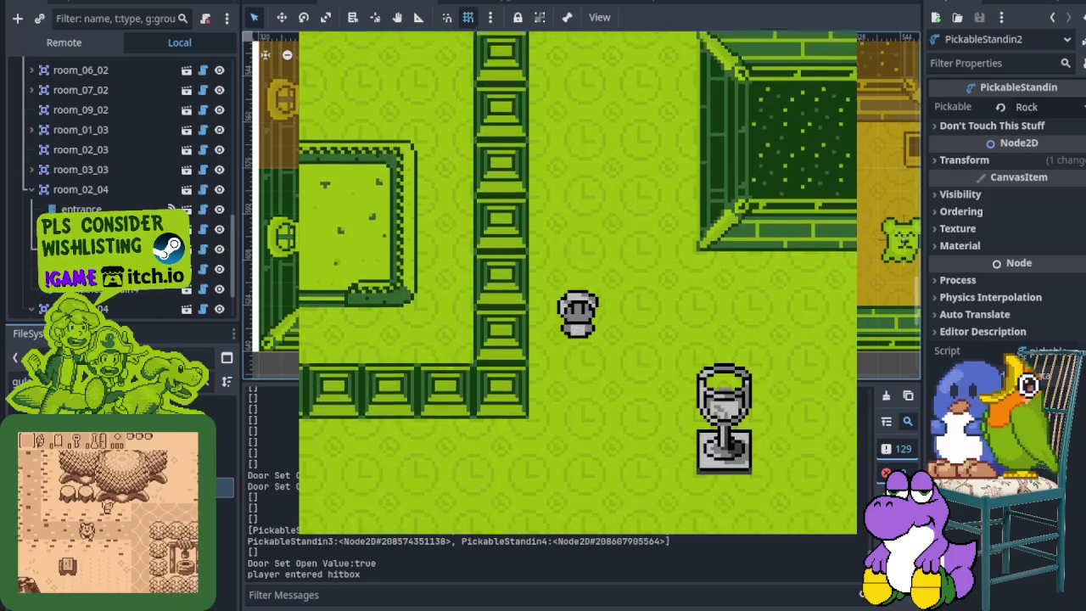
key("Down")
key("Right")
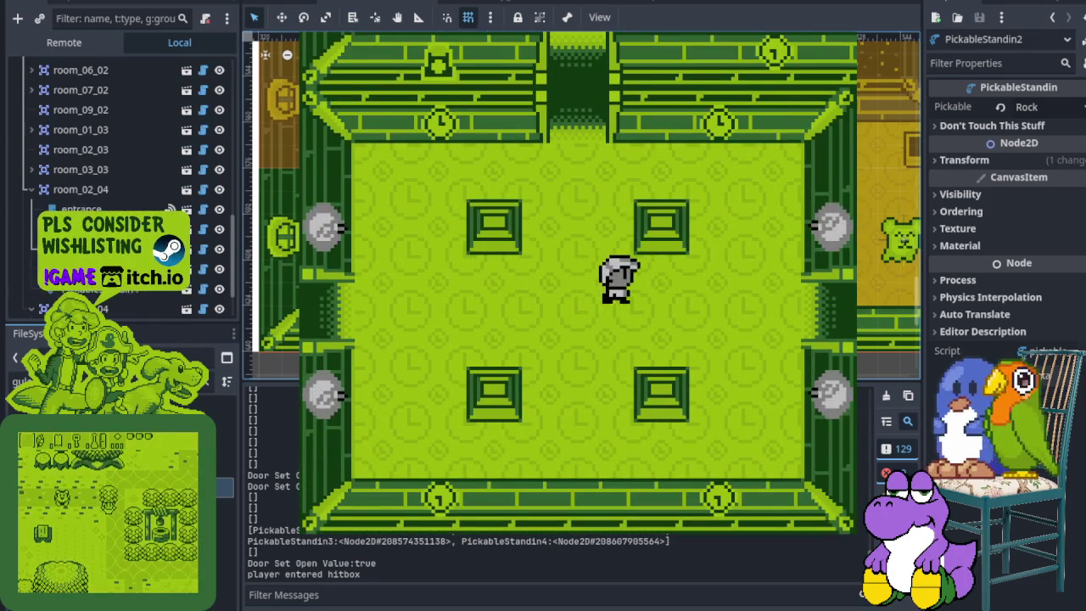
key("Right")
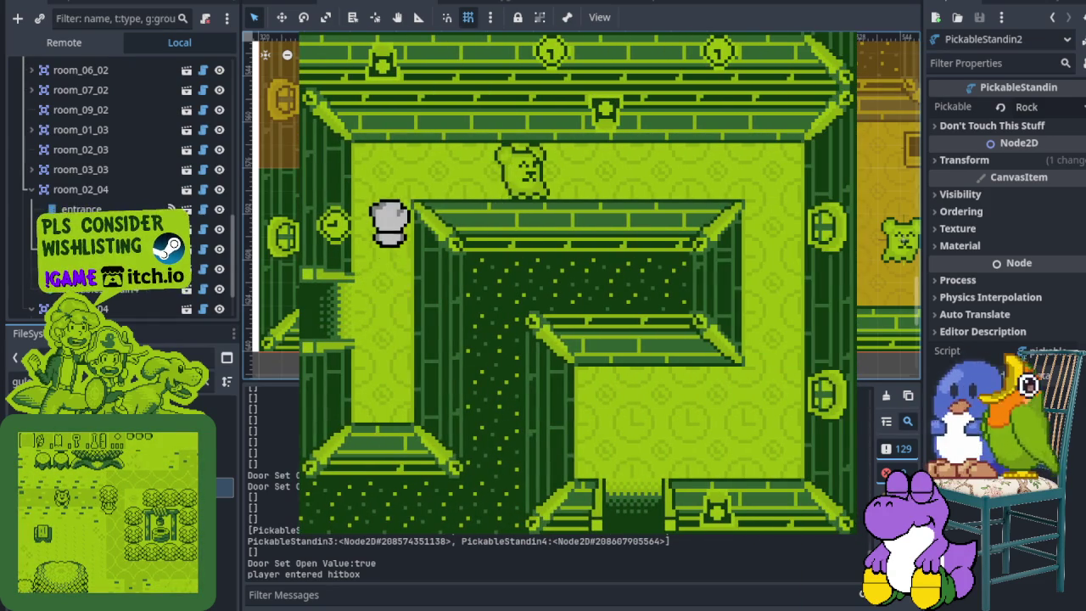
- Attack the adjacent enemy, circle the room, then head down through the bottom doorway
key("Left")
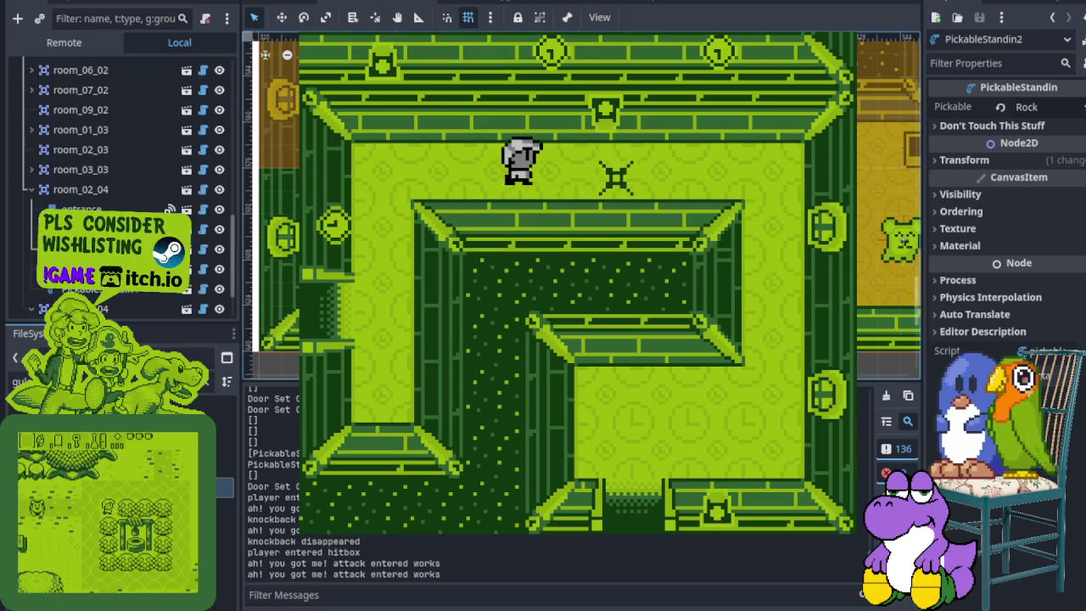
key("Right")
key("Down")
key("Left")
key("Down")
key("Right")
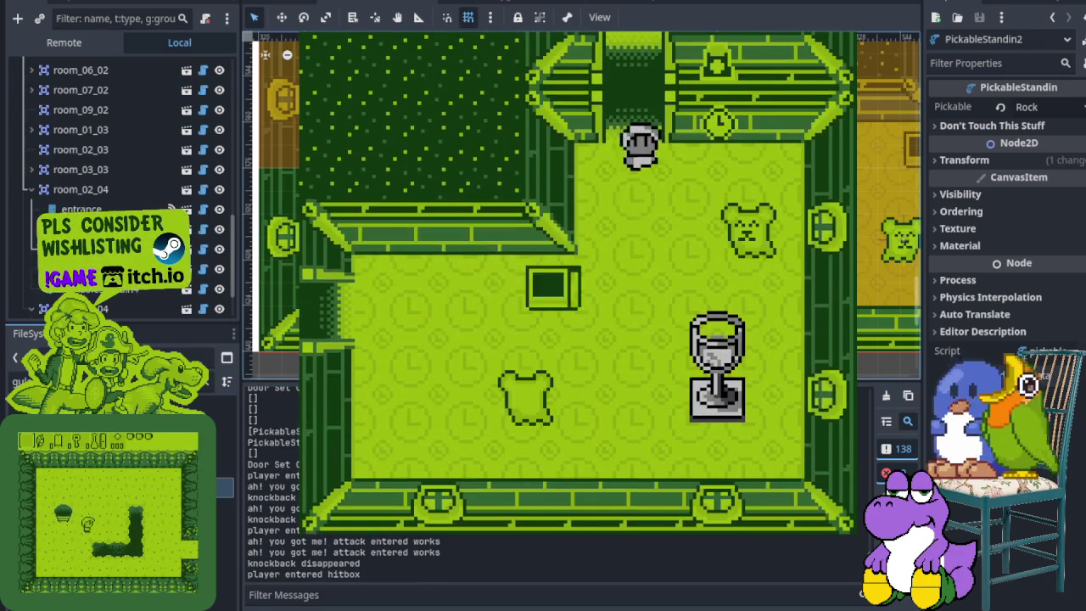
- Step back up, re-enter the room below, and throw the rock so it breaks by the wall
key("Up")
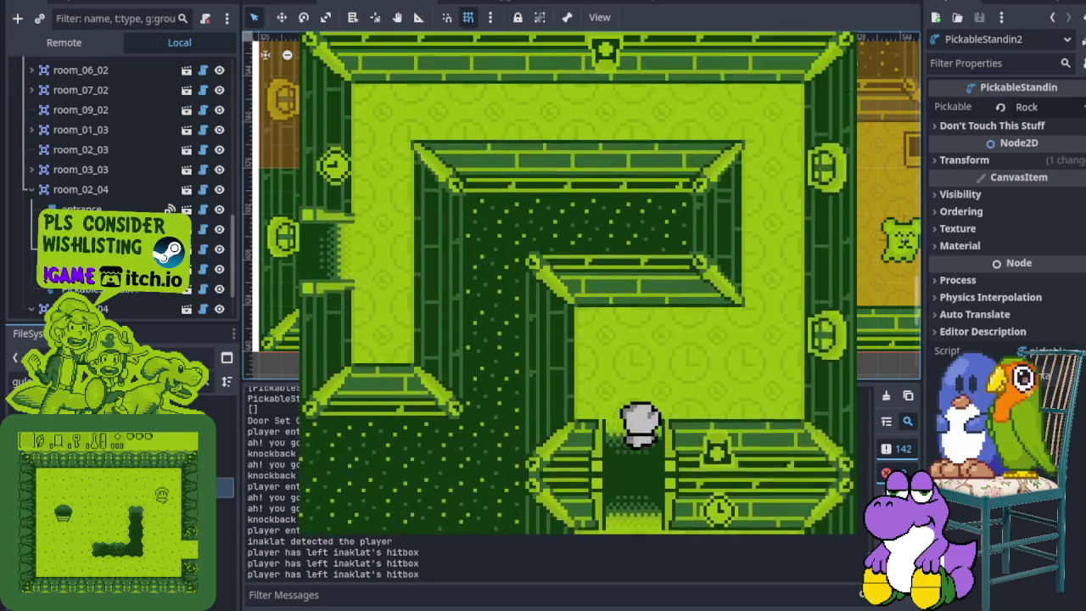
key("Down")
key("Left")
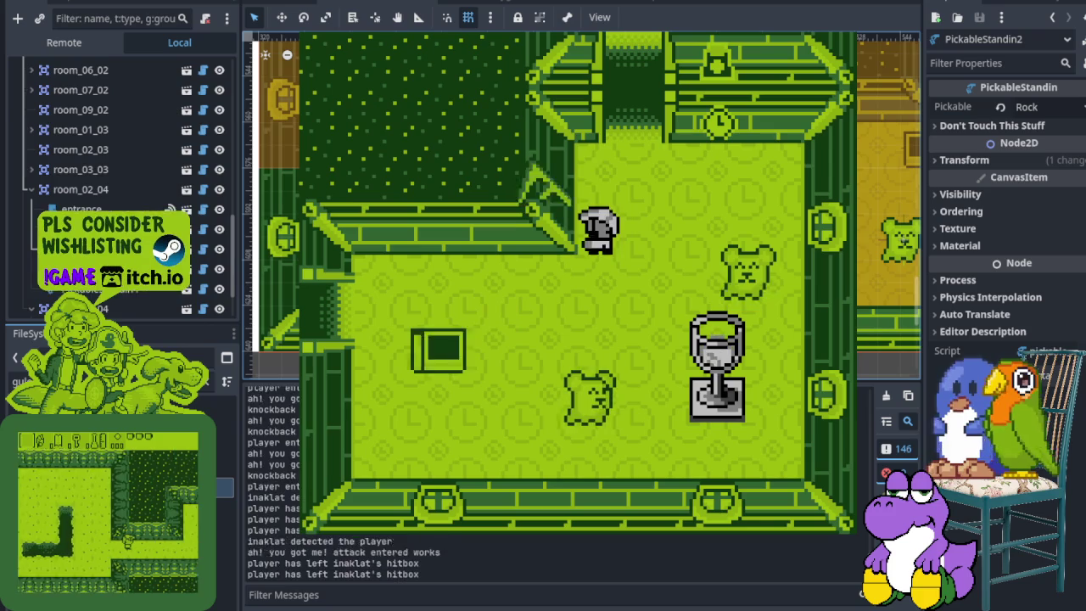
key("Down")
key("Left")
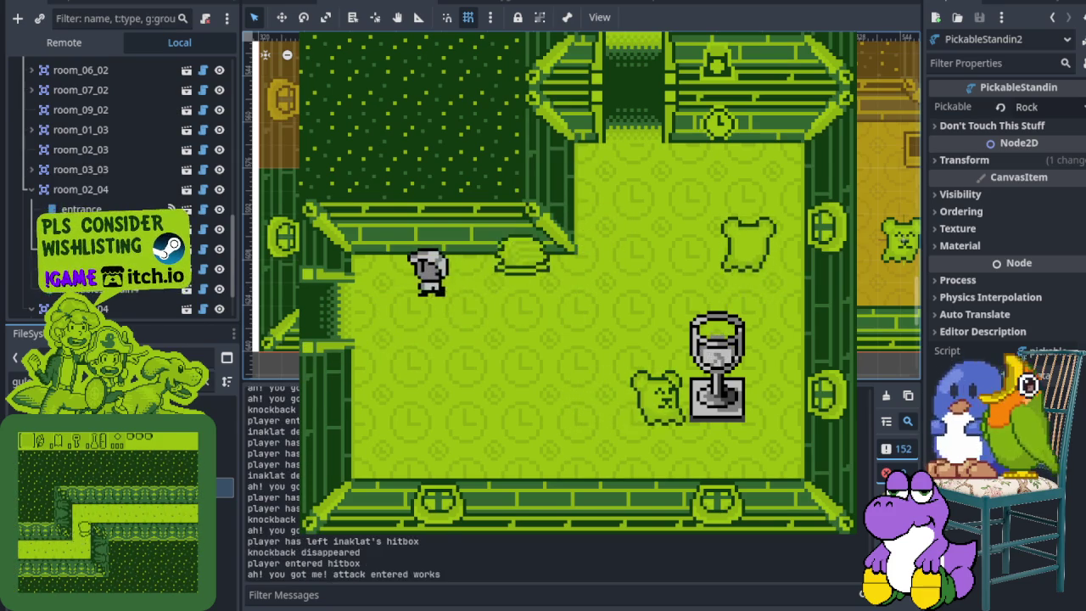
- Go left through the left doorway into the next room and return to its centre
key("Down")
key("Left")
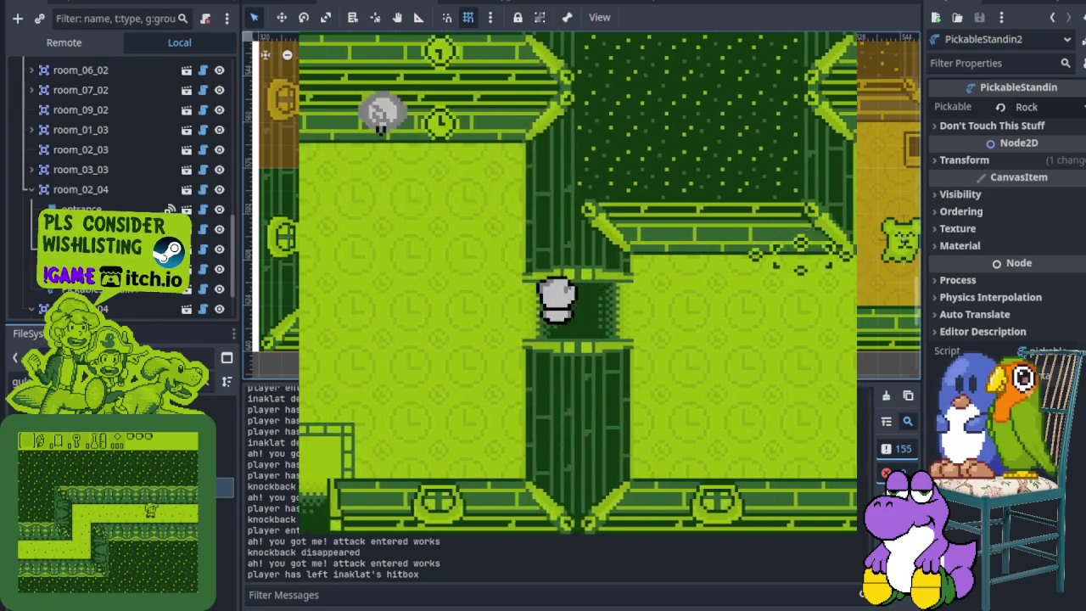
key("Left")
key("Down")
key("Up")
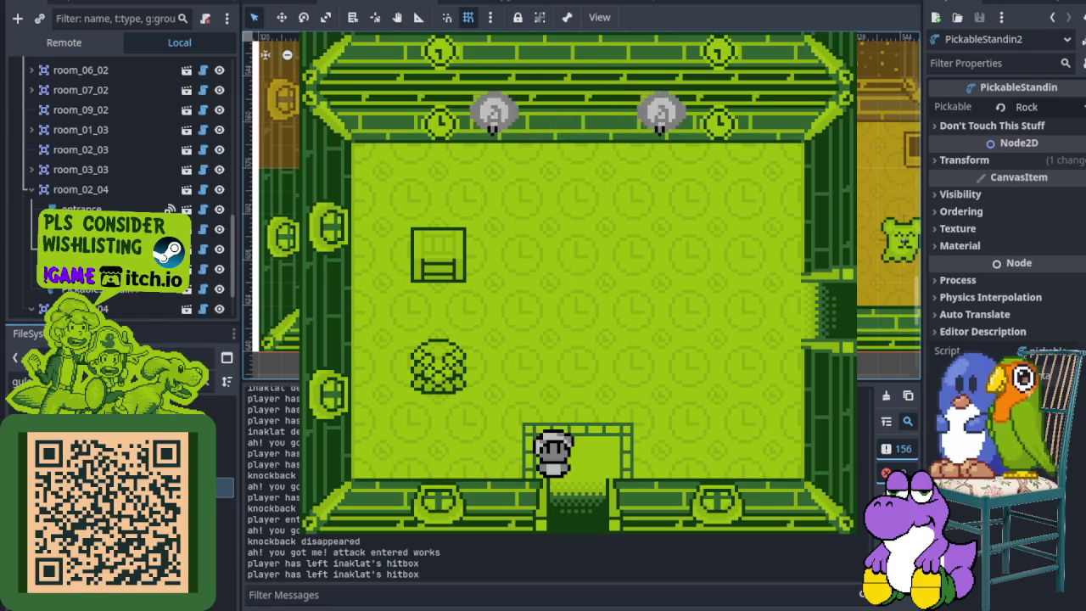
- Exit the dungeon outdoors and follow the path past the clock tower toward the acorn house
key("Down")
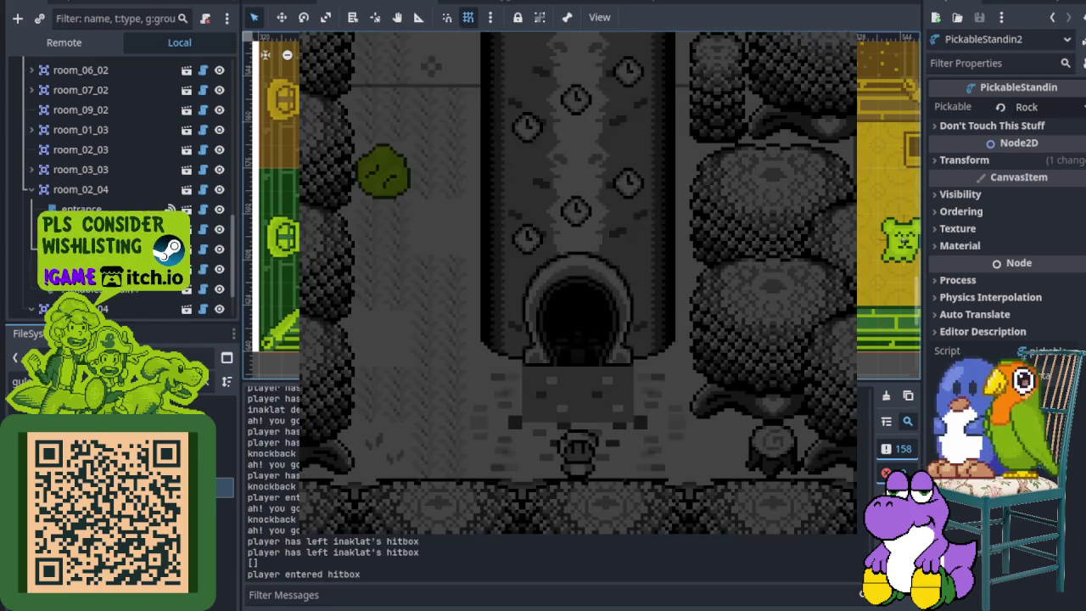
key("Left")
key("Up")
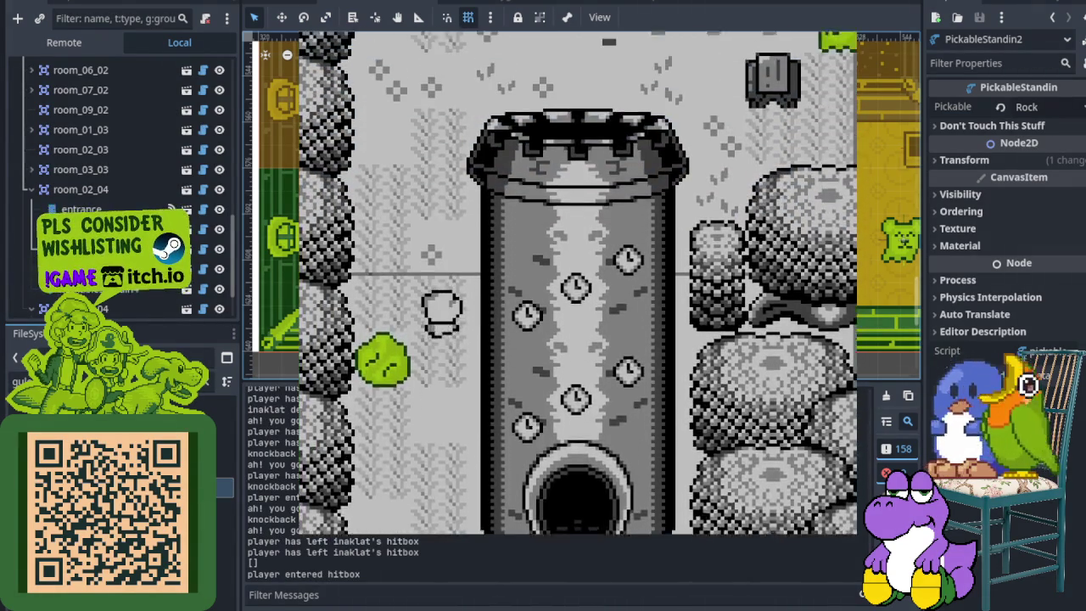
key("Right")
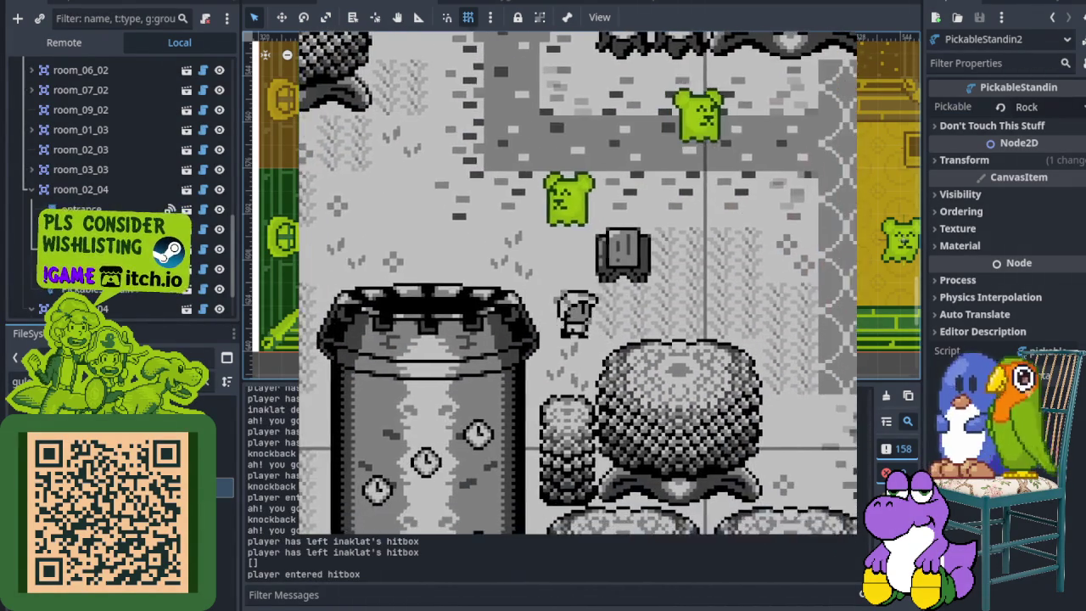
key("Down")
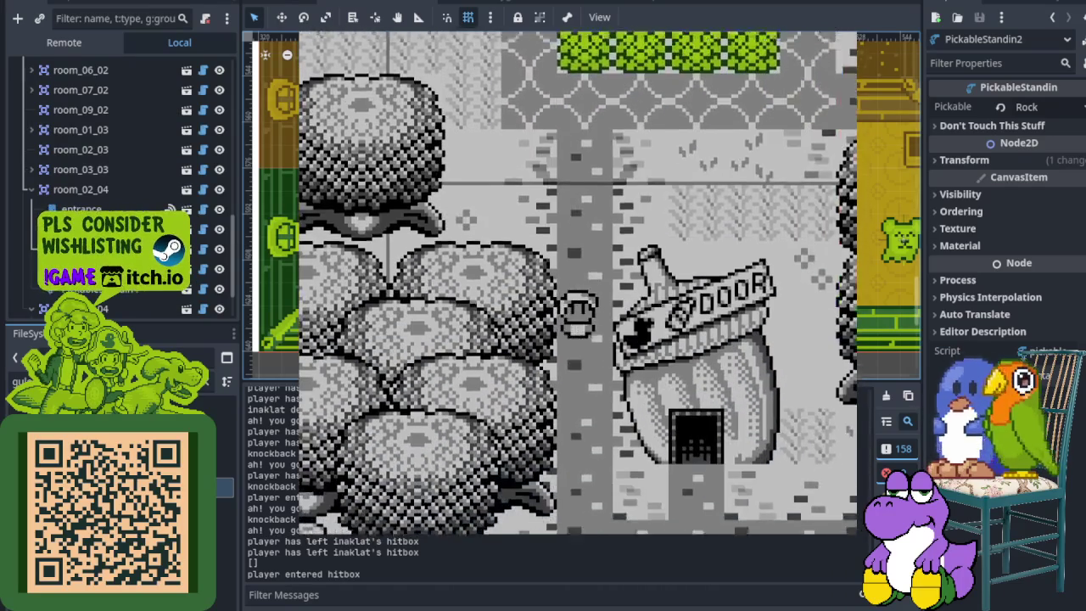
- Enter the acorn DOOR house and walk over to the table
key("Right")
key("Up")
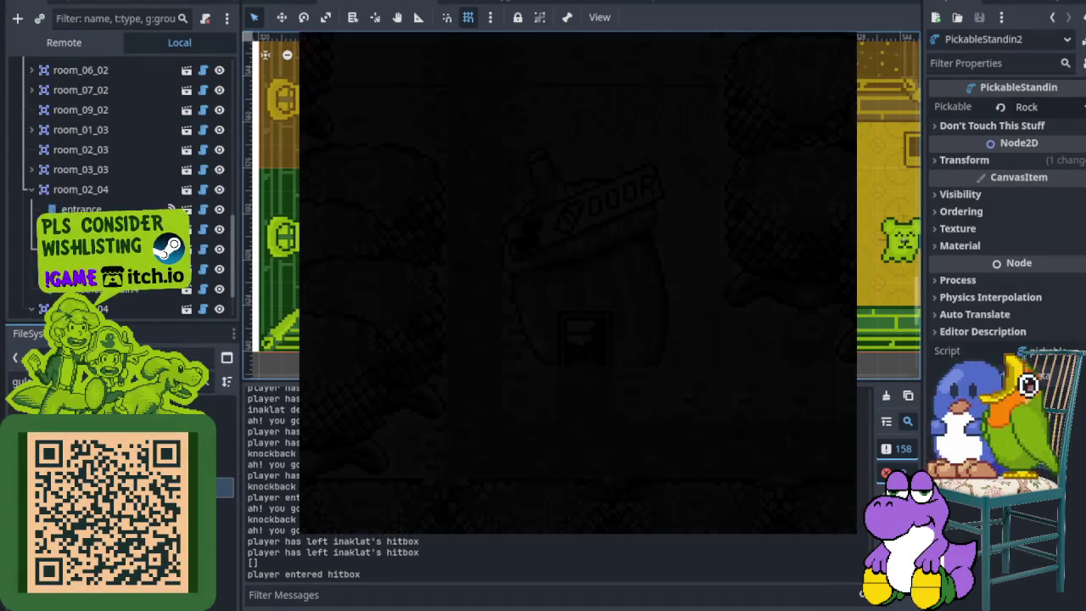
key("Left")
key("Up")
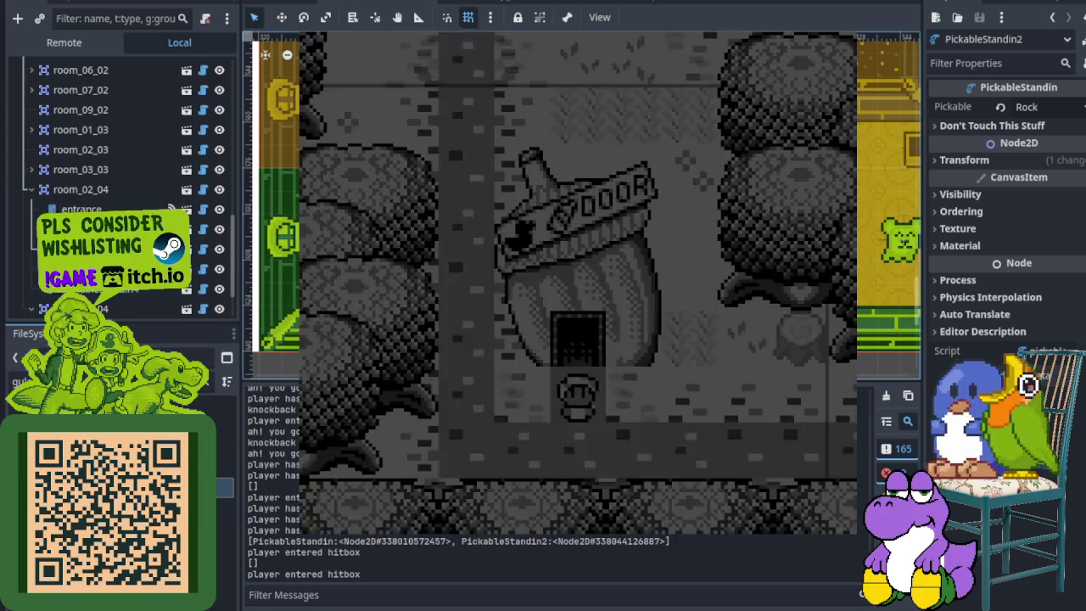
- Leave the acorn house and head up and left past the well
key("Left")
key("Up")
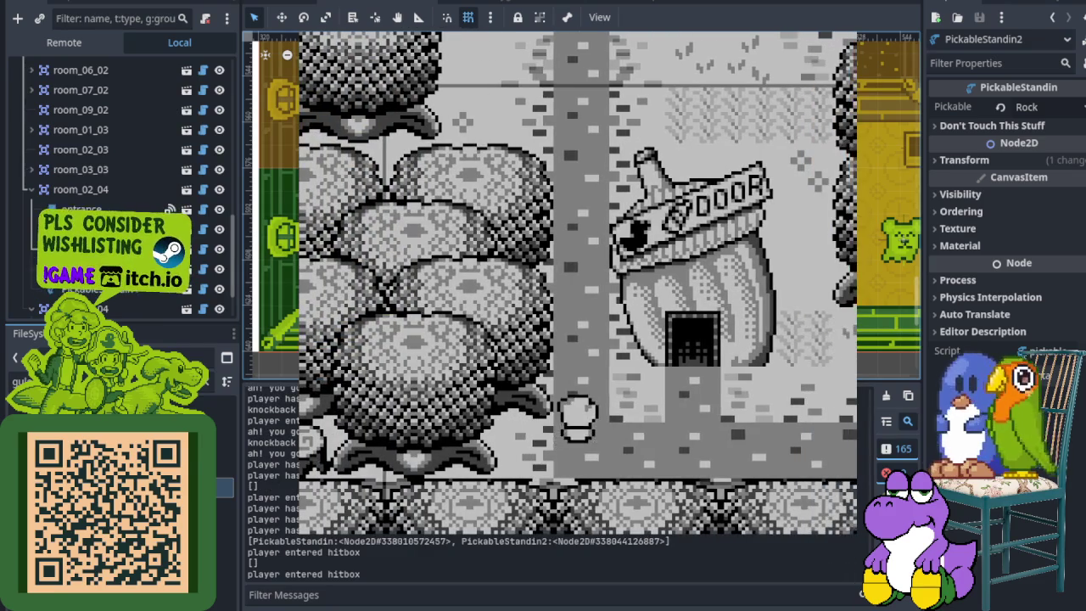
key("Left")
key("Left")
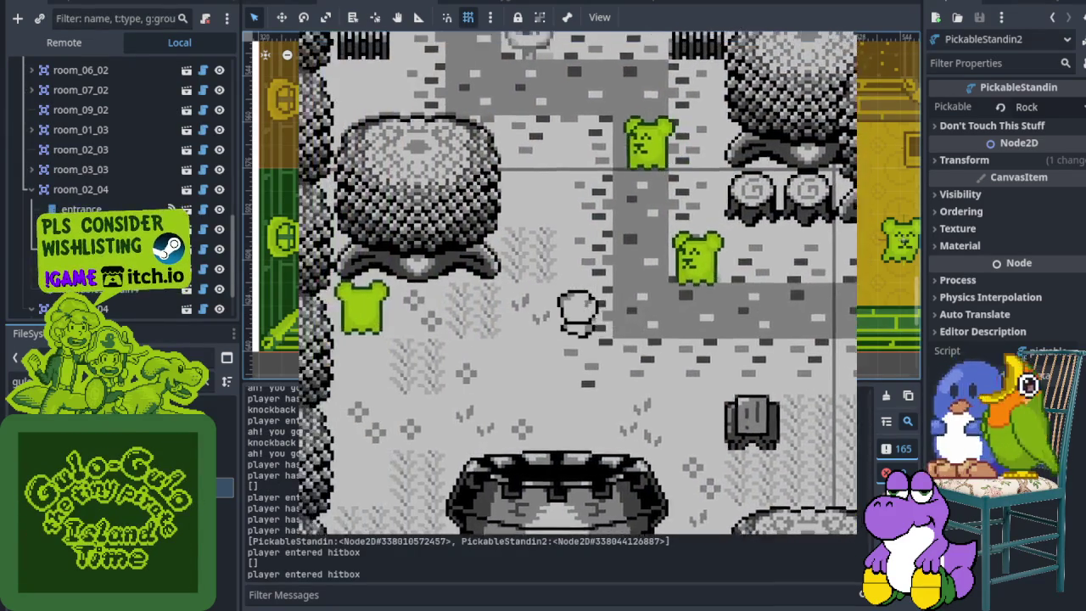
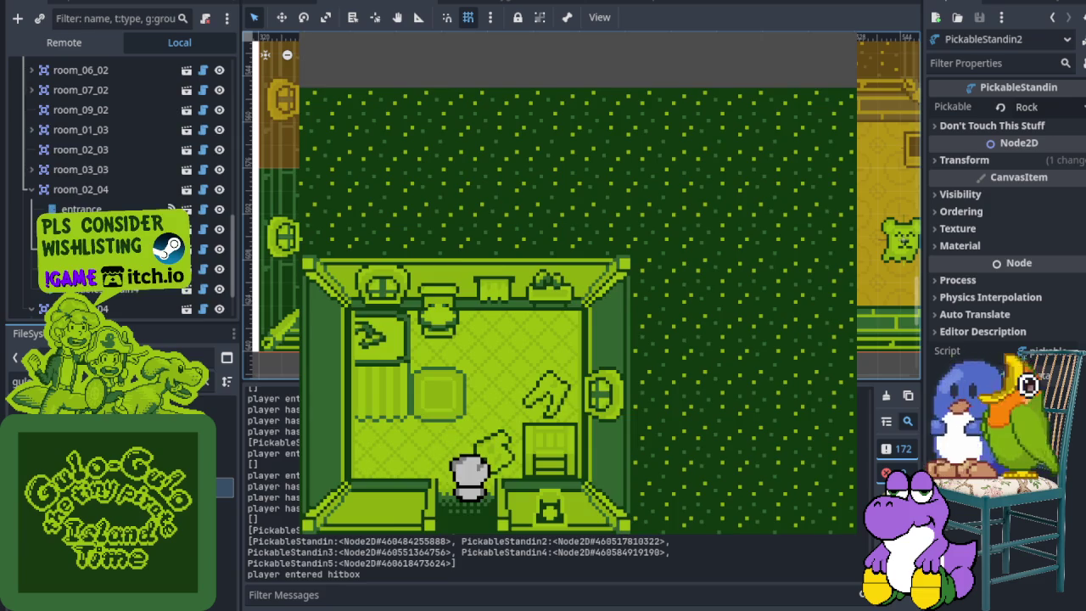
- Walk the character up and down through the house rooms and out the doorway
key("Up")
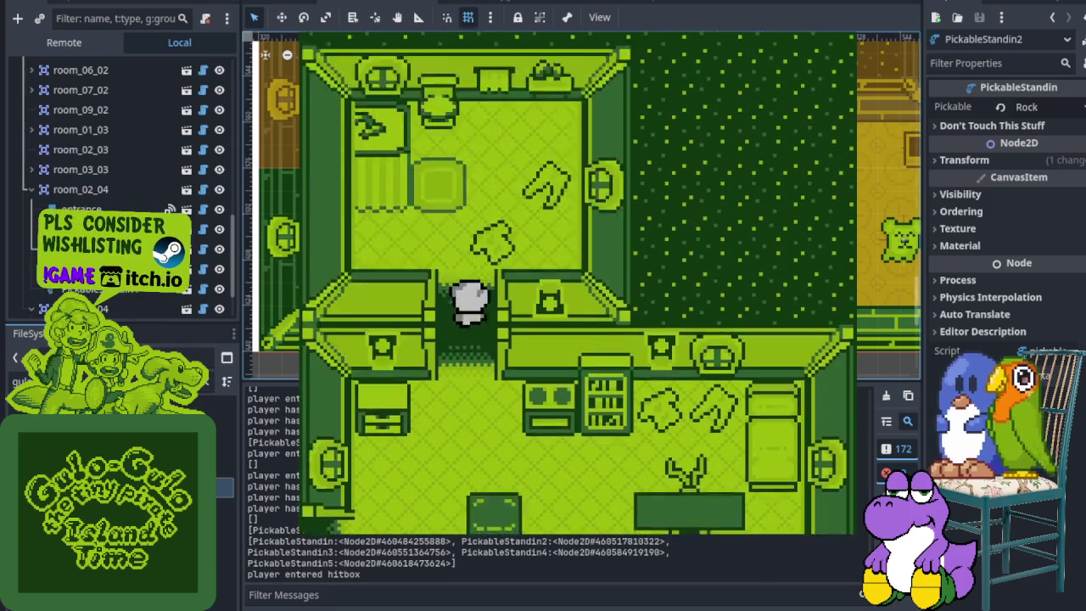
key("Down")
key("Up")
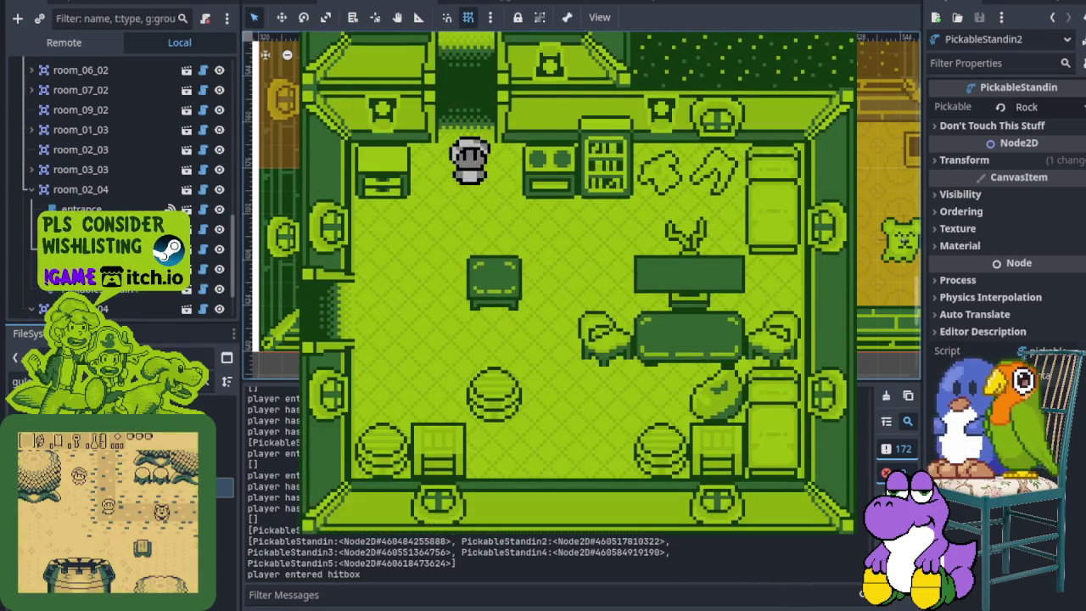
key("Down")
key("Up")
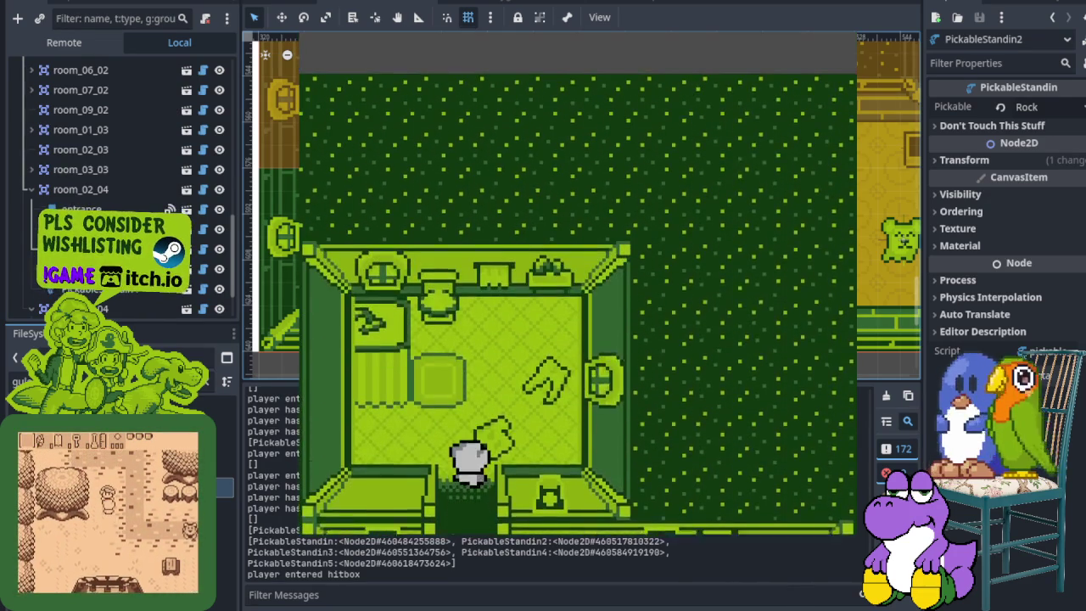
key("Down")
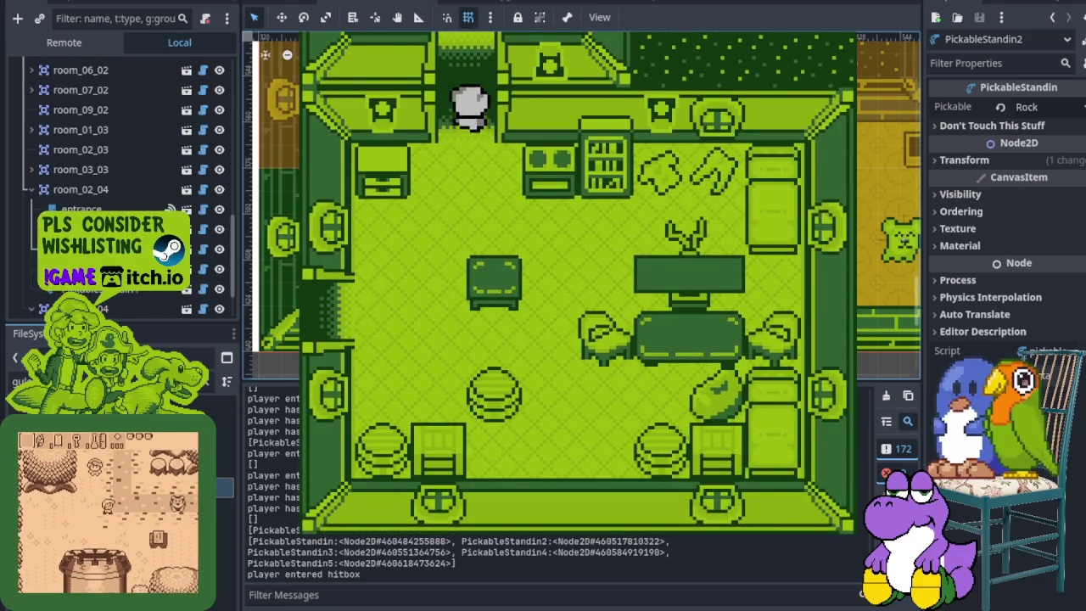
key("Down")
key("Left")
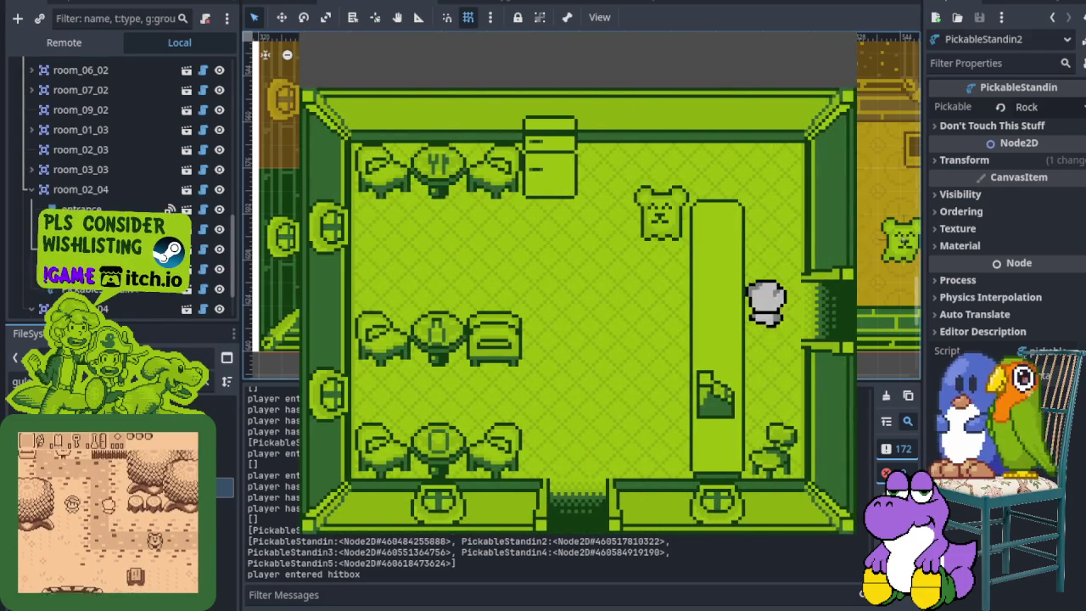
- Walk through the village past the well and tree, swinging the sword on the way
key("Up")
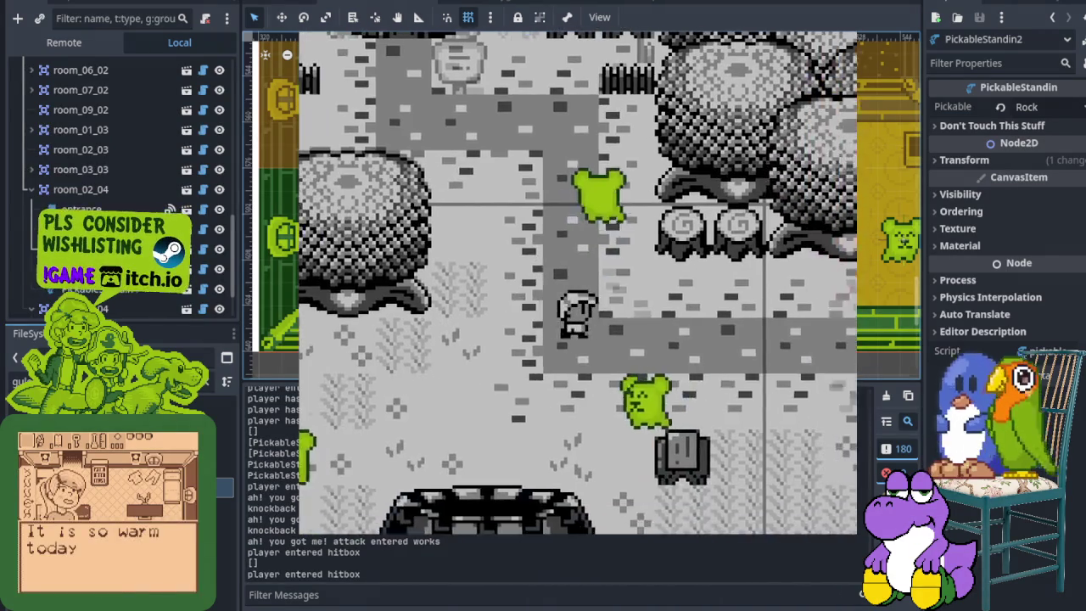
key("Right")
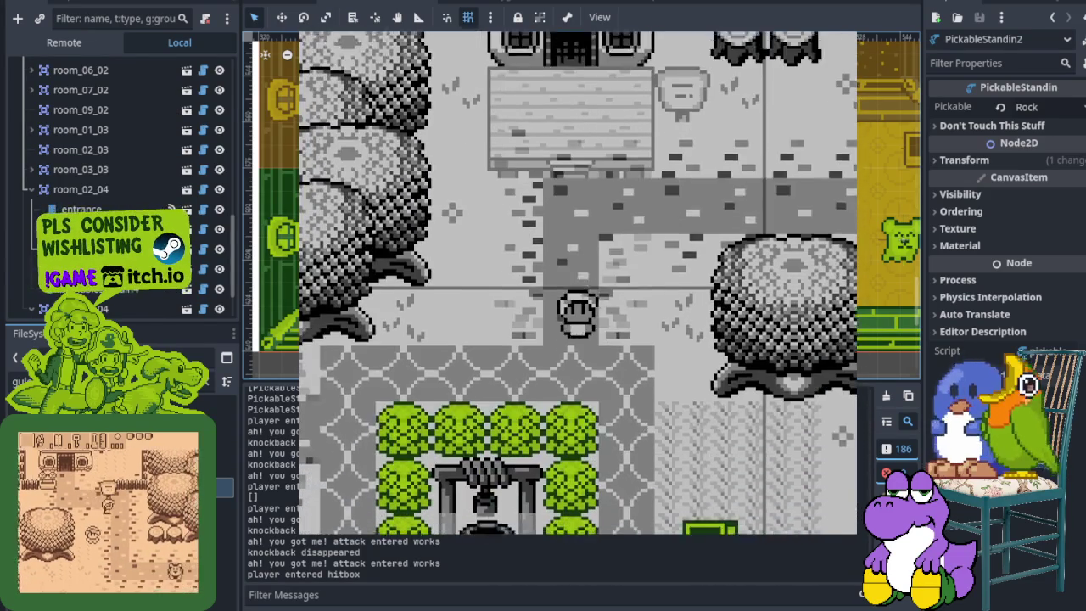
key("Down")
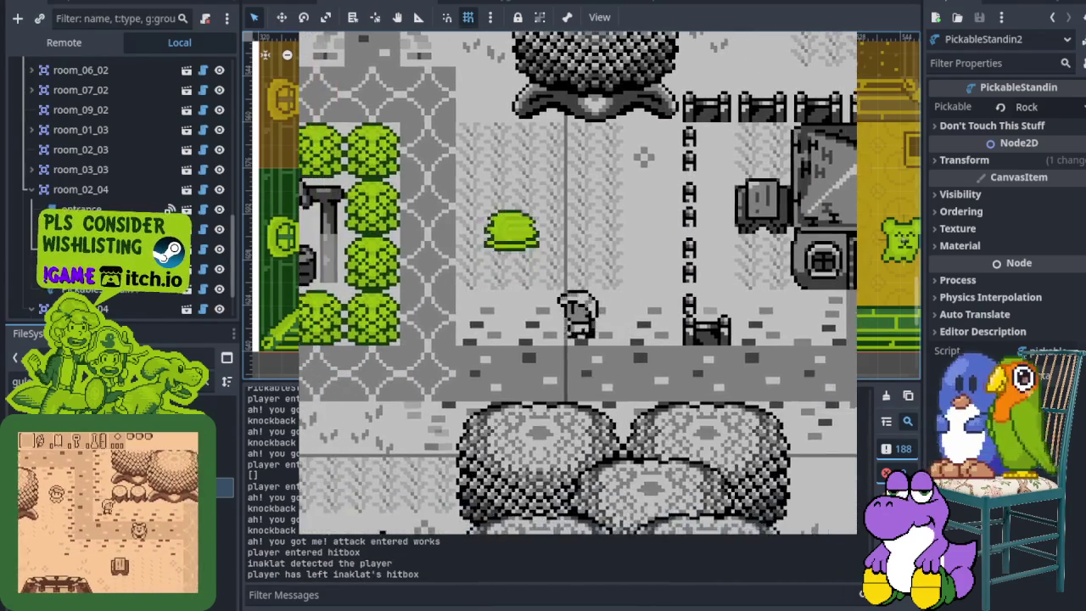
key("Up")
key("Right")
key("x")
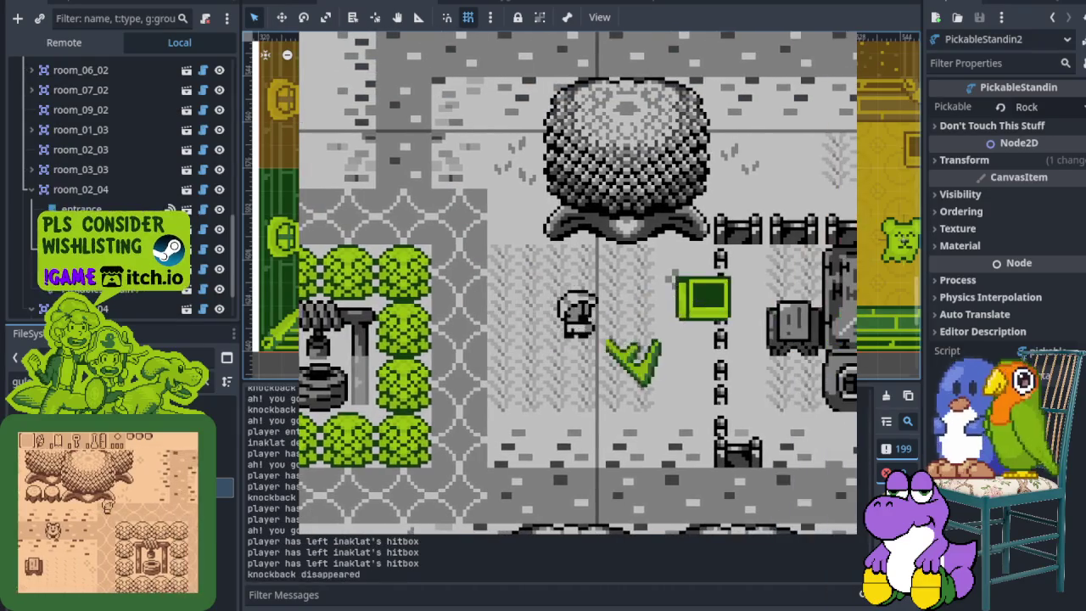
key("Down")
key("Right")
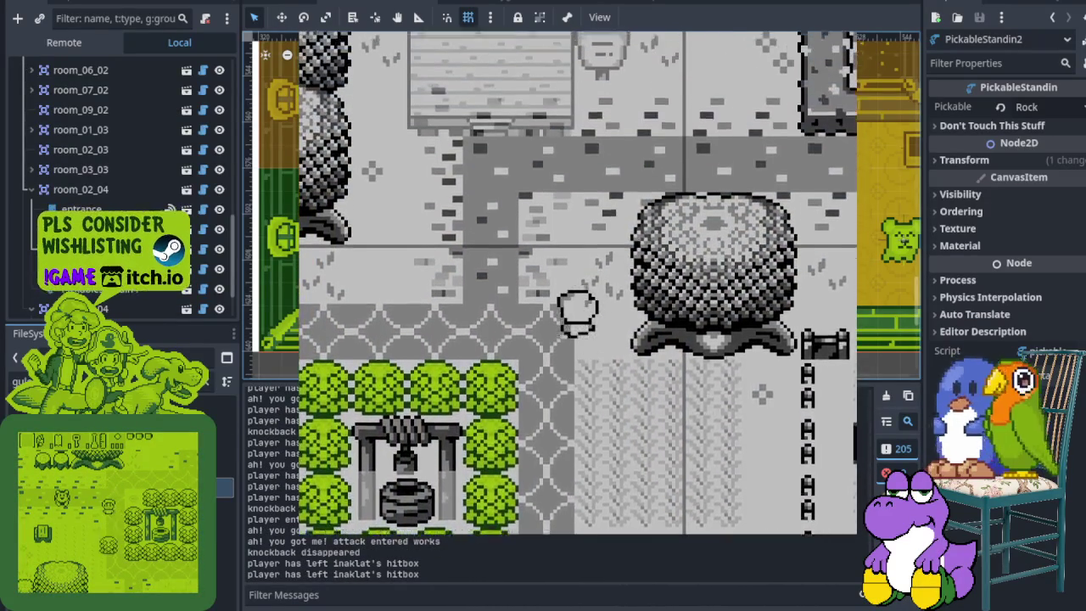
- Walk up to the house porch and back onto the path, then stop the game
key("Up")
key("Right")
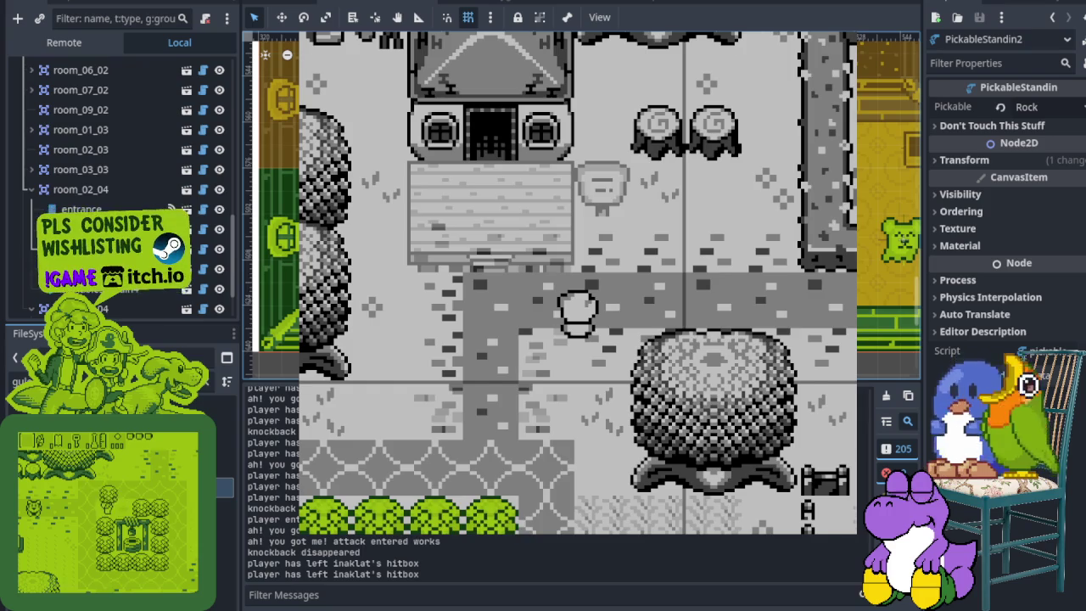
key("Up")
key("Left")
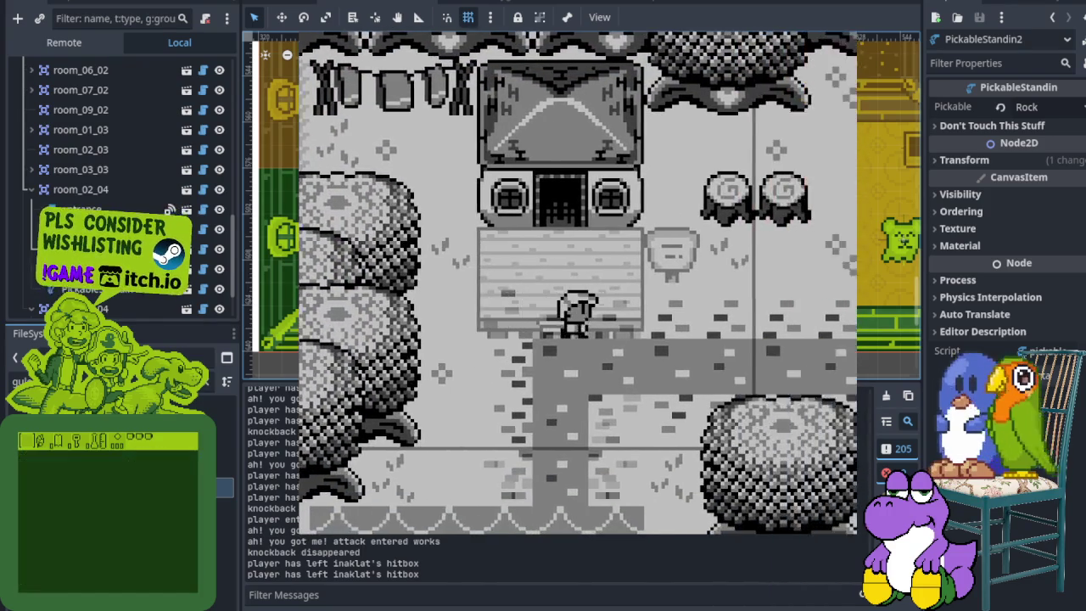
key("Down")
key("Right")
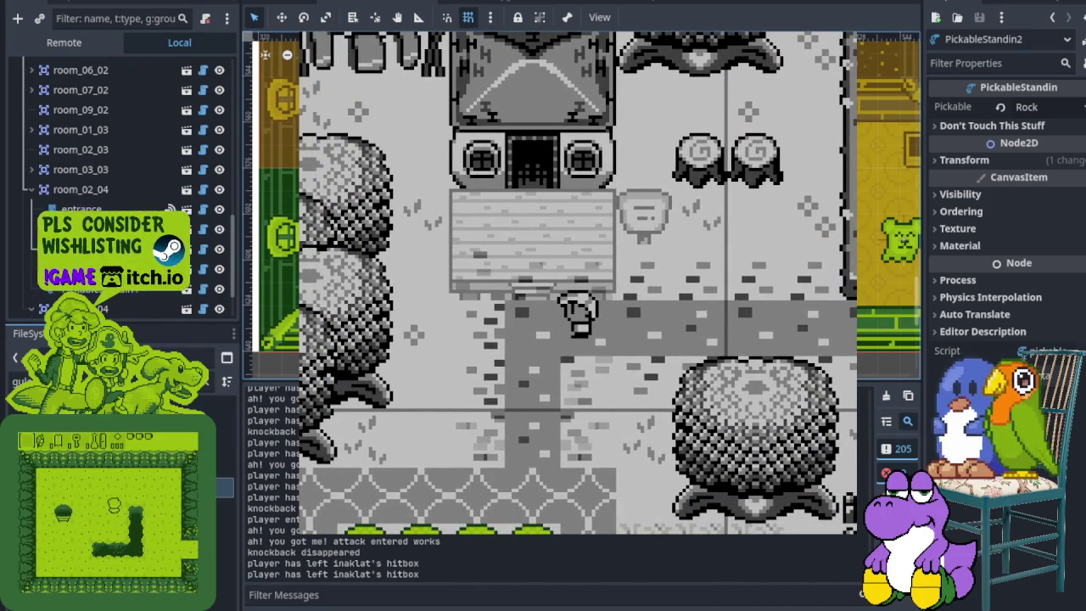
key("alt+Tab")
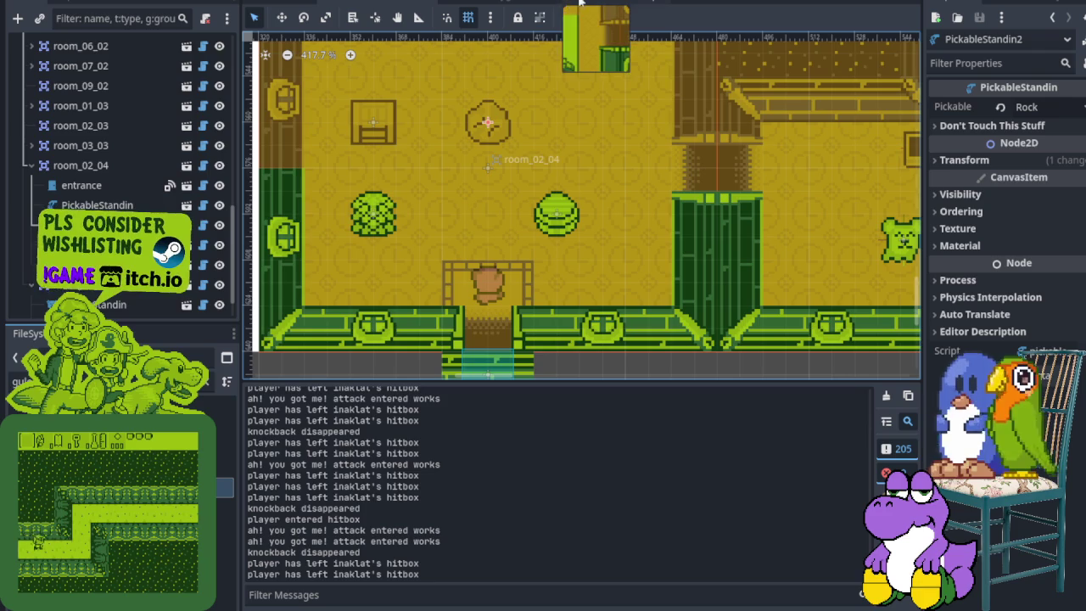
- Hide the Output panel and view the house_kandarapa and store_maygumamela scenes before returning to the map
left_click(331, 609)
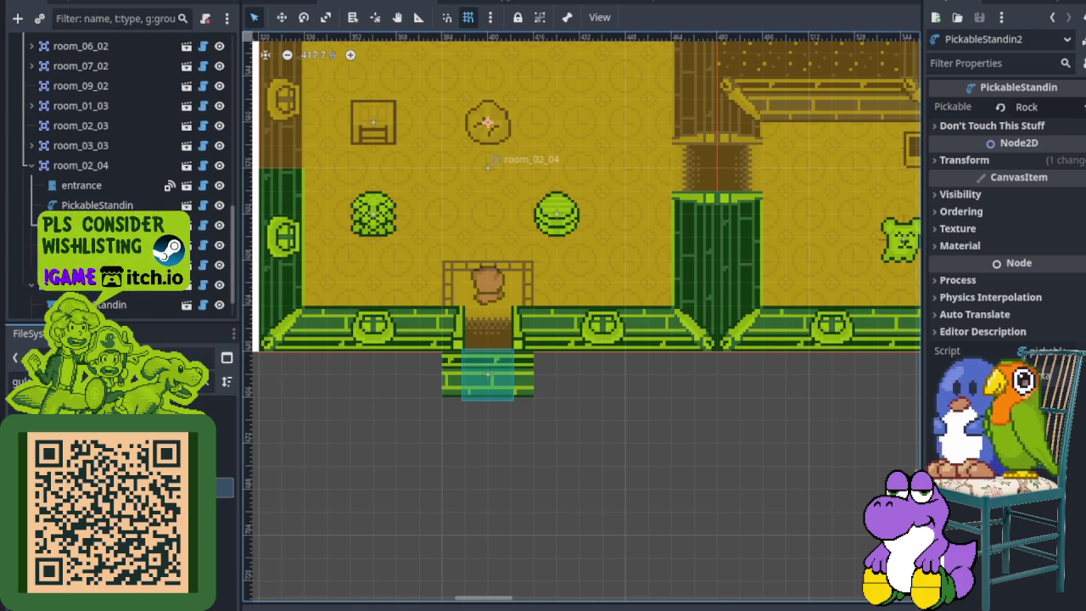
left_click(609, 2)
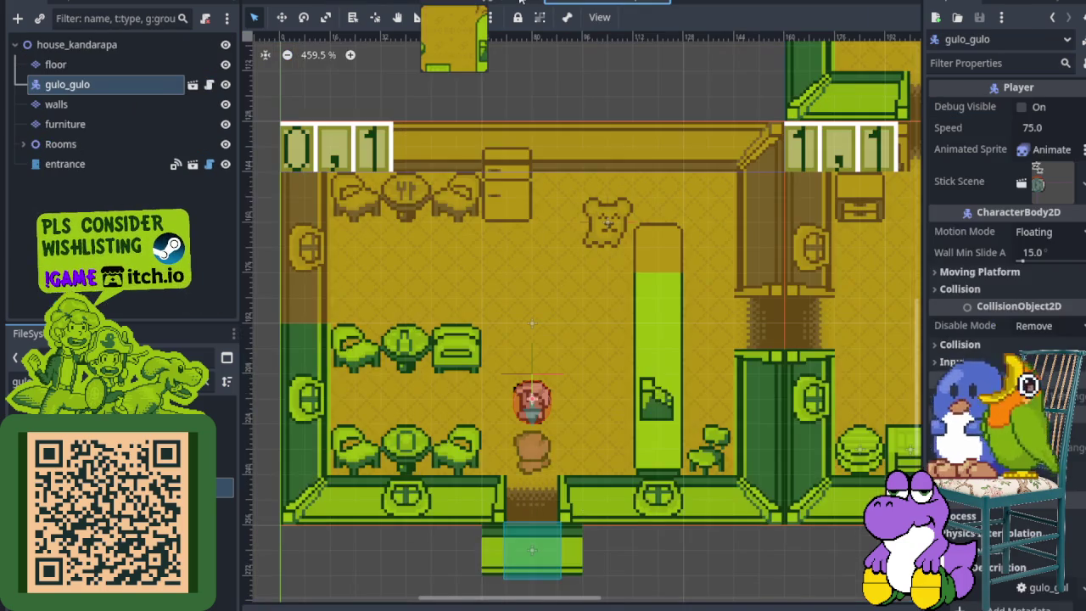
left_click(533, 3)
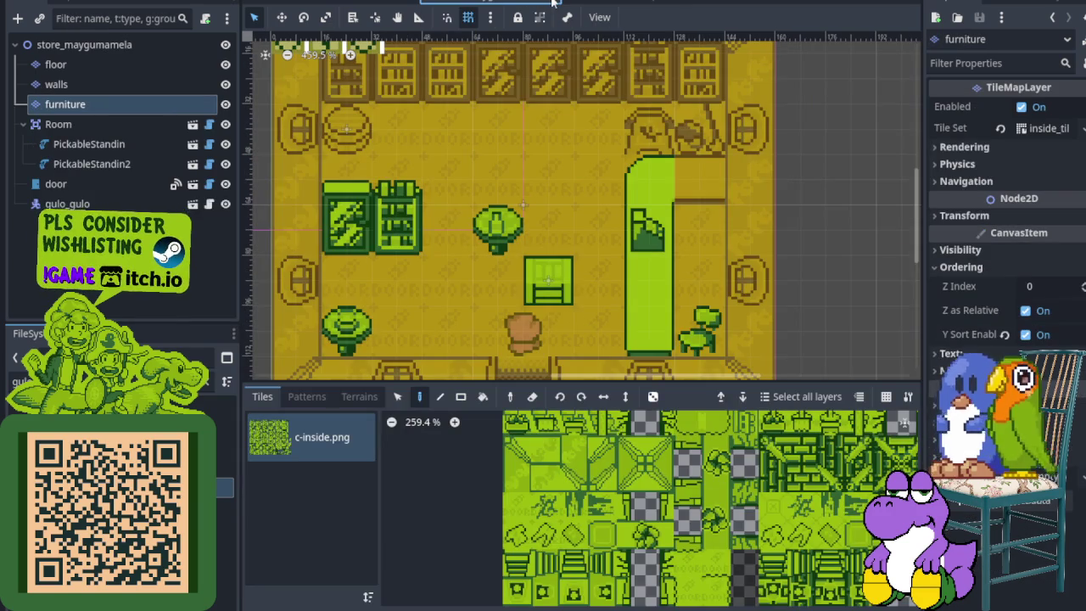
left_click(551, 4)
- Zoom out over the room map, then start a new scene with a 2D root node
scroll(282, 383, "down", 5)
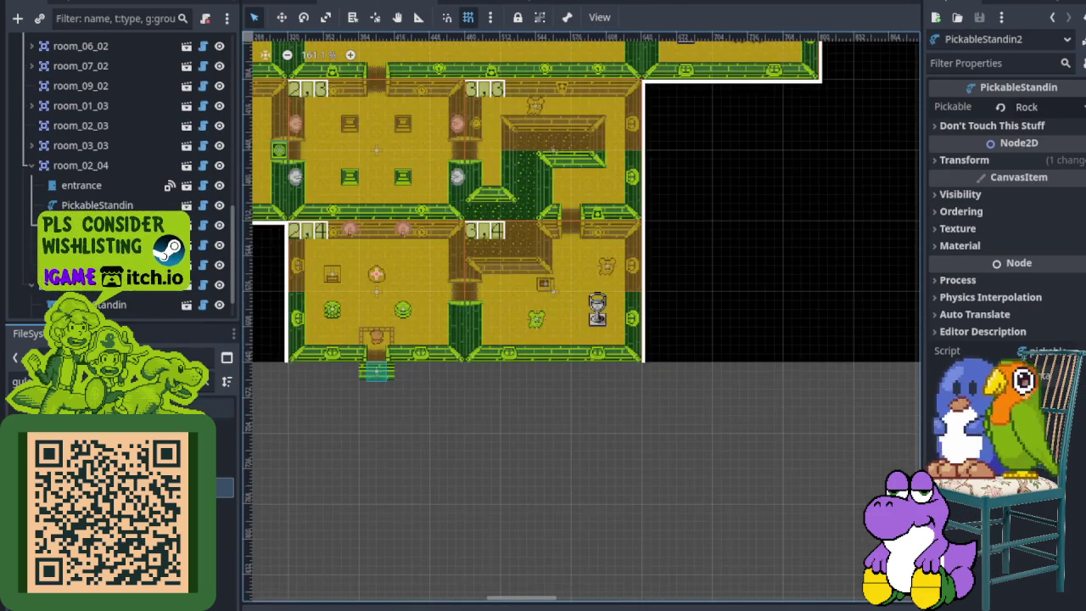
scroll(206, 388, "down", 3)
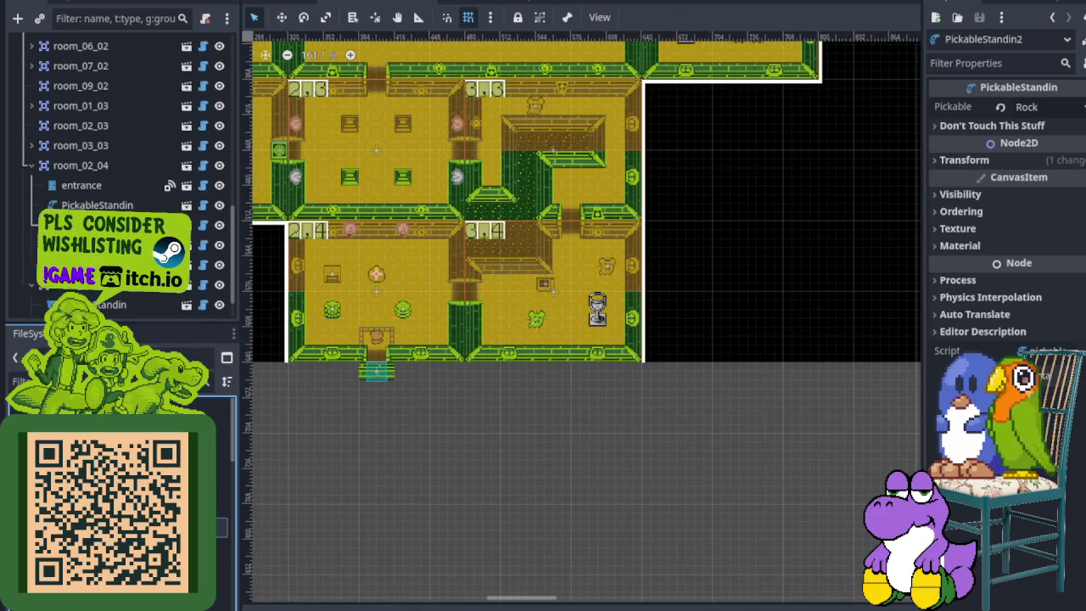
scroll(206, 475, "down", 2)
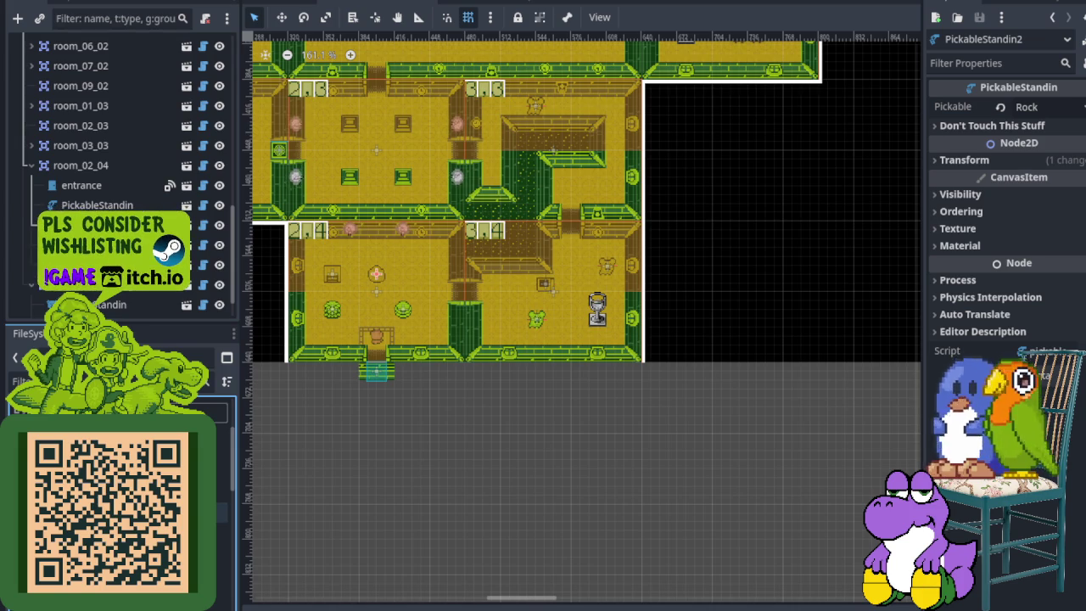
scroll(206, 476, "down", 2)
scroll(206, 475, "down", 3)
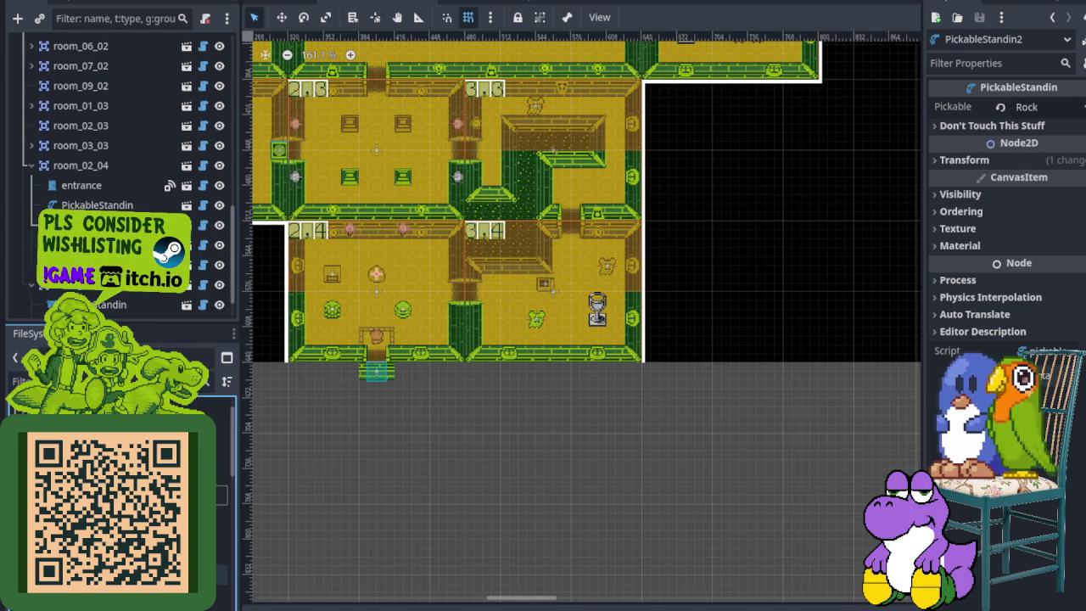
scroll(206, 475, "down", 2)
scroll(207, 476, "down", 3)
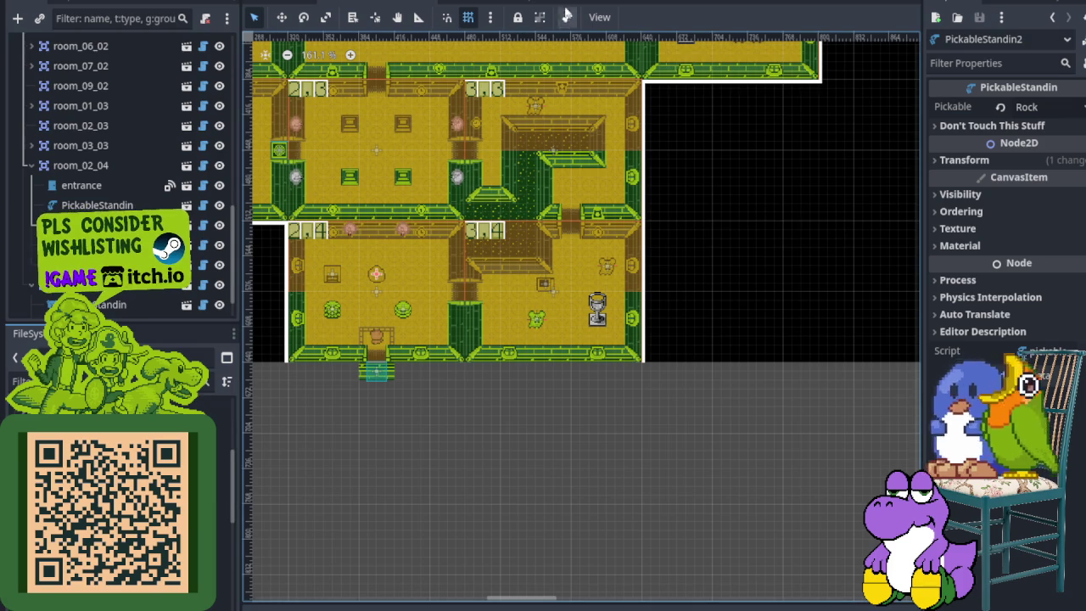
key("ctrl+n")
left_click(141, 67)
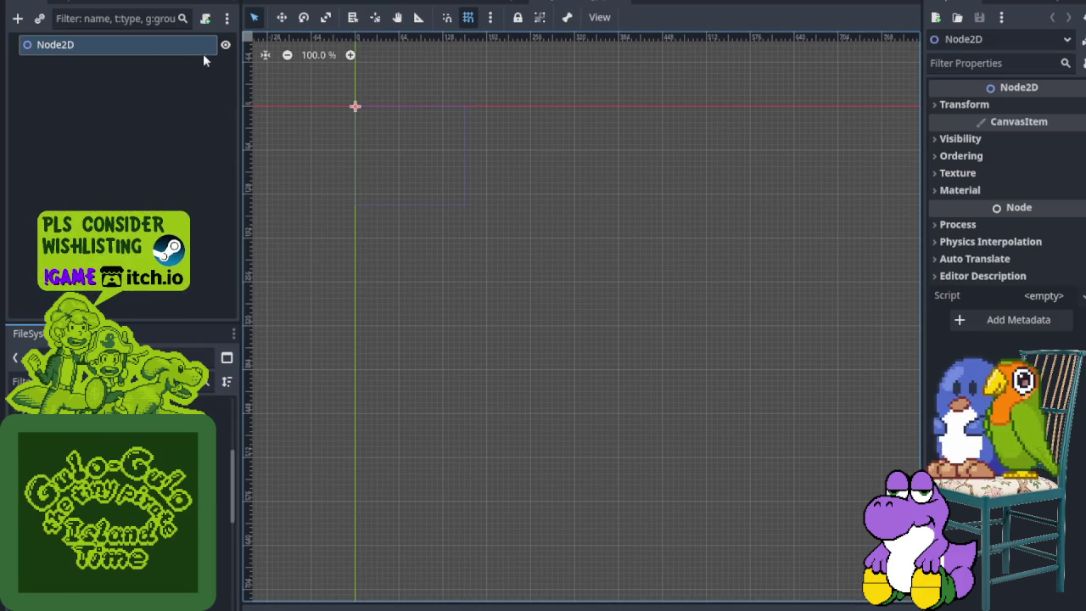
- Rename the root node to house_maliwanag
right_click(80, 47)
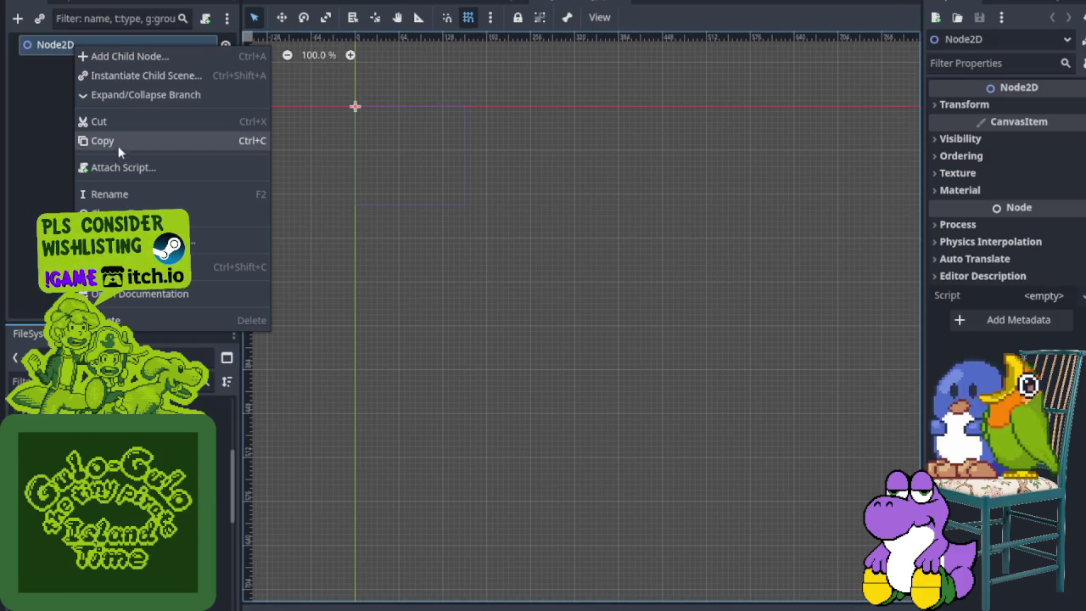
left_click(120, 191)
type("house_maliwana")
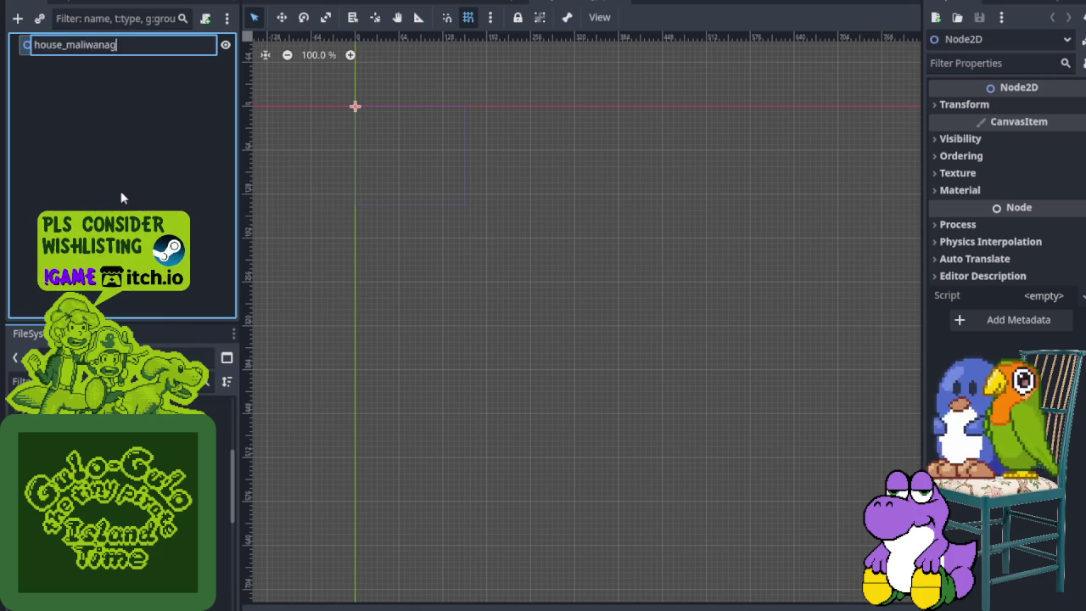
type("g")
key("Return")
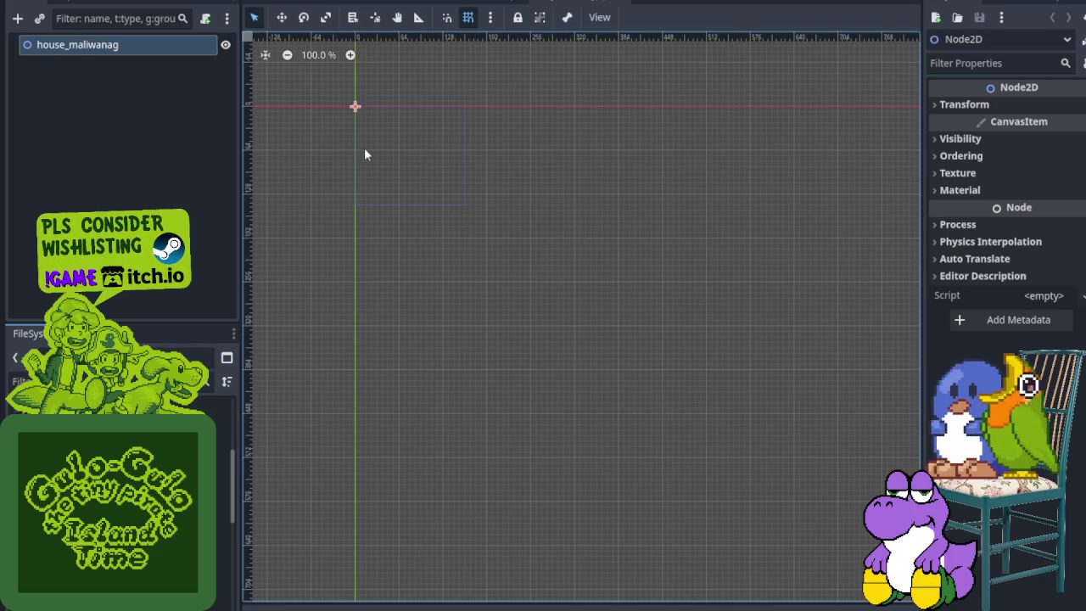
- Save the scene as house_maliwanag.tscn and deselect the root node
key("ctrl+s")
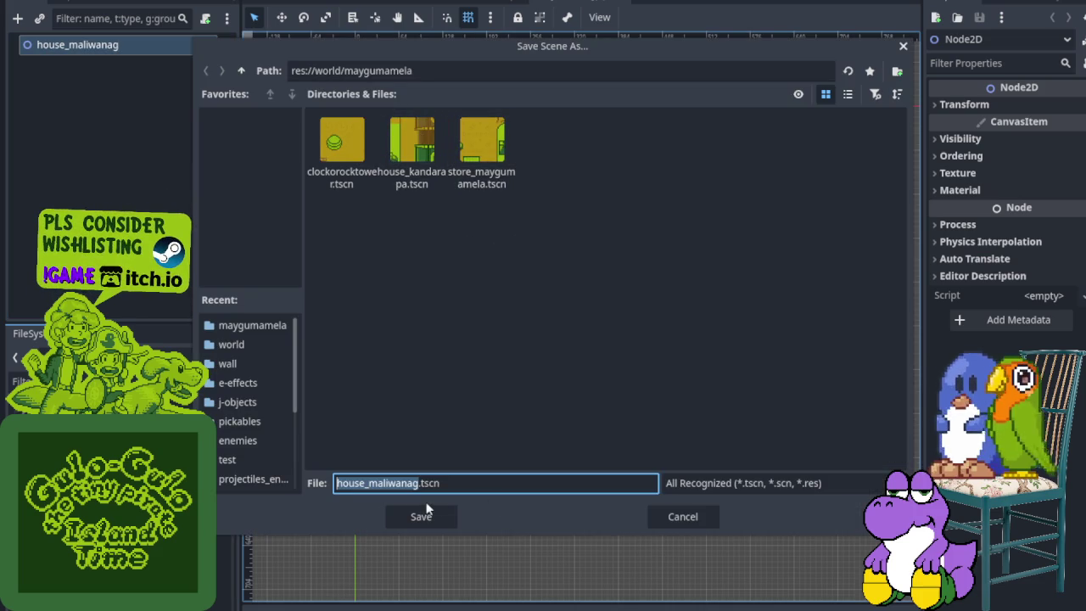
left_click(435, 514)
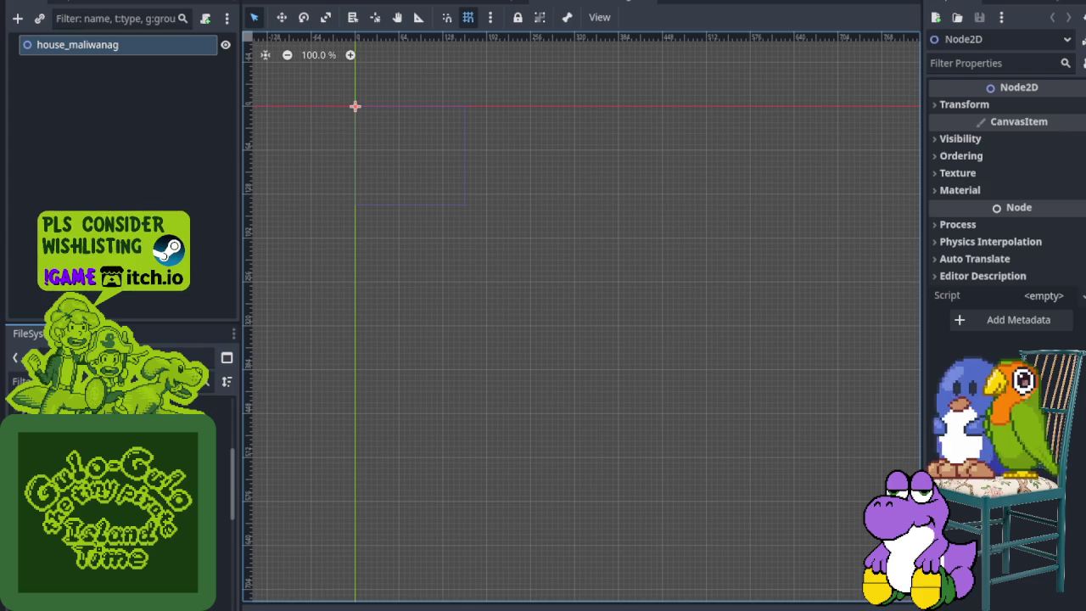
left_click(378, 132)
scroll(378, 132, "up", 3)
scroll(356, 127, "up", 8)
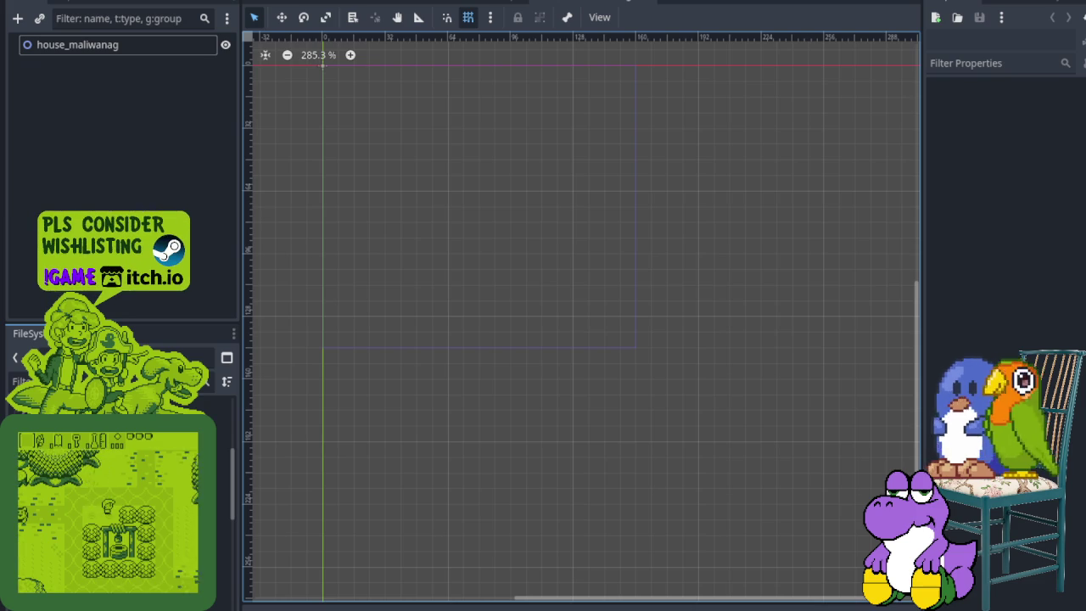
key("alt+Tab")
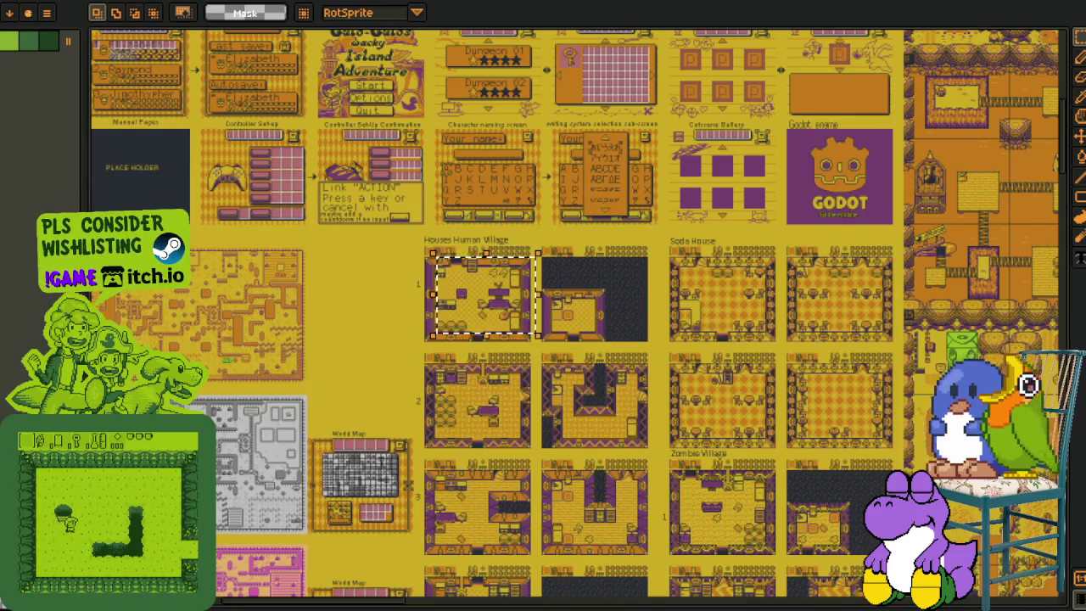
scroll(430, 263, "down", 1)
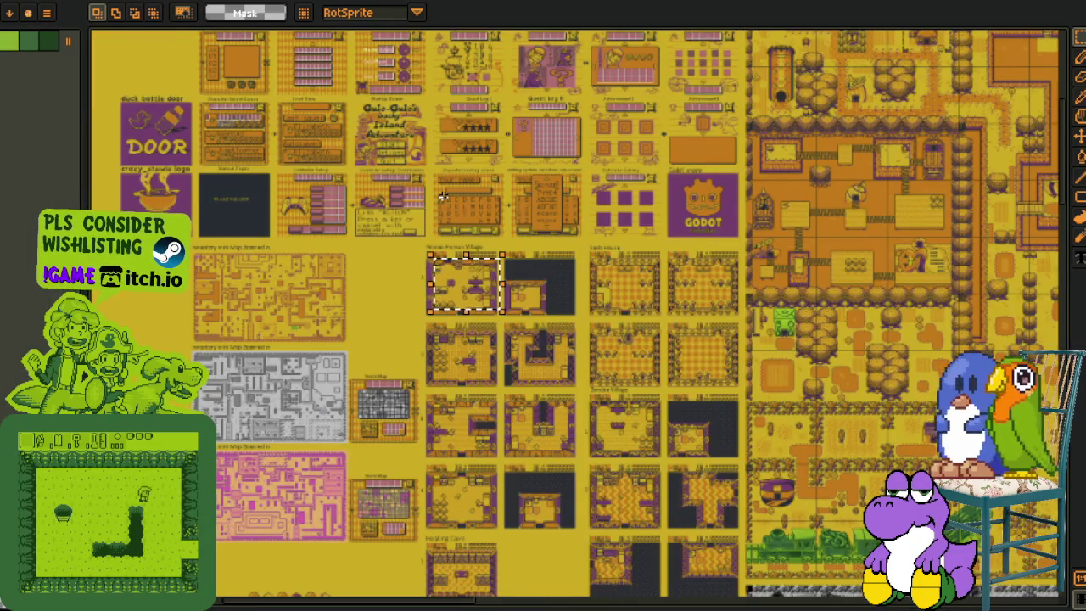
scroll(443, 196, "down", 2)
scroll(422, 131, "up", 5)
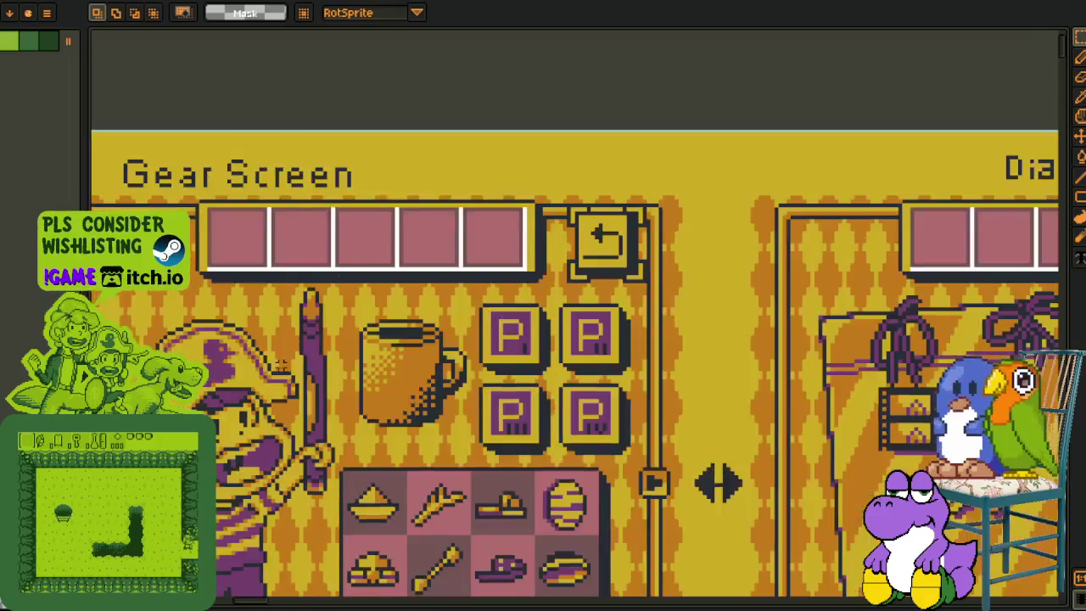
scroll(693, 389, "down", 2)
scroll(693, 390, "down", 3)
scroll(693, 390, "up", 3)
scroll(469, 238, "up", 2)
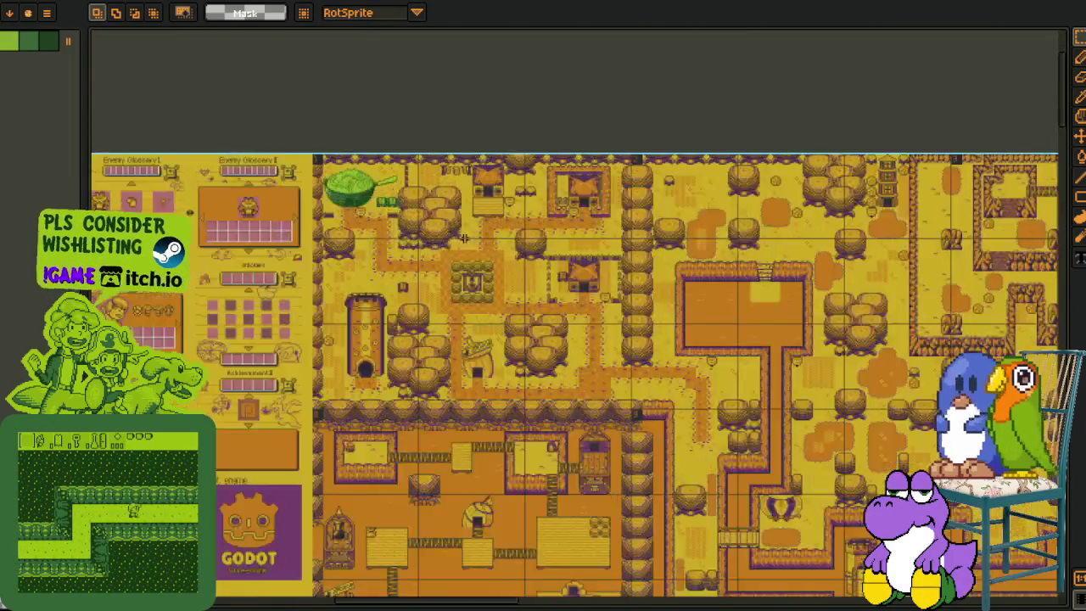
scroll(469, 238, "up", 2)
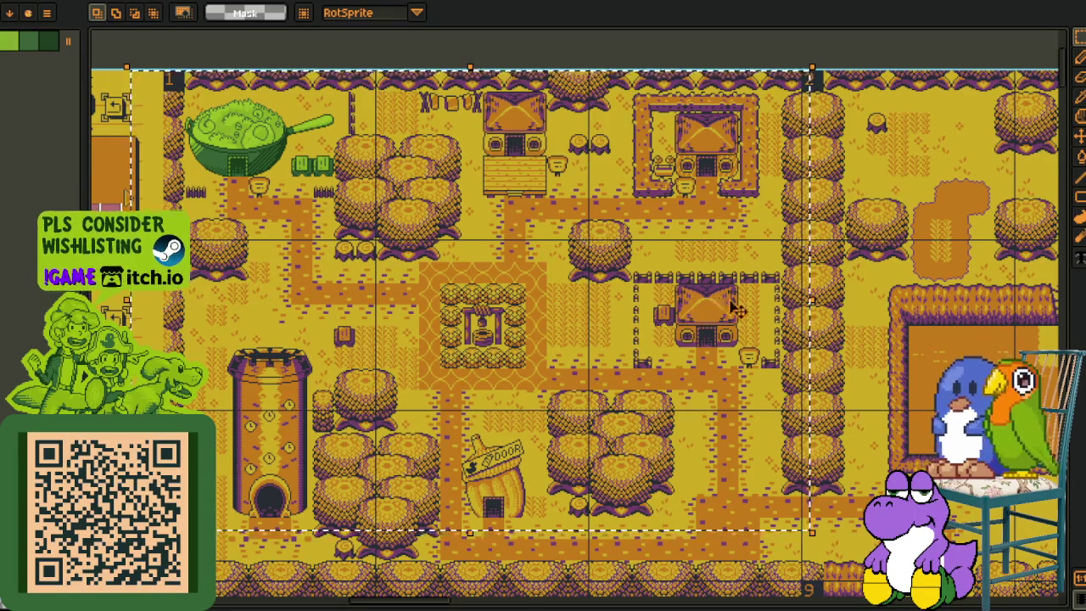
scroll(617, 350, "down", 2)
scroll(615, 347, "right", 6)
scroll(615, 343, "down", 5)
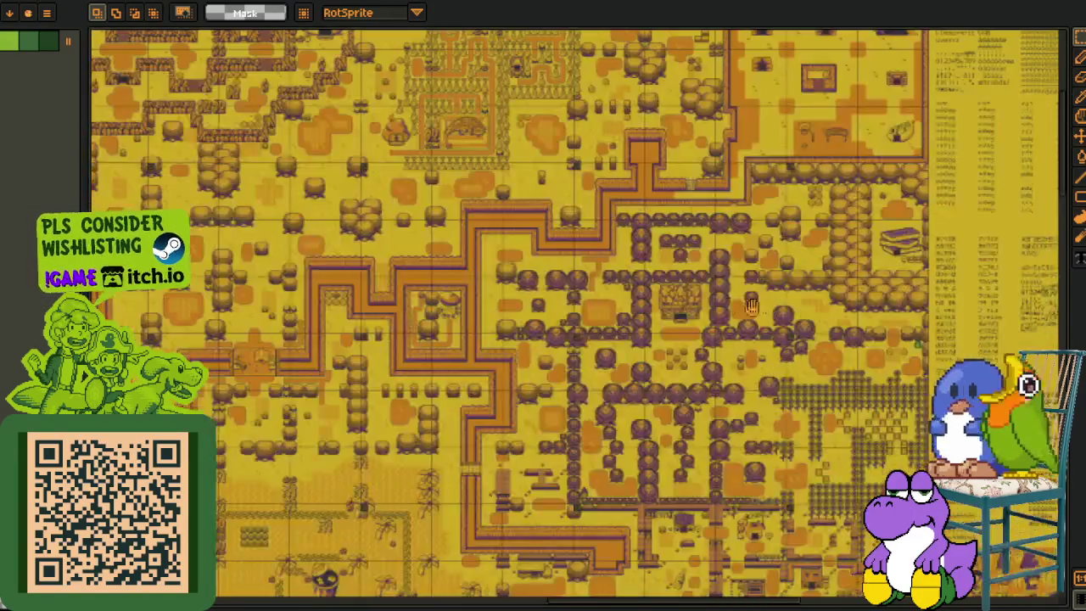
scroll(486, 424, "right", 8)
scroll(486, 424, "up", 3)
scroll(485, 424, "left", 2)
scroll(844, 553, "up", 1)
scroll(845, 553, "down", 2)
scroll(845, 553, "right", 3)
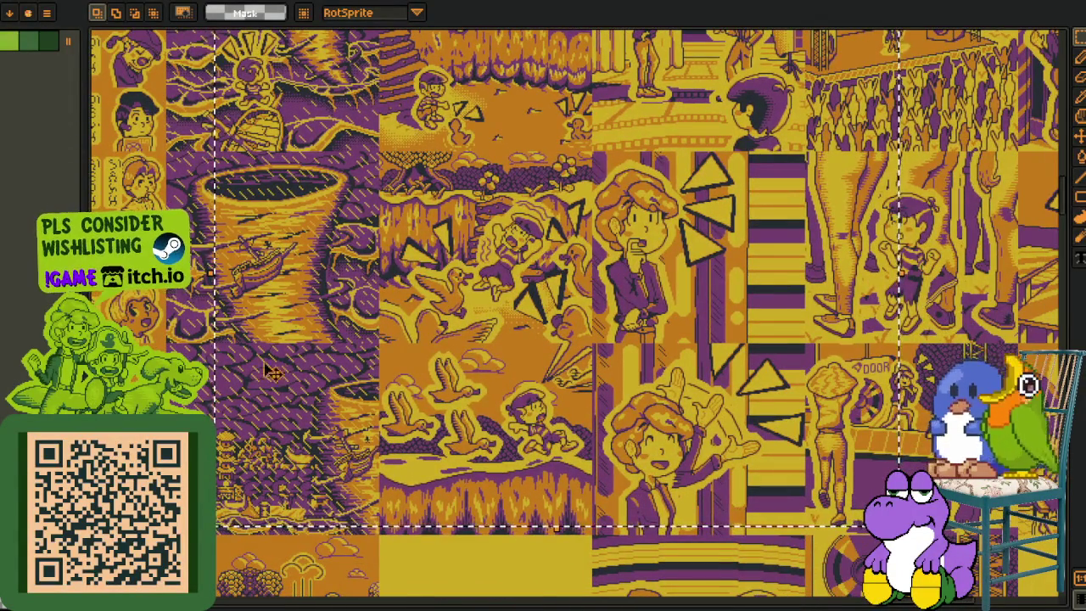
scroll(295, 370, "down", 3)
scroll(295, 369, "left", 3)
scroll(296, 370, "up", 4)
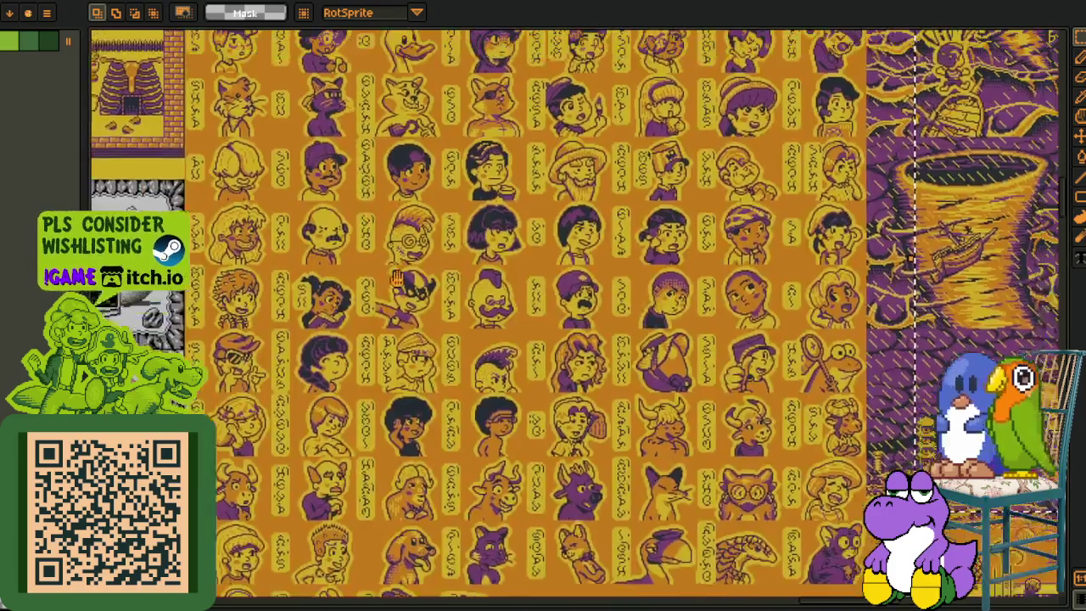
left_click_drag(397, 278, 379, 304)
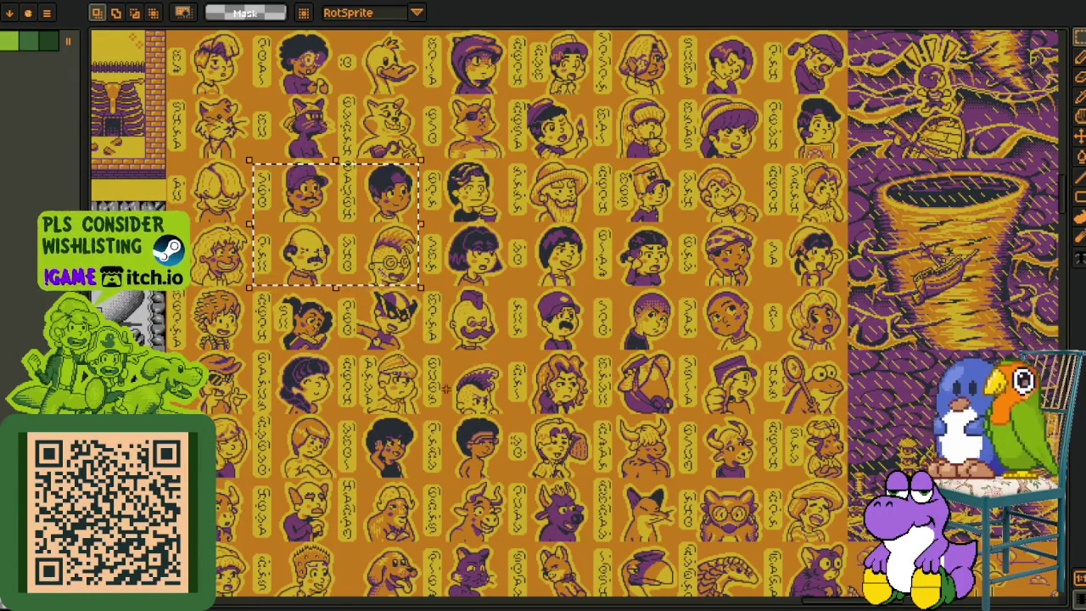
key("ctrl+d")
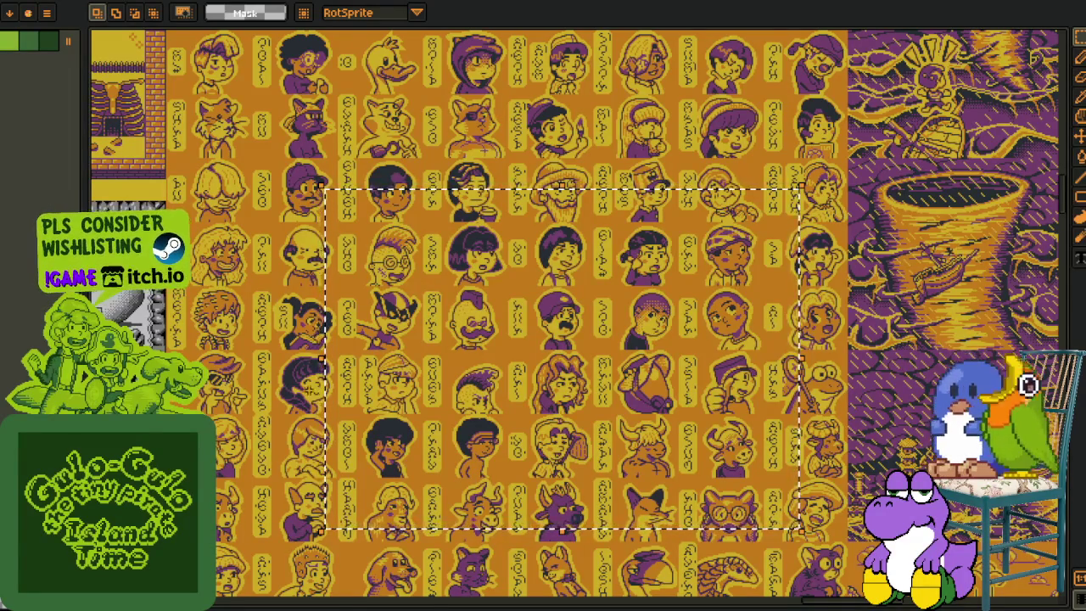
scroll(333, 418, "down", 5)
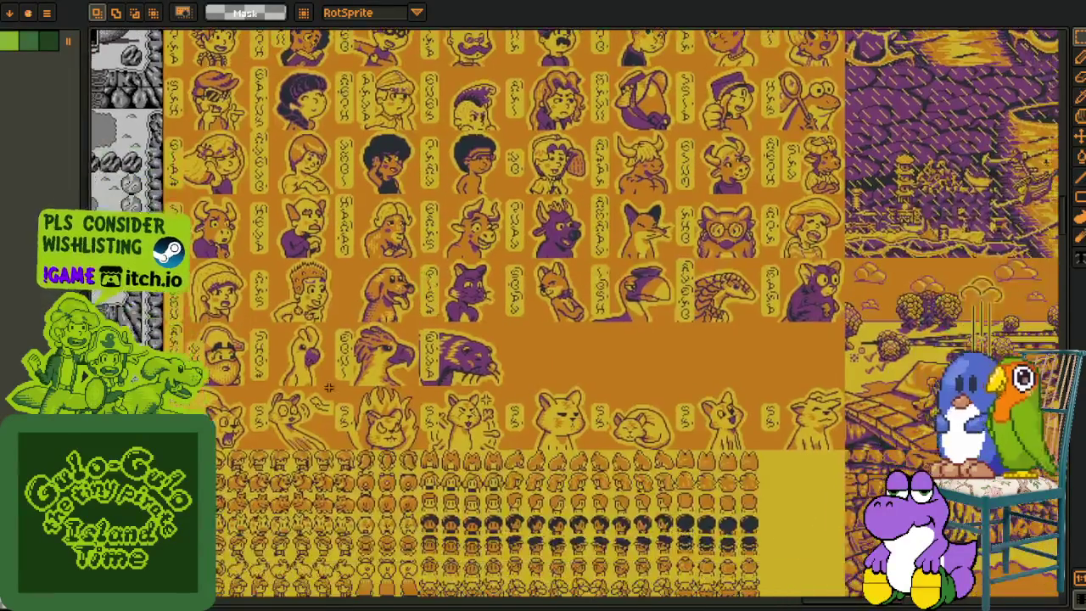
scroll(329, 388, "up", 2)
scroll(414, 381, "down", 2)
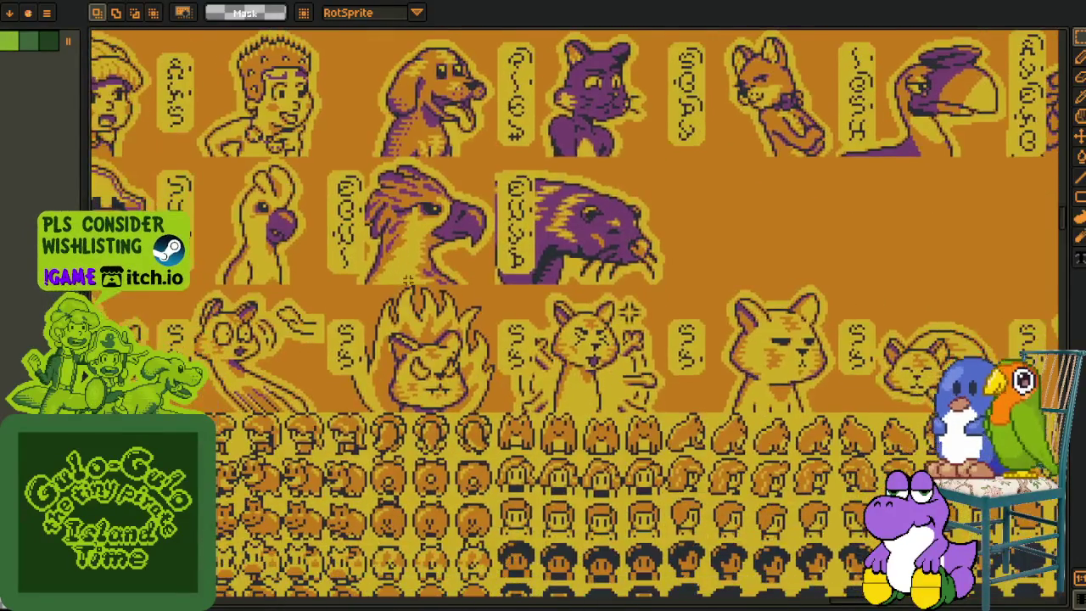
scroll(403, 394, "down", 3)
scroll(393, 409, "up", 3)
left_click_drag(393, 409, 423, 346)
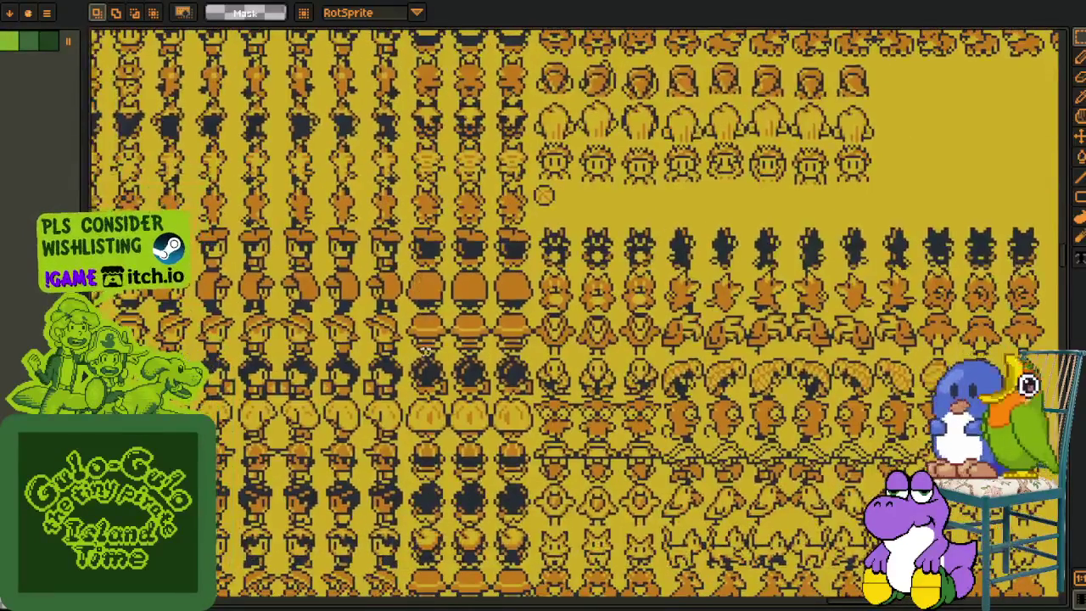
left_click_drag(361, 443, 414, 320)
key("ctrl+z")
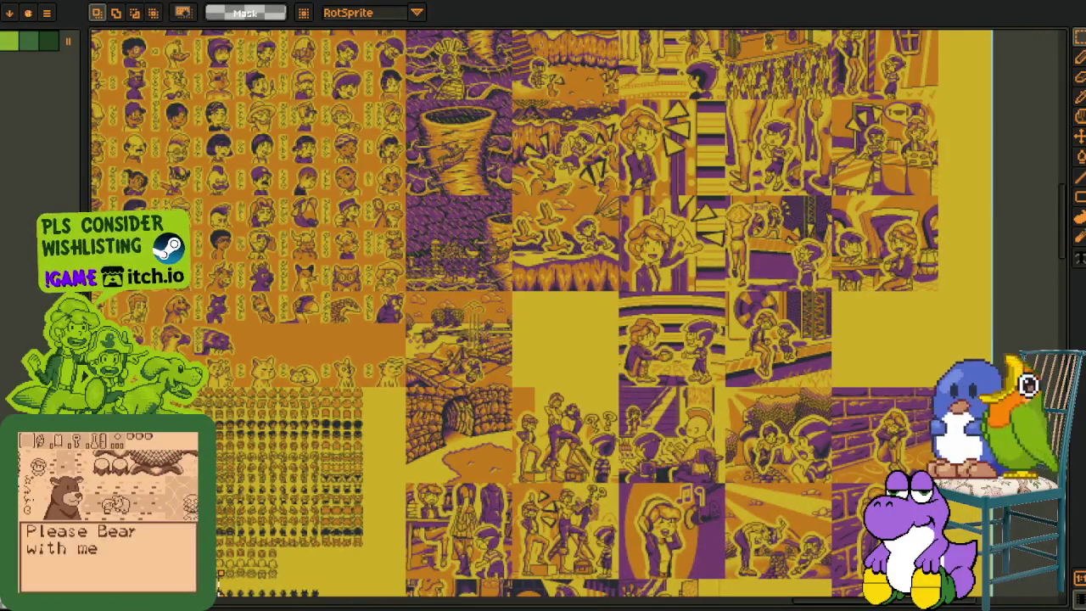
key("ctrl+Tab")
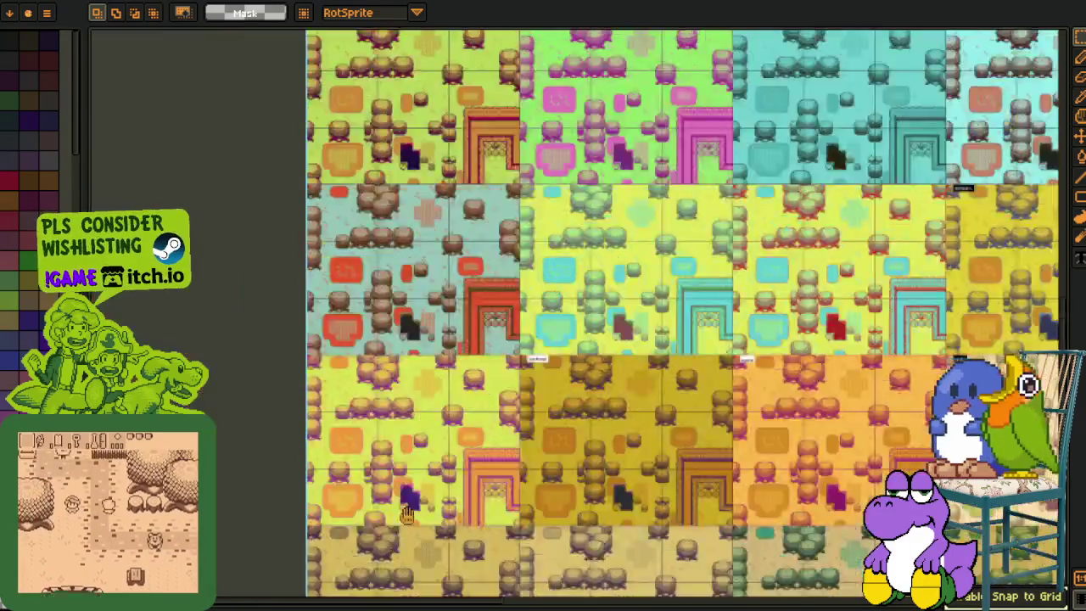
mouse_move(407, 514)
left_mouse_down()
mouse_move(330, 452)
mouse_move(153, 357)
left_mouse_up()
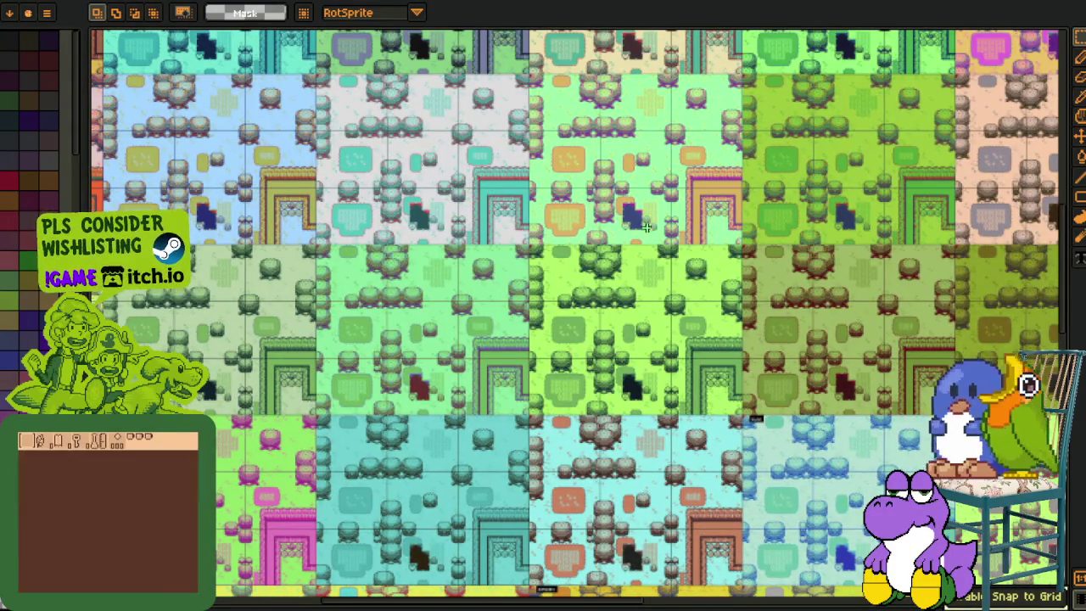
key("ctrl+Tab")
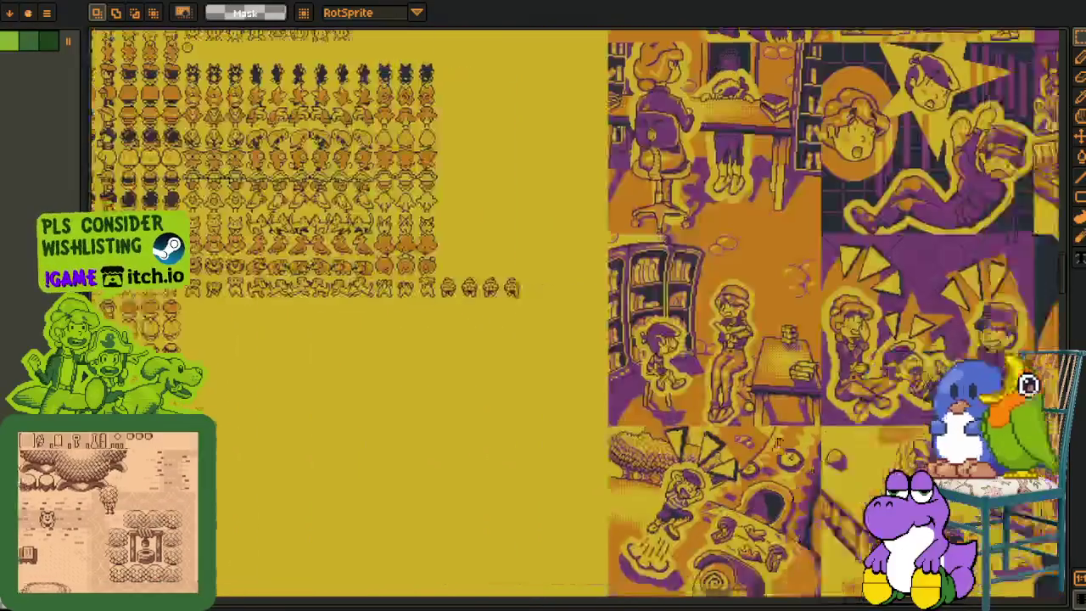
scroll(503, 415, "up", 10)
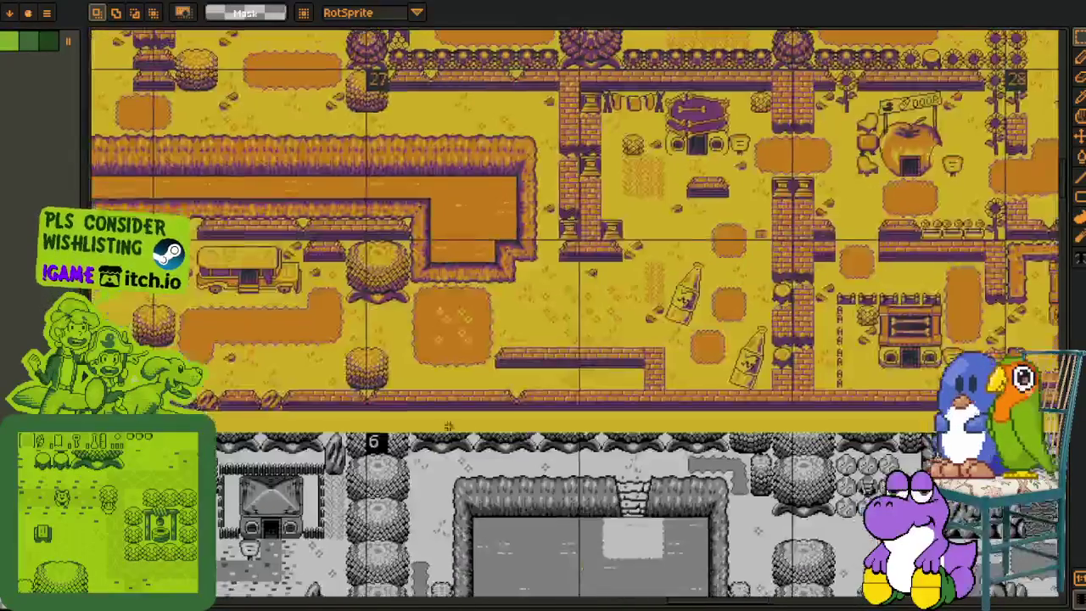
scroll(540, 550, "down", 15)
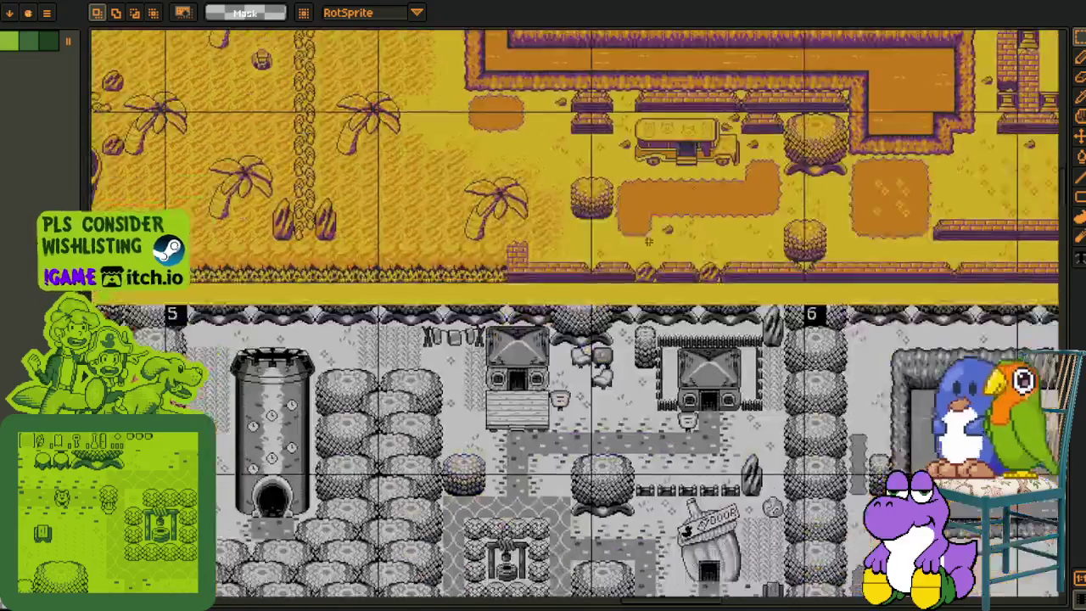
scroll(464, 252, "down", 15)
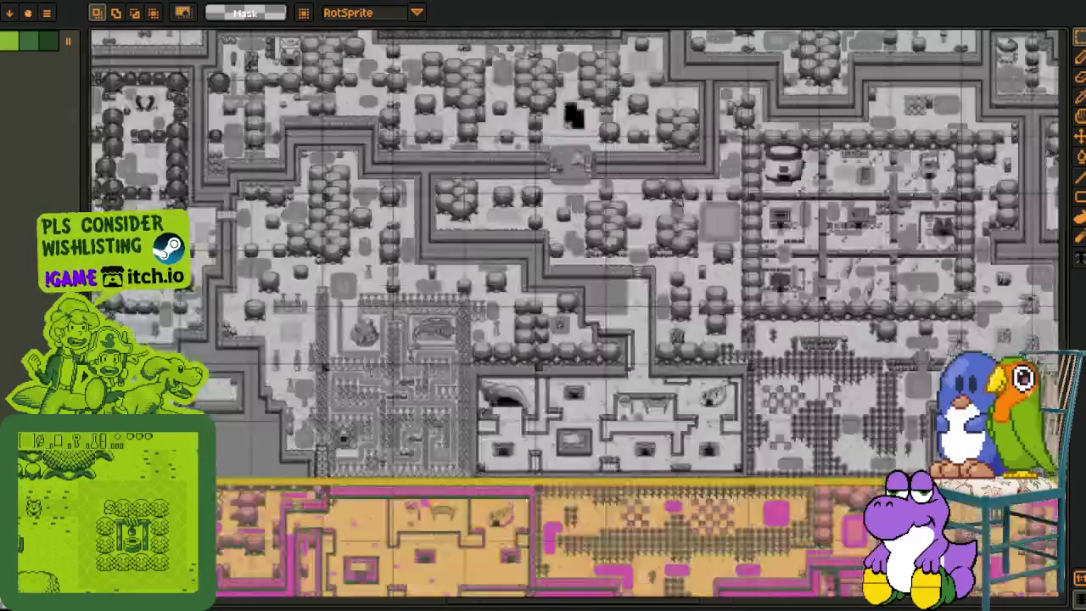
scroll(577, 314, "down", 5)
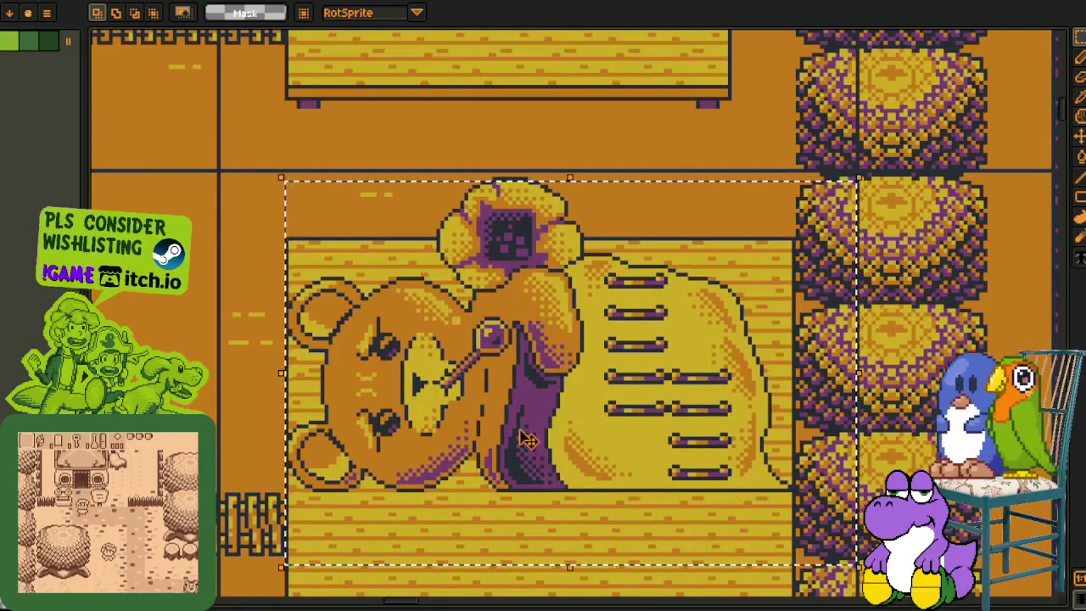
- Marquee-select the woven-basket house sprite
scroll(526, 439, "down", 2)
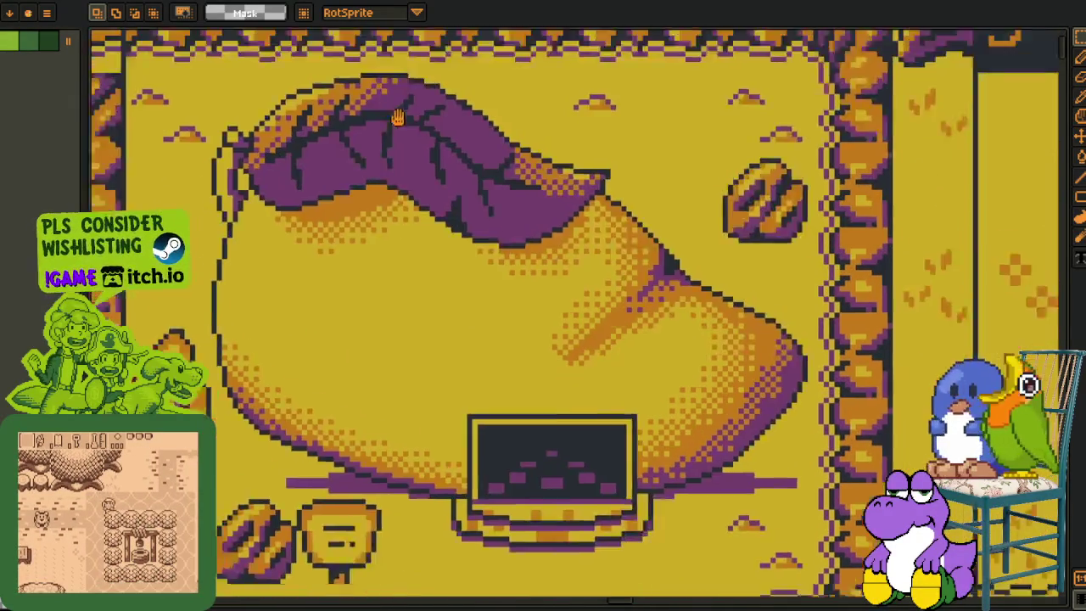
scroll(261, 350, "down", 5)
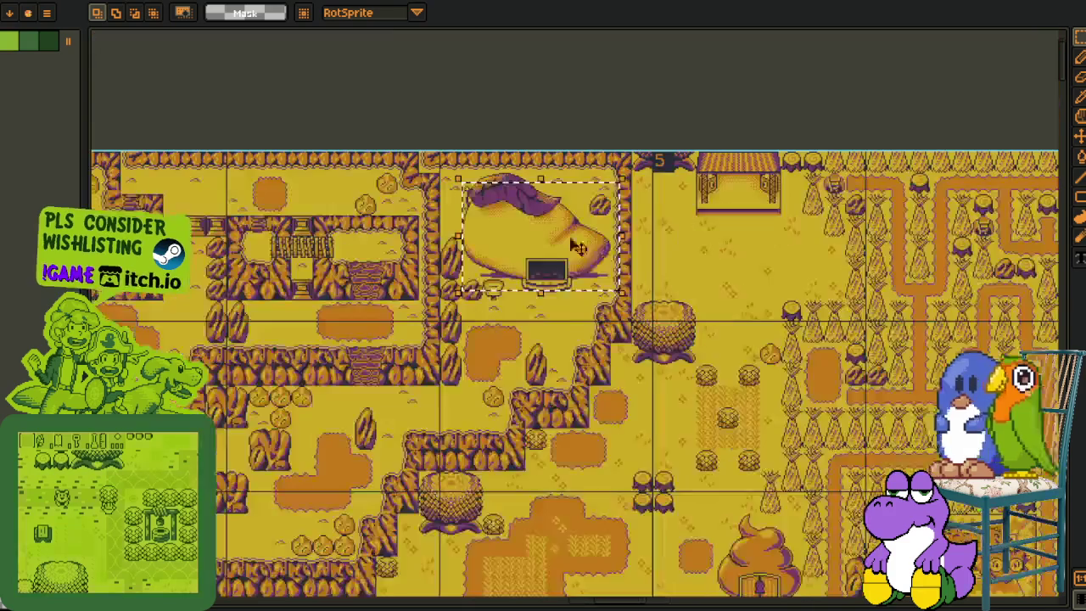
scroll(577, 314, "down", 5)
scroll(577, 314, "right", 4)
scroll(577, 314, "down", 5)
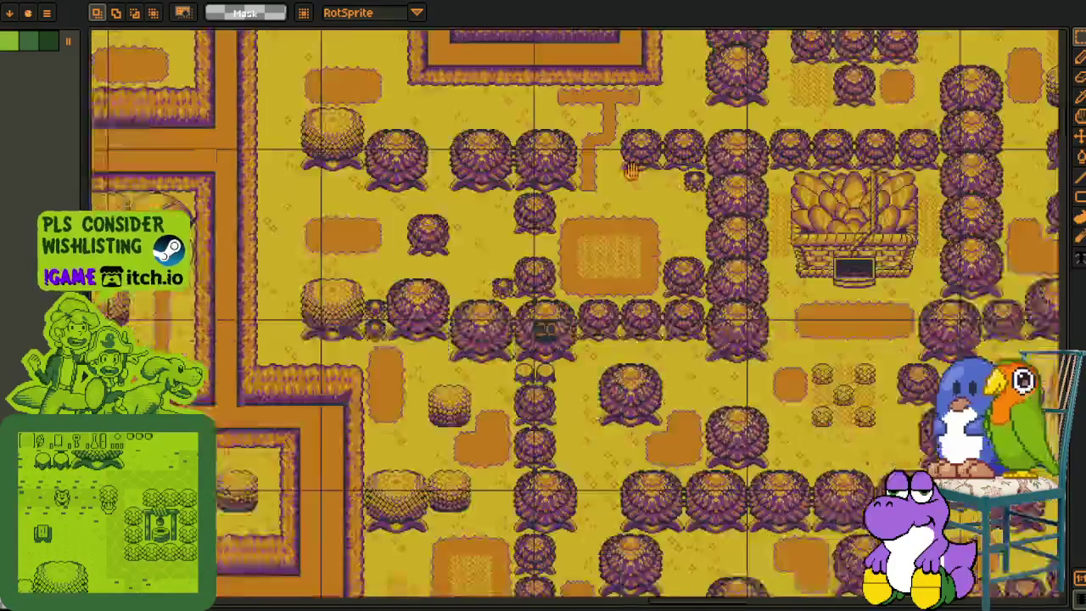
scroll(560, 255, "up", 5)
left_click_drag(405, 74, 713, 342)
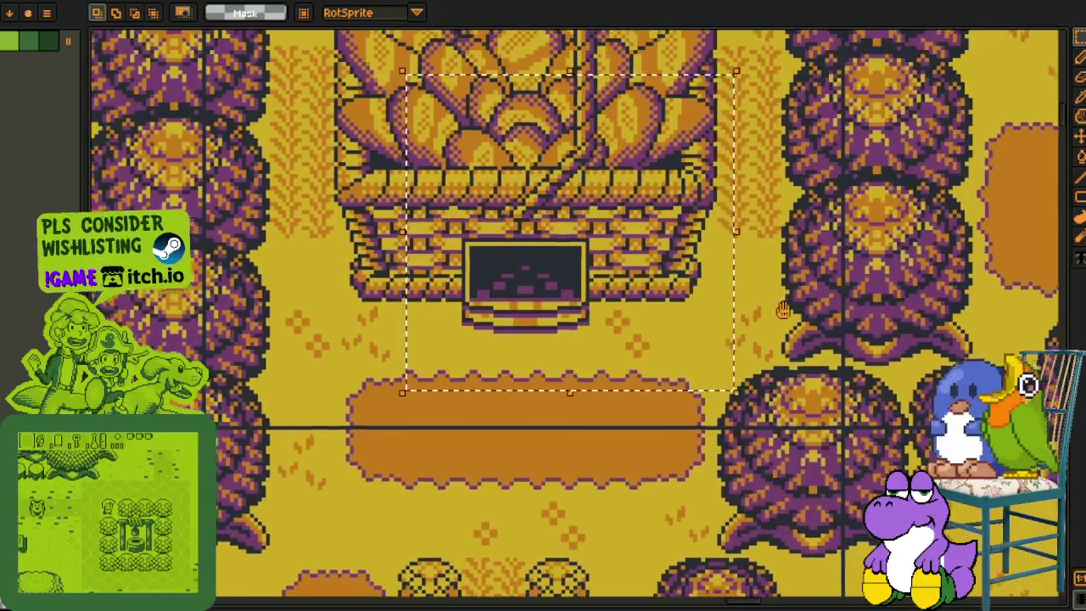
- Pan to the portrait sheet and select the speech-bubble icon and girl portrait
scroll(651, 229, "down", 5)
scroll(651, 229, "right", 5)
scroll(651, 229, "down", 10)
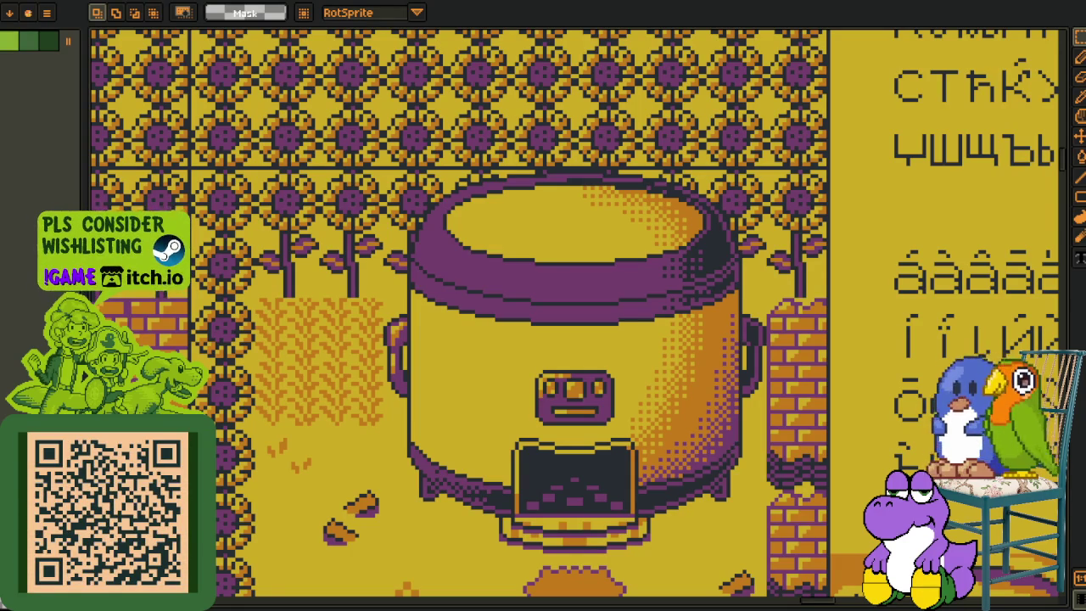
scroll(325, 439, "down", 4)
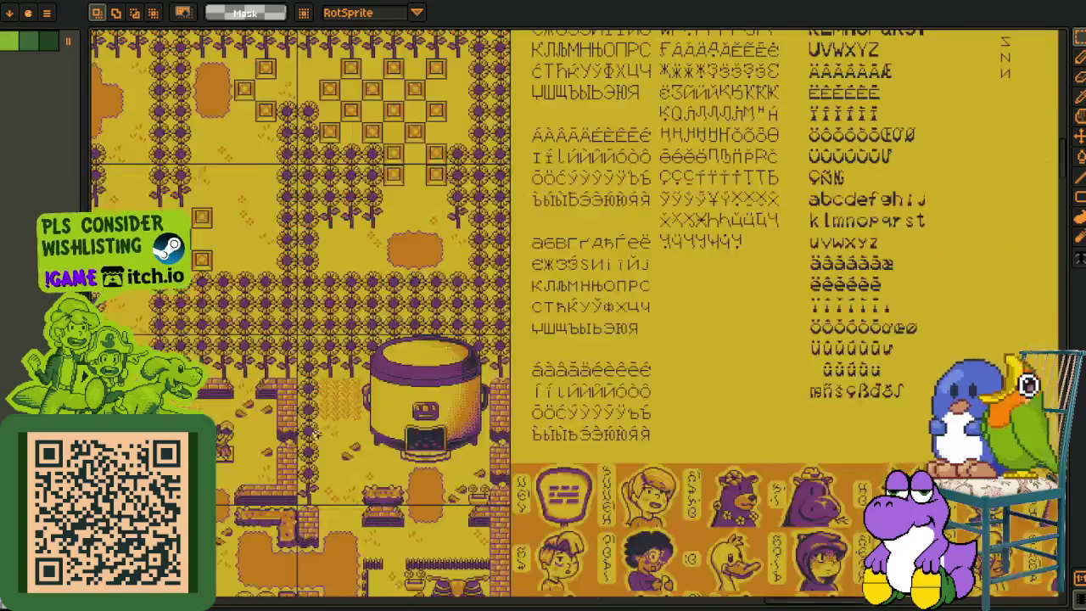
scroll(263, 534, "up", 4)
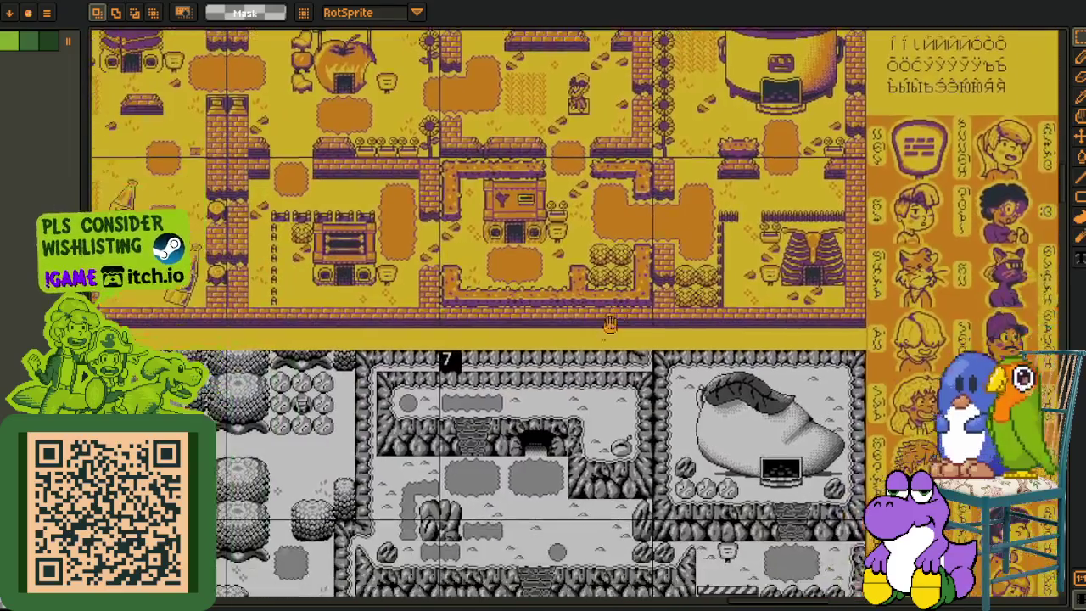
left_click_drag(609, 324, 409, 356)
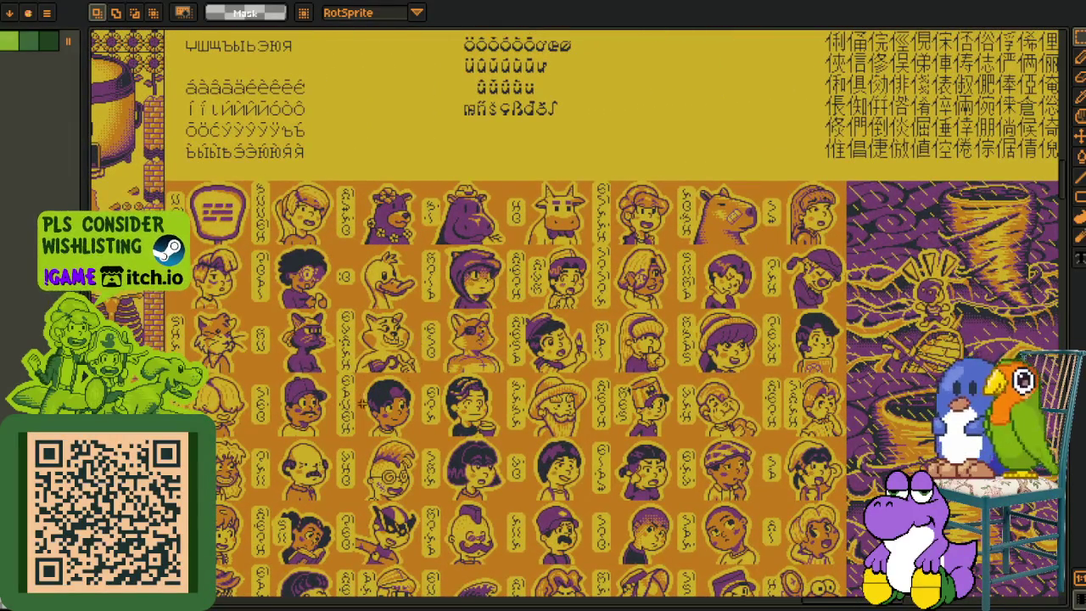
scroll(382, 397, "down", 2)
scroll(294, 136, "up", 5)
left_click_drag(294, 136, 772, 368)
mouse_move(263, 348)
left_mouse_down()
mouse_move(480, 339)
mouse_move(353, 348)
left_mouse_up()
- Cycle through the open documents to the colour-variant tileset and zoom around it
key("ctrl+Tab")
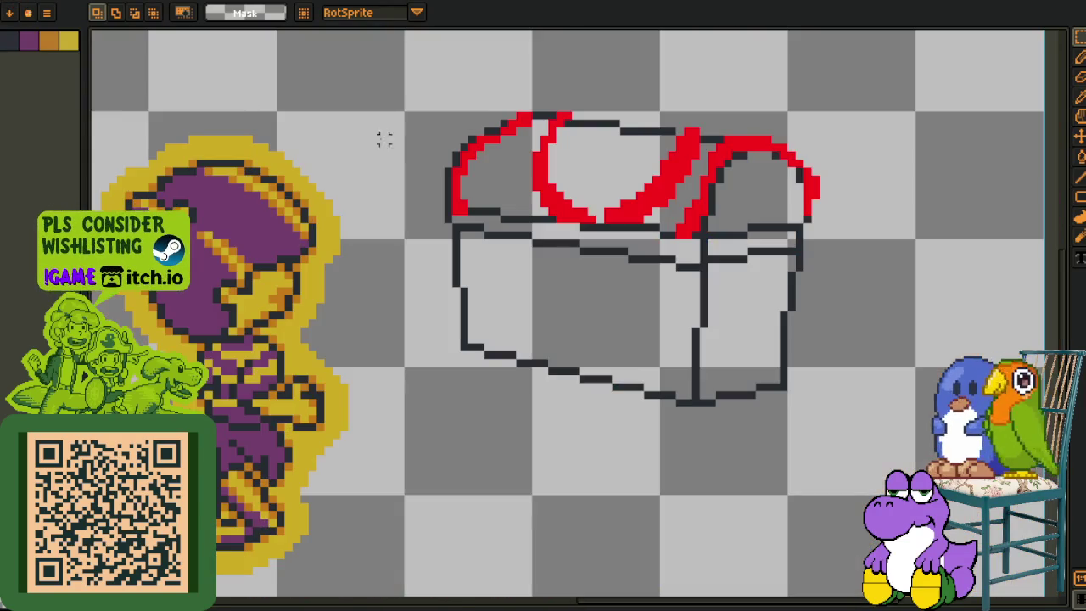
key("ctrl+Tab")
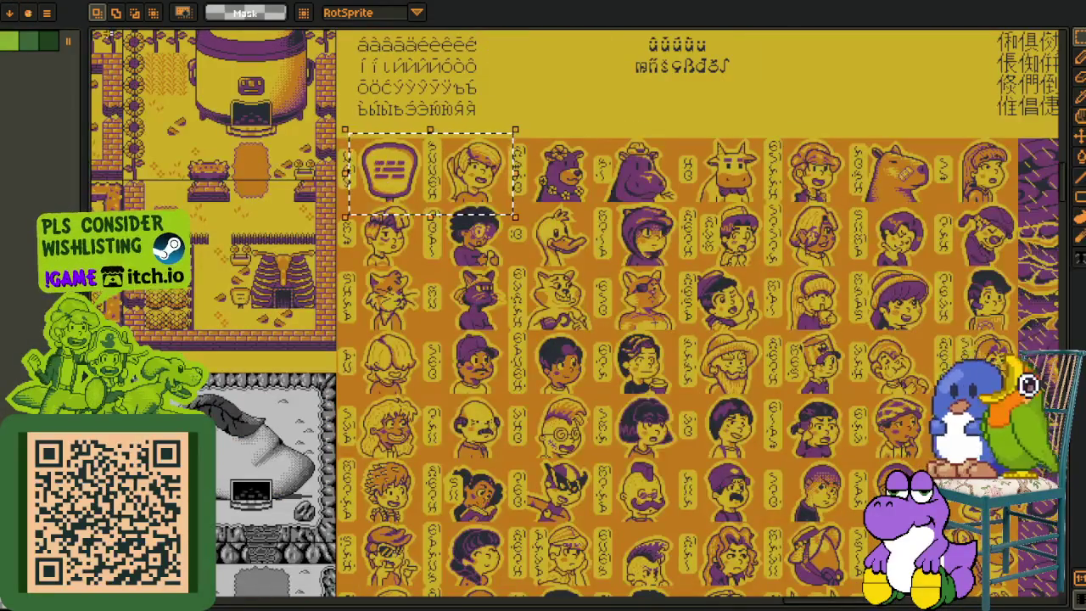
key("ctrl+Tab")
key("ctrl+Tab")
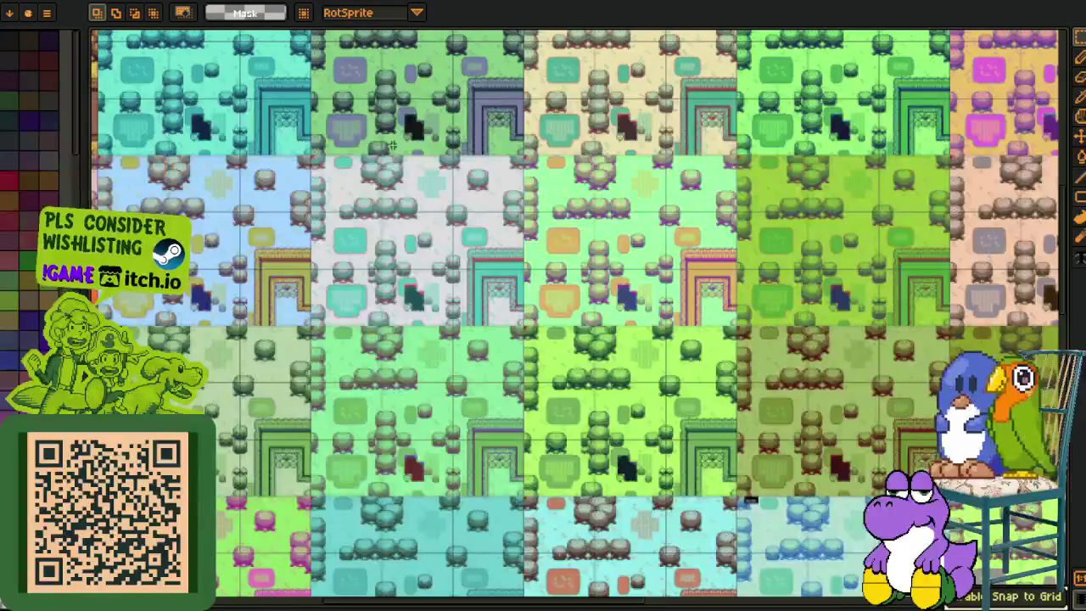
scroll(355, 435, "down", 10)
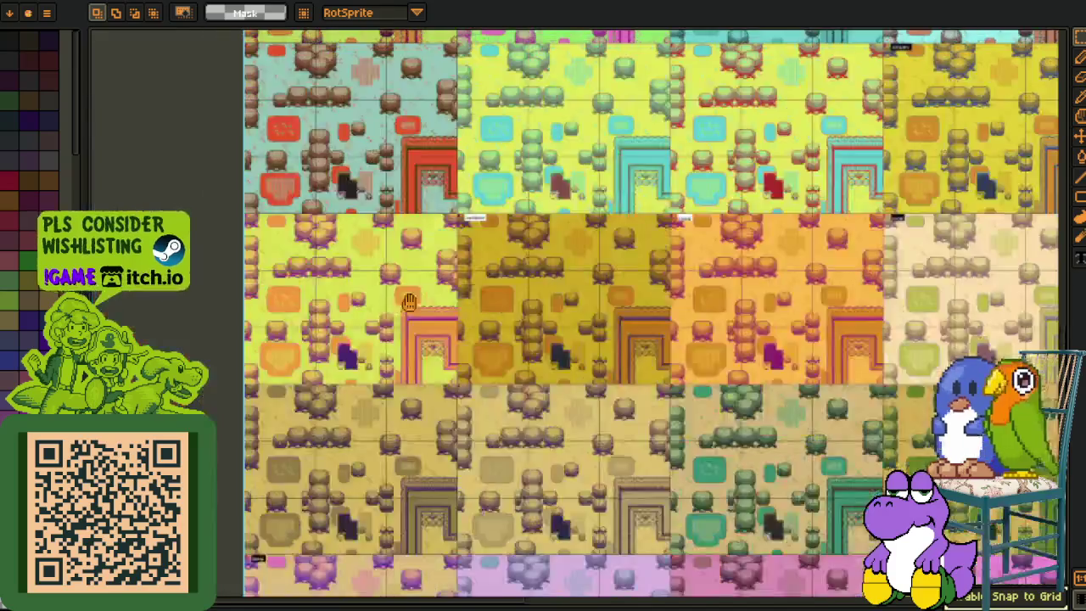
scroll(705, 336, "up", 3)
scroll(565, 310, "right", 5)
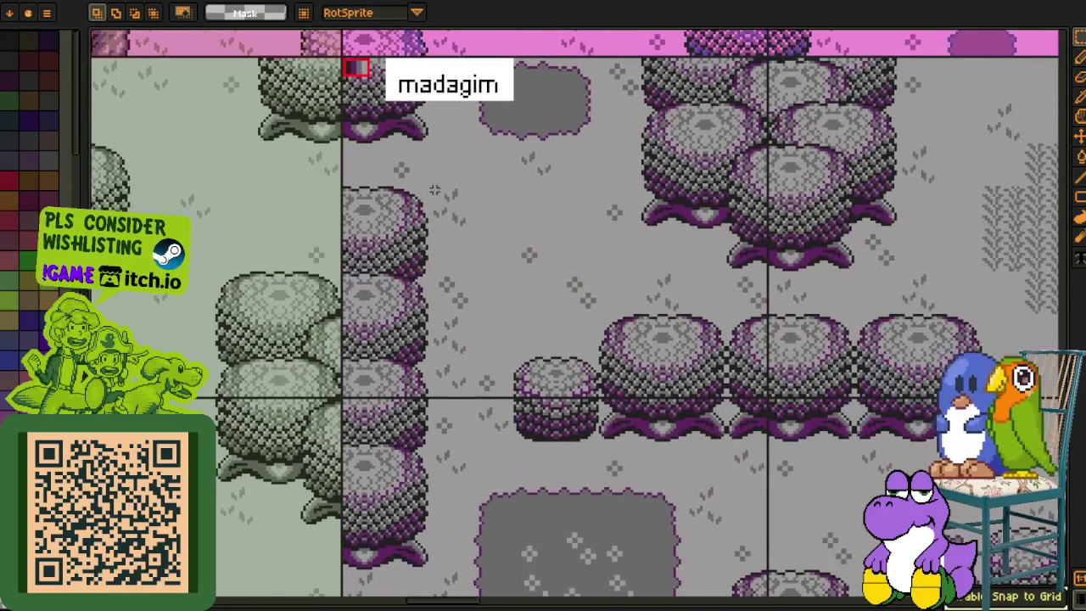
scroll(633, 377, "up", 1)
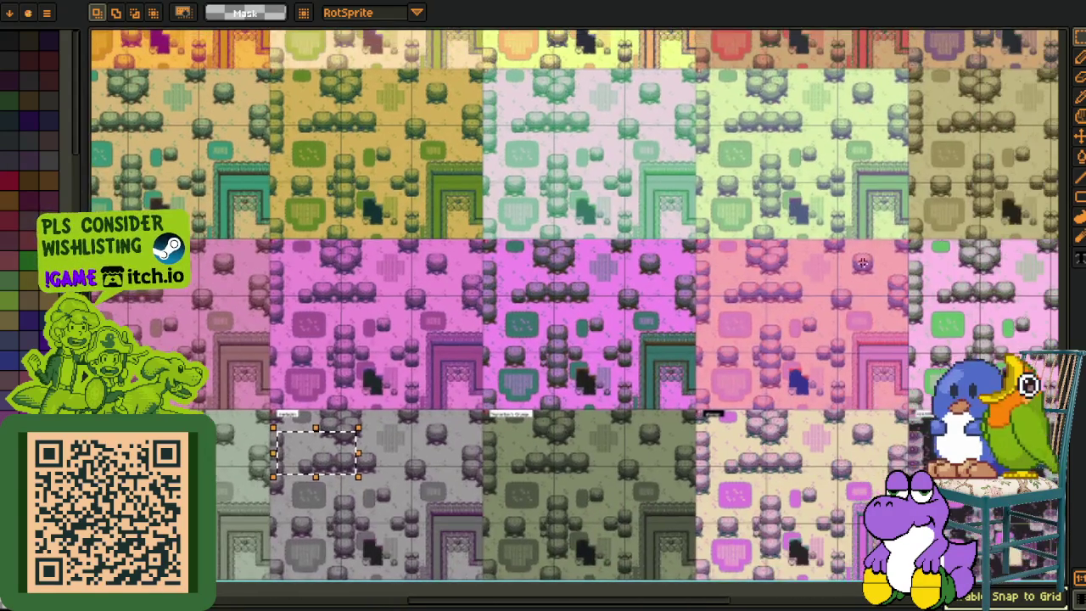
scroll(728, 305, "down", 1)
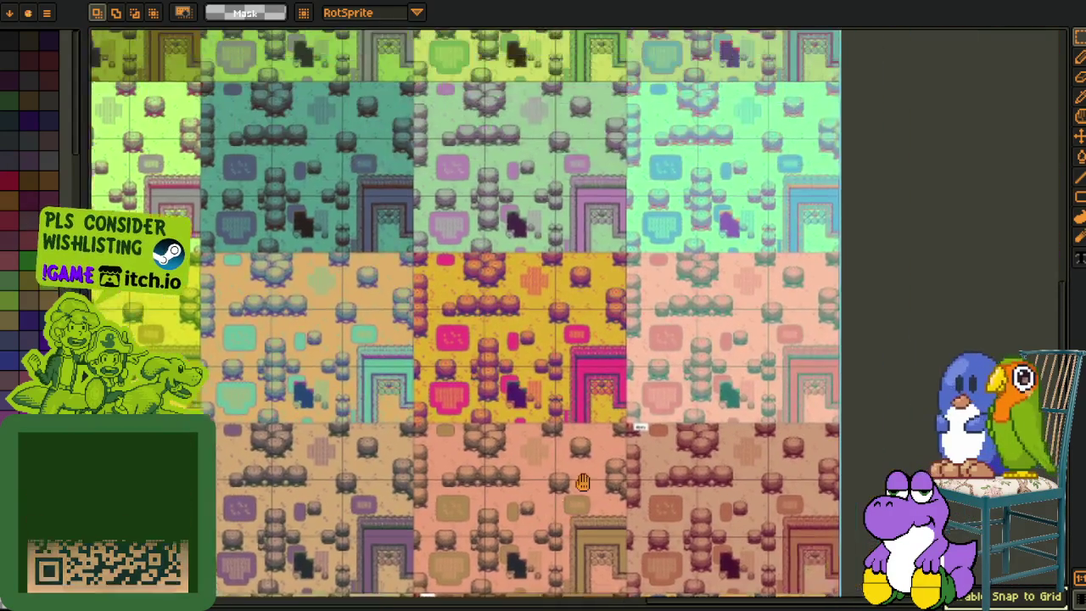
scroll(540, 364, "up", 2)
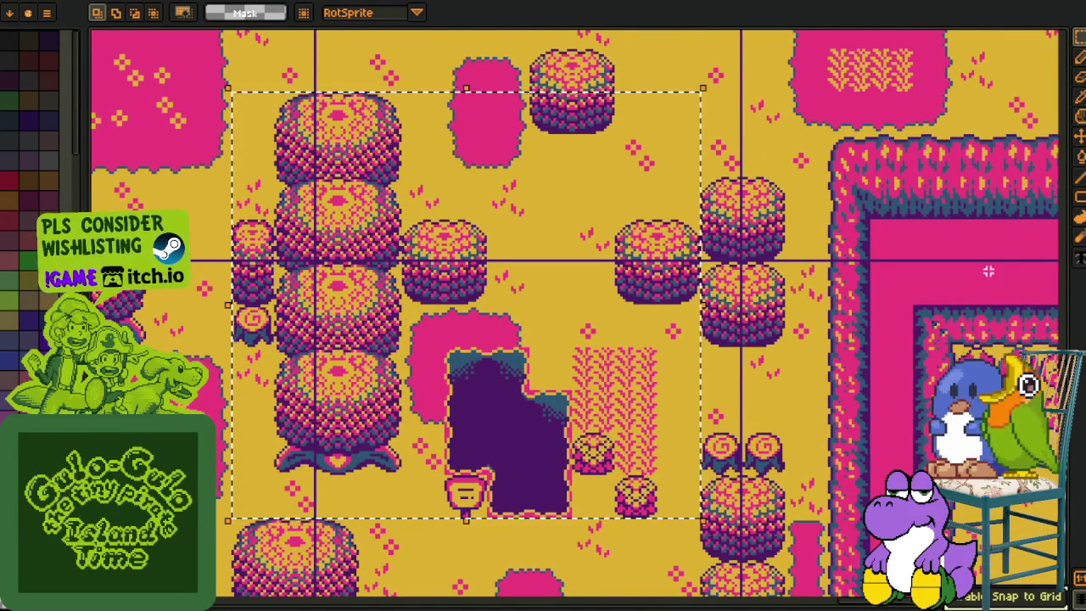
scroll(563, 142, "up", 10)
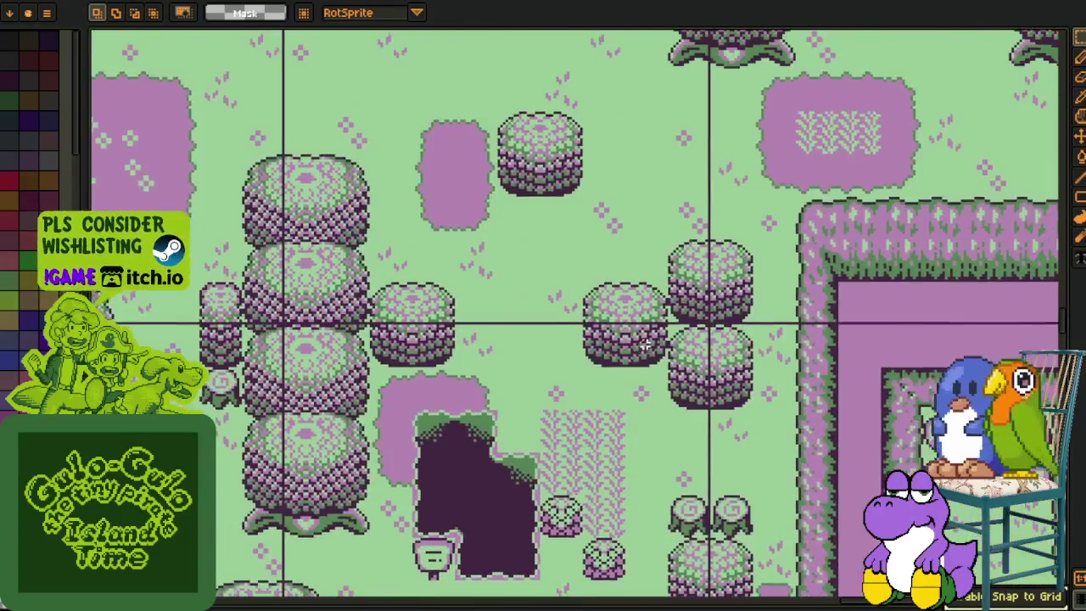
- Pan across the yellow, pink-and-cyan and hedge-enclosure tile variants
mouse_move(645, 344)
left_mouse_down()
mouse_move(648, 315)
mouse_move(648, 381)
mouse_move(536, 315)
mouse_move(716, 350)
mouse_move(620, 398)
mouse_move(512, 485)
left_mouse_up()
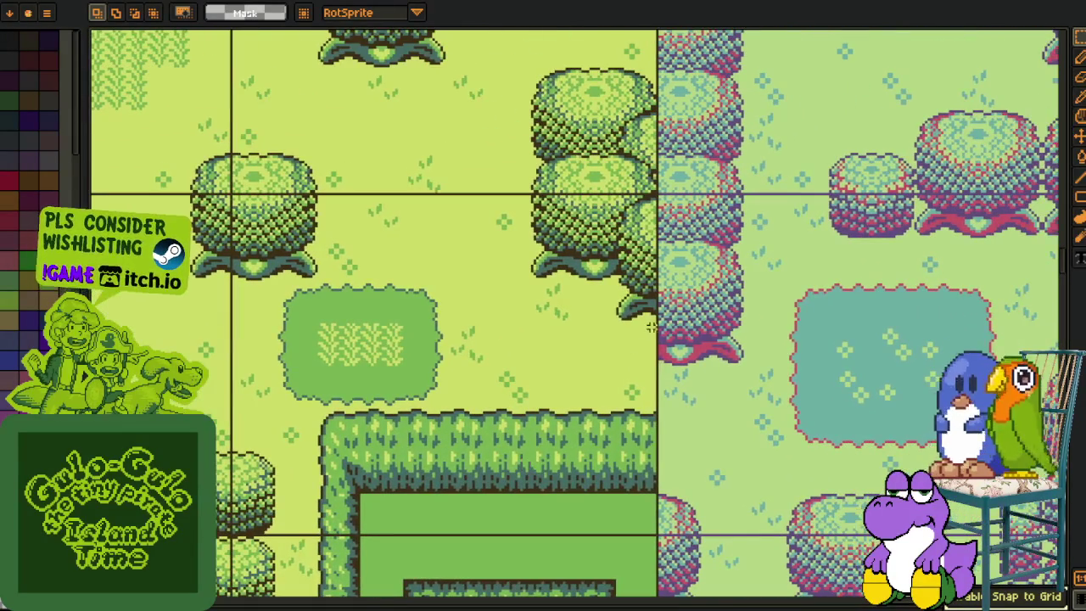
mouse_move(453, 258)
left_mouse_down()
mouse_move(497, 369)
mouse_move(538, 388)
mouse_move(567, 326)
mouse_move(533, 301)
left_mouse_up()
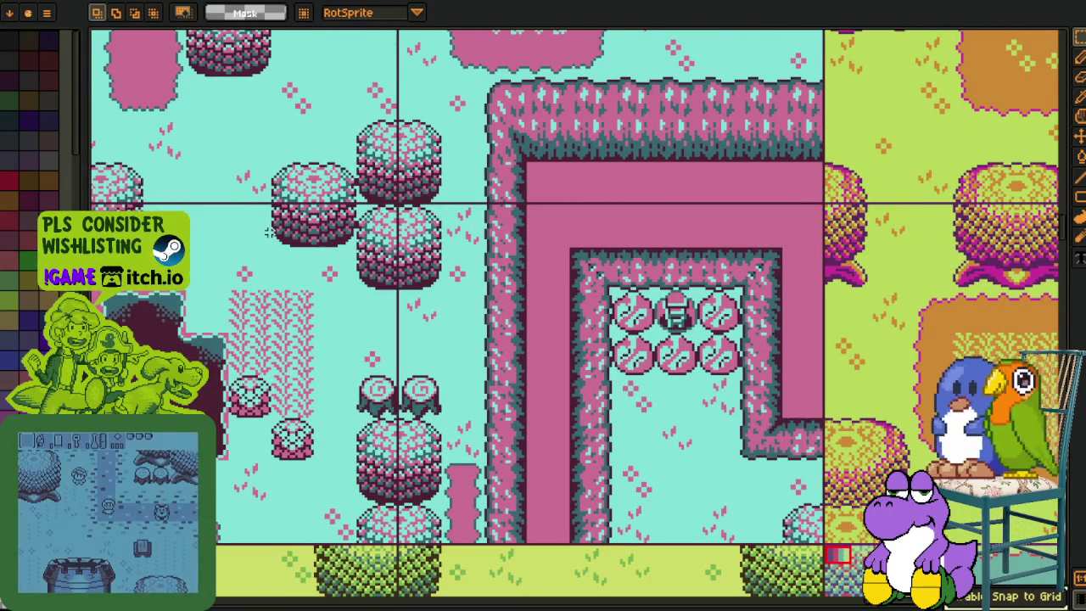
mouse_move(333, 126)
left_mouse_down()
mouse_move(470, 263)
mouse_move(548, 376)
left_mouse_up()
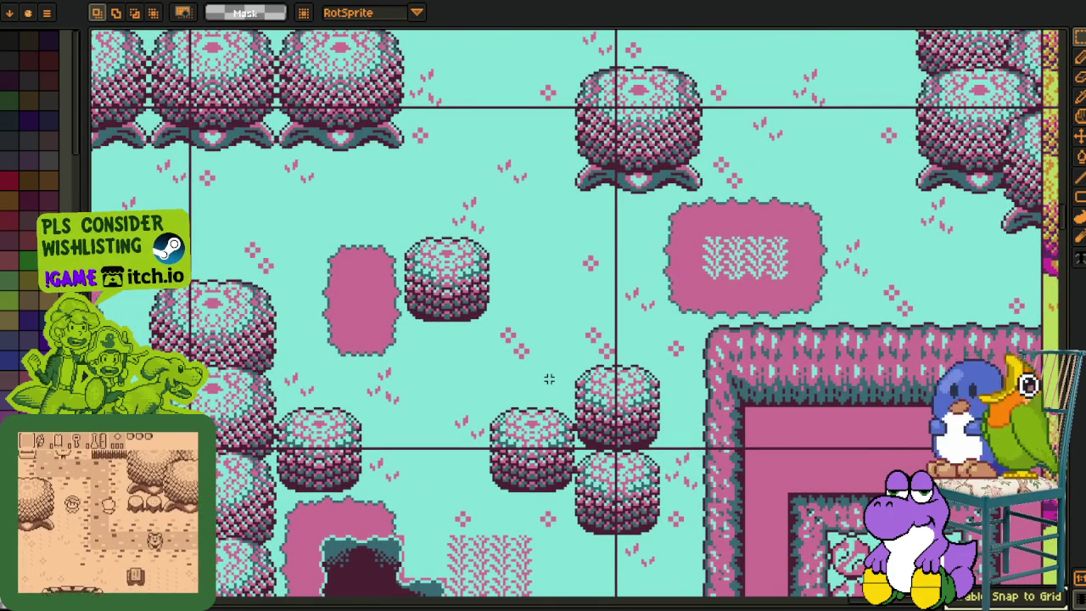
left_click_drag(597, 387, 460, 275)
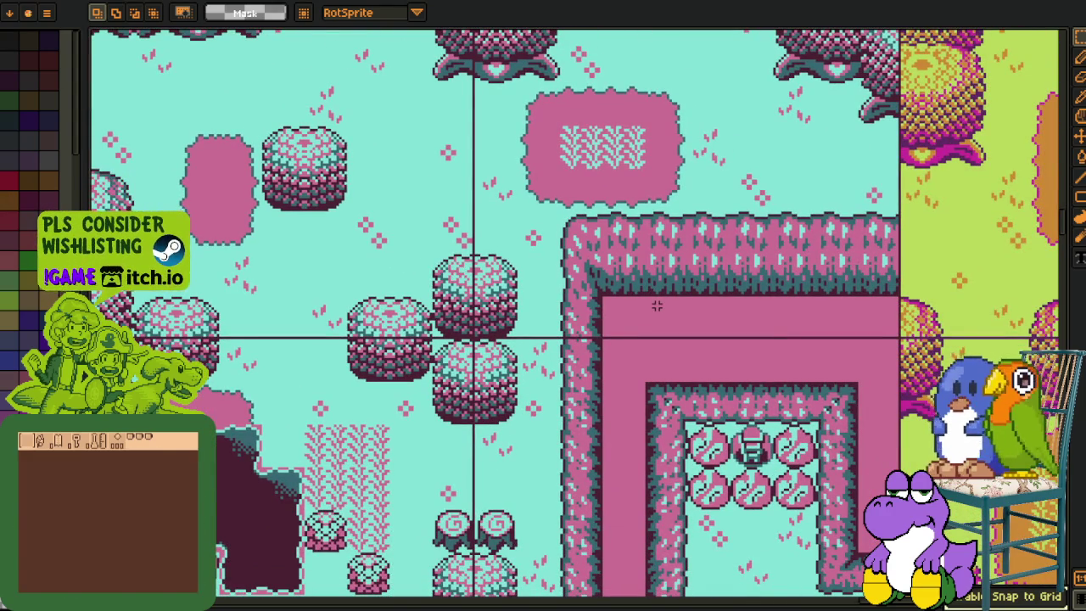
left_click_drag(389, 314, 569, 277)
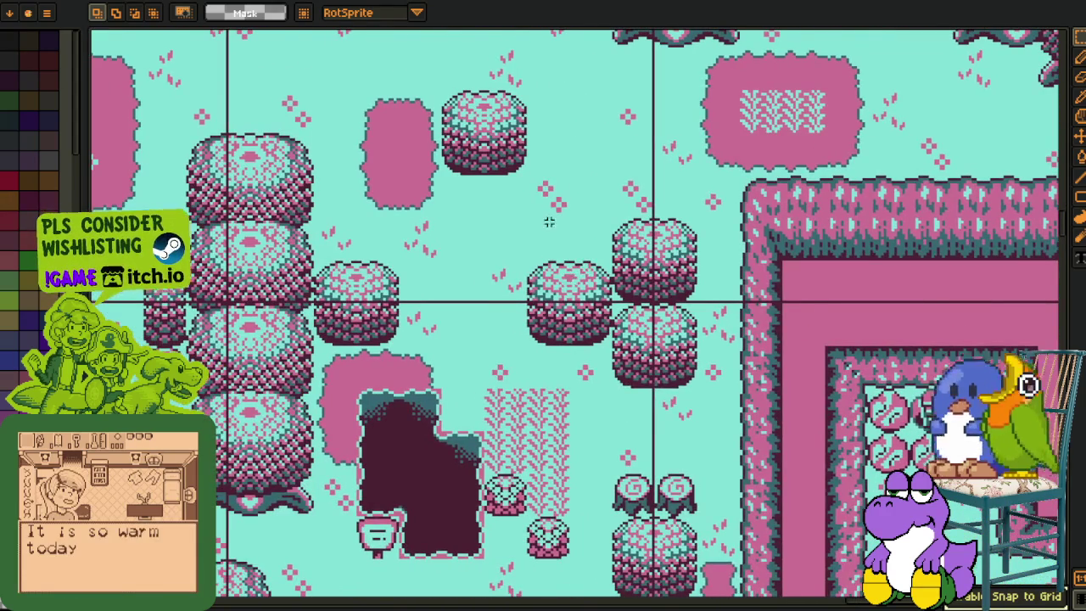
scroll(549, 222, "down", 5)
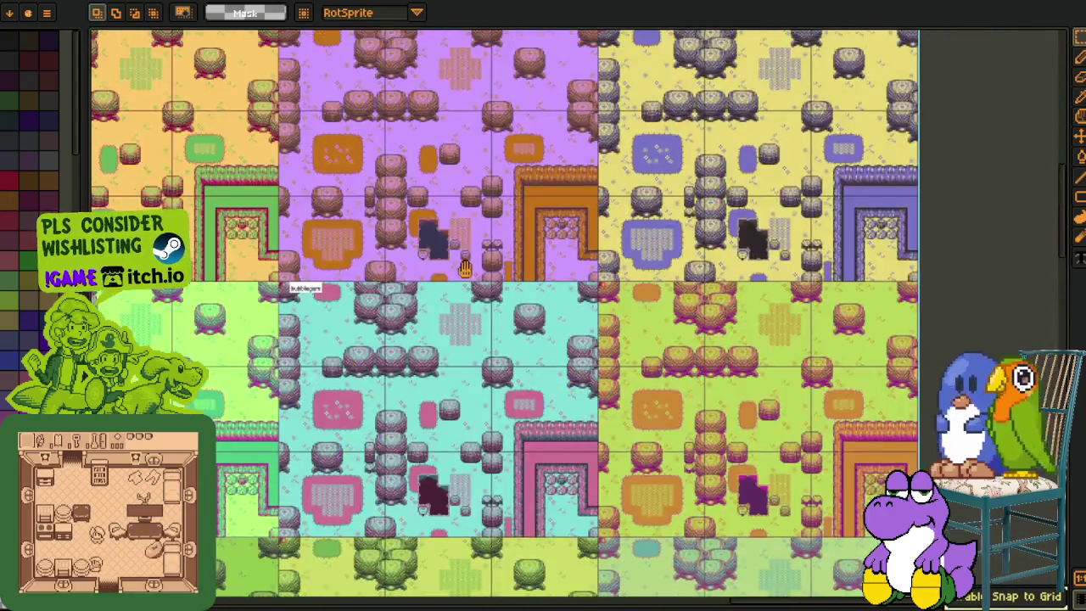
mouse_move(303, 286)
left_mouse_down()
mouse_move(492, 408)
mouse_move(494, 426)
left_mouse_up()
mouse_move(336, 182)
left_mouse_down()
mouse_move(477, 142)
mouse_move(694, 115)
left_mouse_up()
left_click_drag(54, 265, 264, 240)
mouse_move(367, 218)
left_mouse_down()
mouse_move(555, 323)
mouse_move(520, 272)
left_mouse_up()
left_click_drag(488, 230, 587, 302)
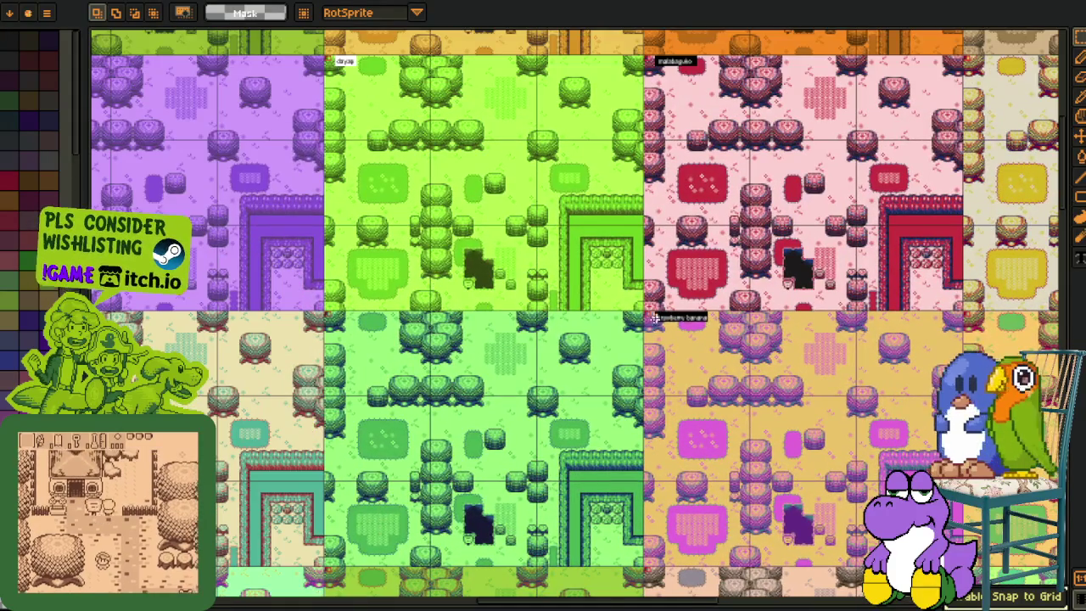
scroll(709, 333, "up", 4)
- Marquee-select blocks of the strawberry banana tiles
mouse_move(442, 248)
left_mouse_down()
mouse_move(378, 194)
mouse_move(764, 373)
left_mouse_up()
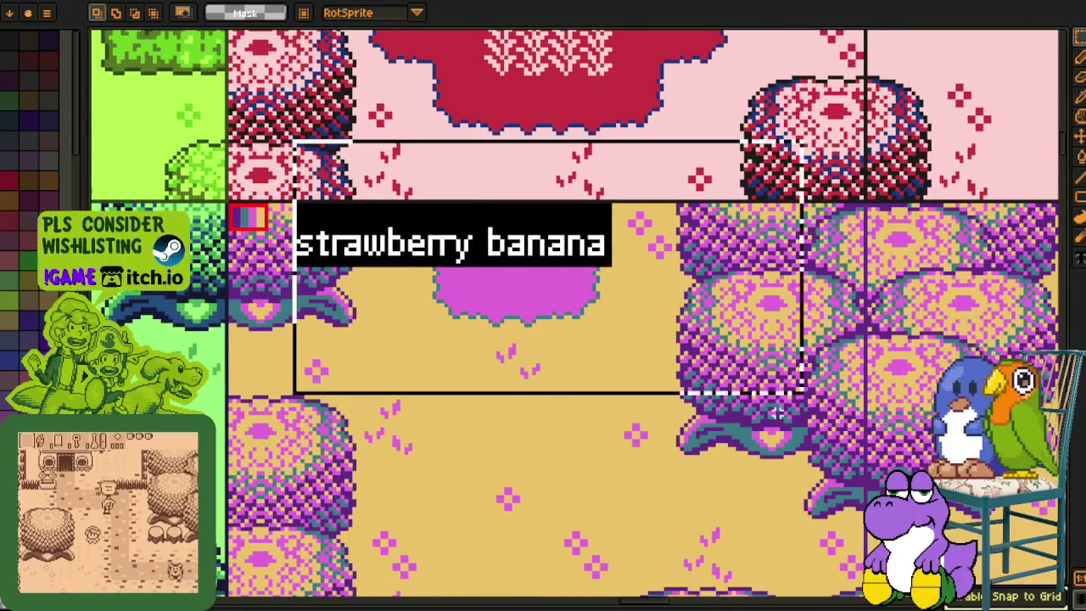
left_click_drag(529, 347, 499, 320)
scroll(446, 322, "up", 1)
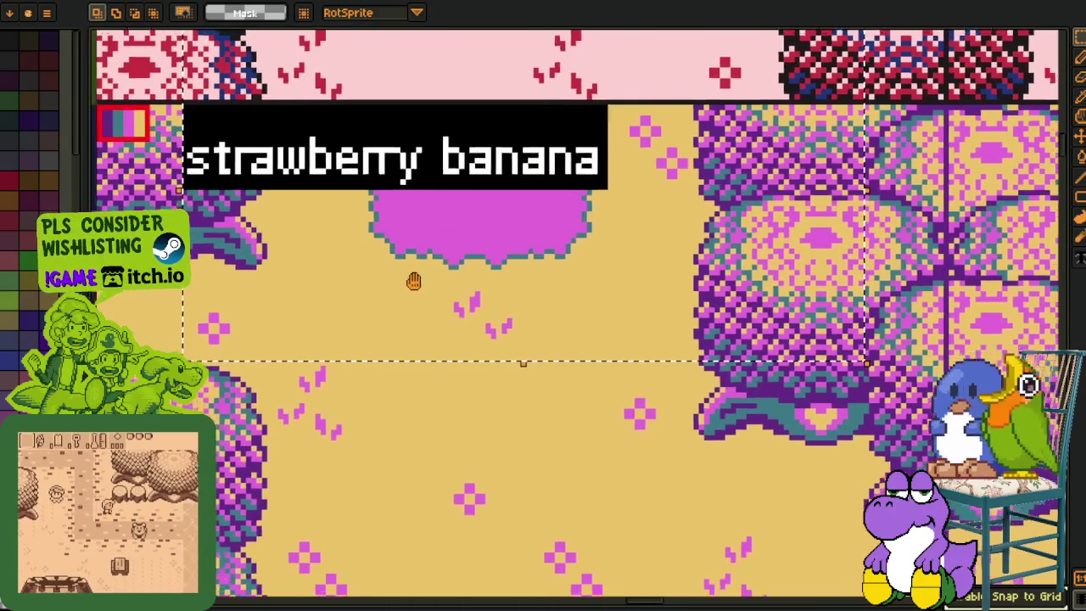
left_click_drag(410, 276, 427, 308)
left_click_drag(434, 451, 382, 348)
scroll(395, 360, "down", 1)
mouse_move(429, 414)
left_mouse_down()
mouse_move(412, 381)
mouse_move(429, 430)
left_mouse_up()
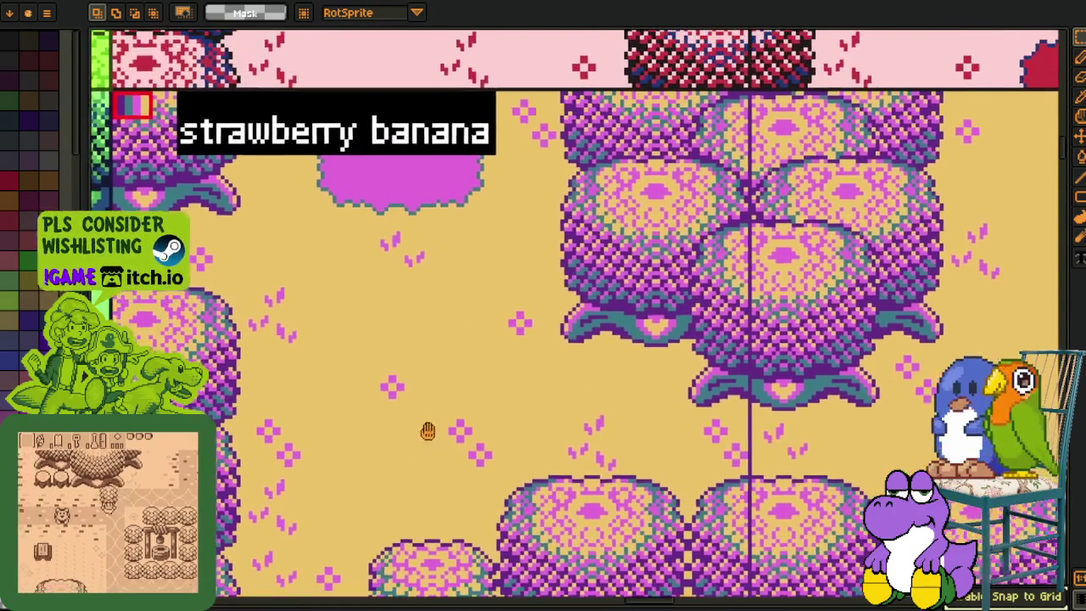
mouse_move(194, 102)
left_mouse_down()
mouse_move(719, 432)
mouse_move(747, 472)
left_mouse_up()
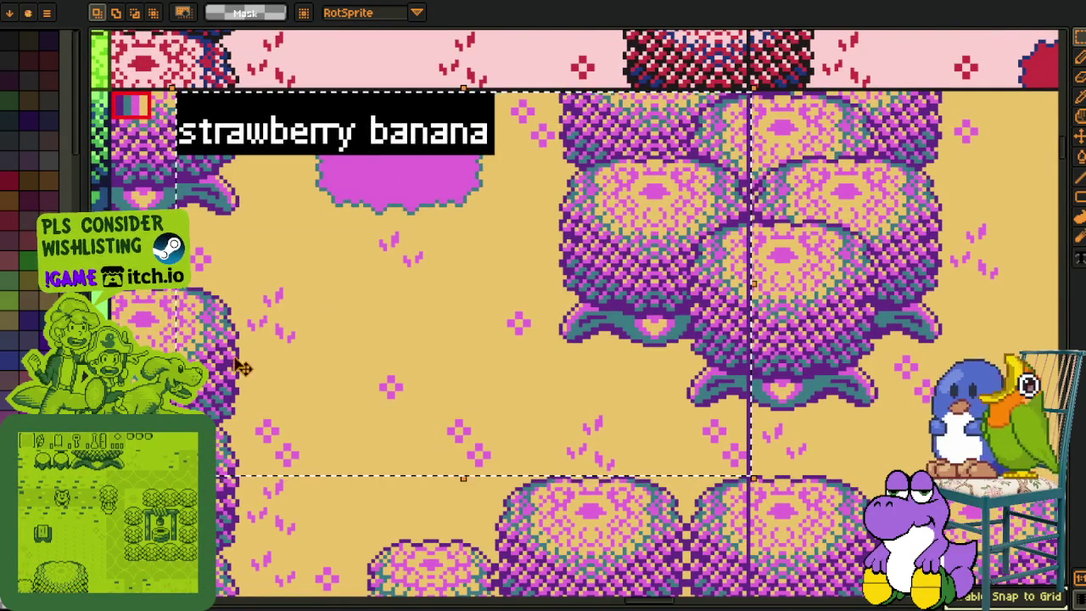
scroll(870, 267, "down", 1)
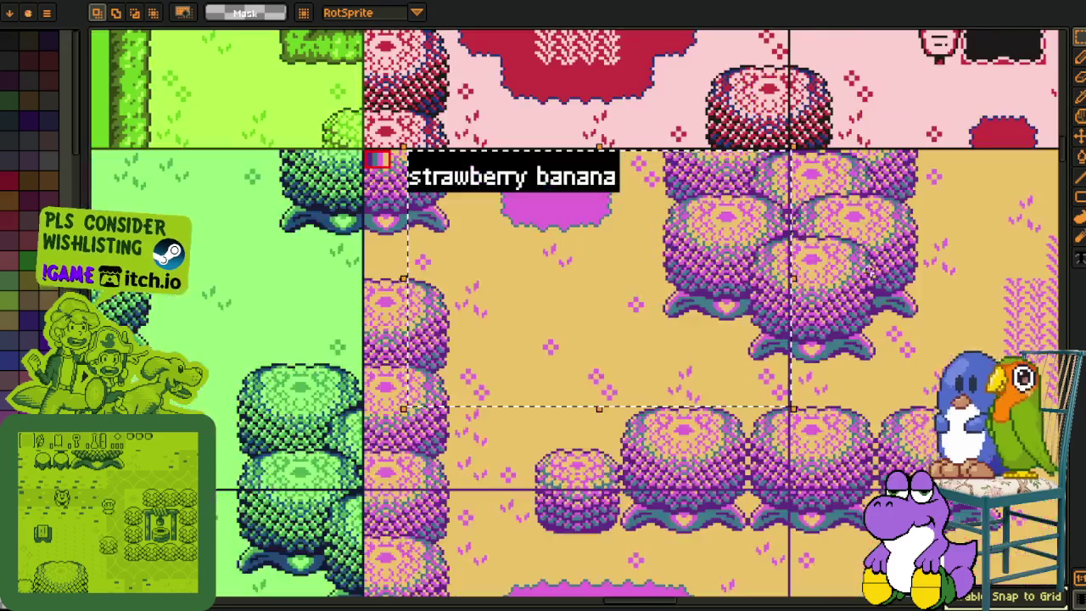
- View the green and pink-and-beige tile areas, then switch to the box sketch document
left_click_drag(108, 292, 437, 302)
scroll(437, 301, "up", 1)
scroll(437, 301, "down", 5)
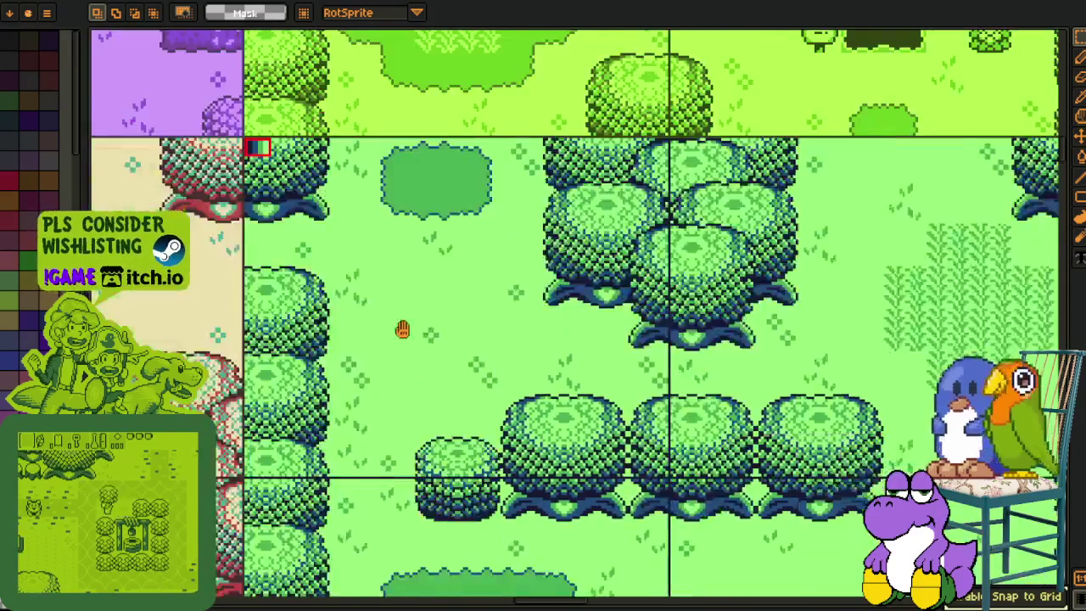
scroll(718, 336, "right", 6)
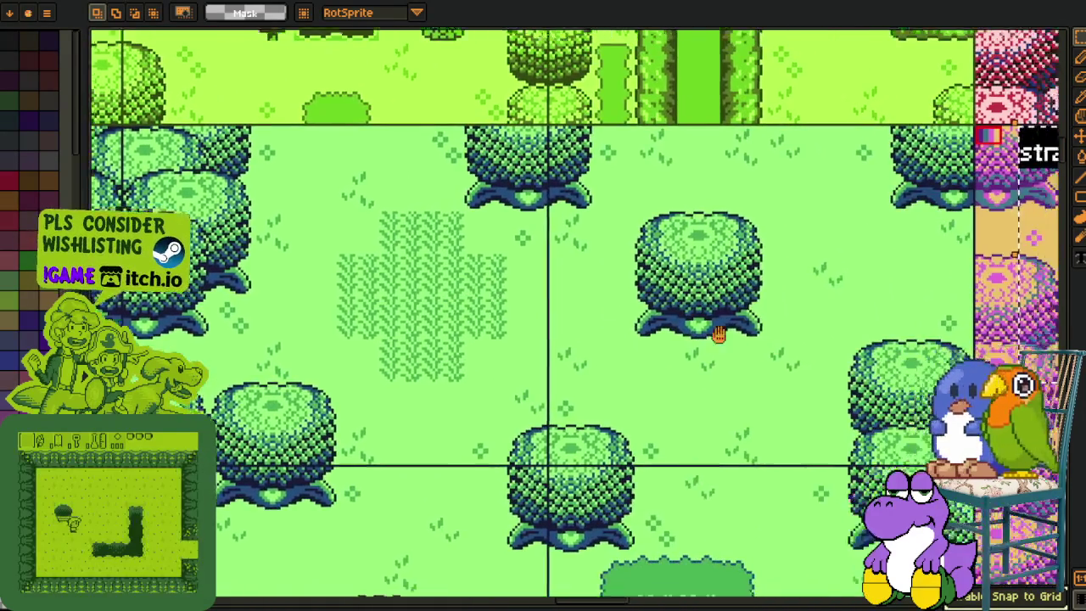
left_click_drag(718, 335, 281, 283)
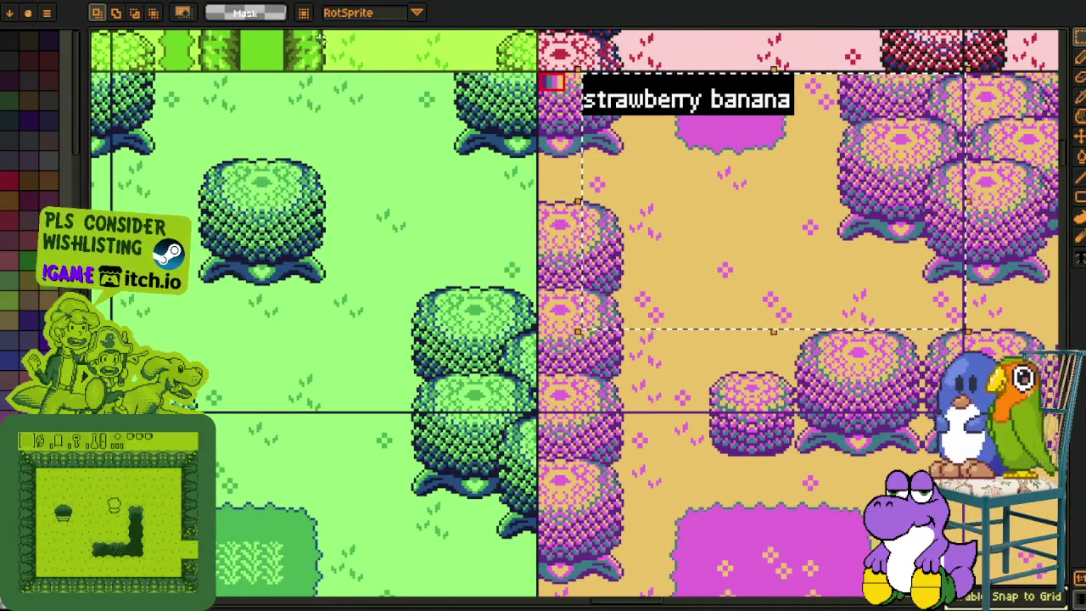
key("ctrl+Tab")
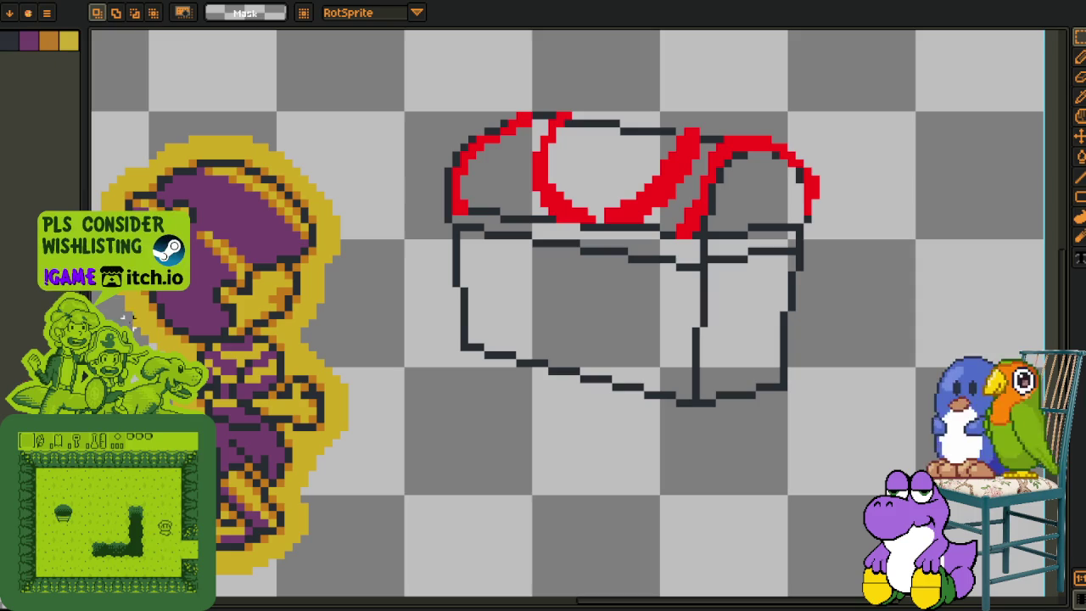
- On the character-portrait sheet, select the row of cat portraits
scroll(610, 280, "down", 2)
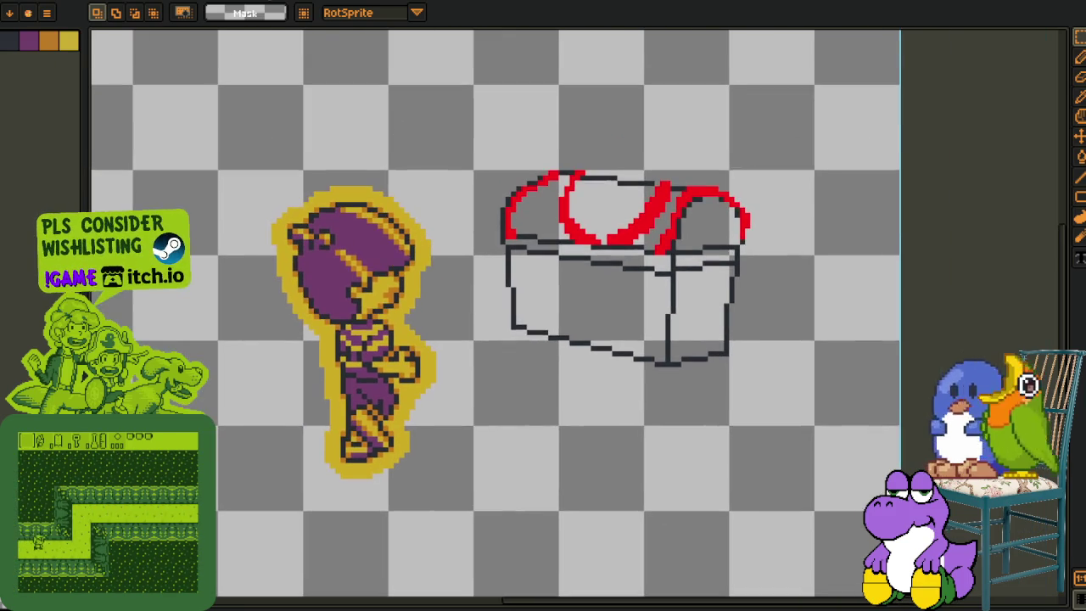
key("ctrl+Tab")
key("ctrl+Tab")
scroll(424, 271, "up", 3)
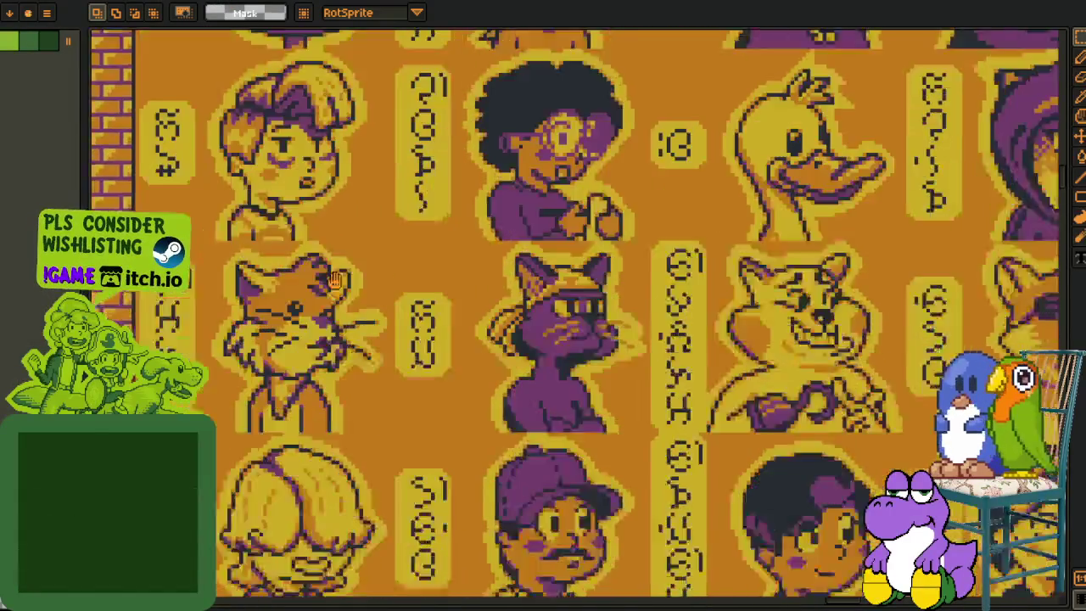
left_click_drag(335, 280, 302, 152)
left_click_drag(158, 133, 1018, 315)
mouse_move(866, 342)
left_mouse_down()
mouse_move(733, 330)
mouse_move(779, 322)
left_mouse_up()
- Select the afro girl's portrait
scroll(779, 323, "left", 2)
scroll(784, 315, "down", 3)
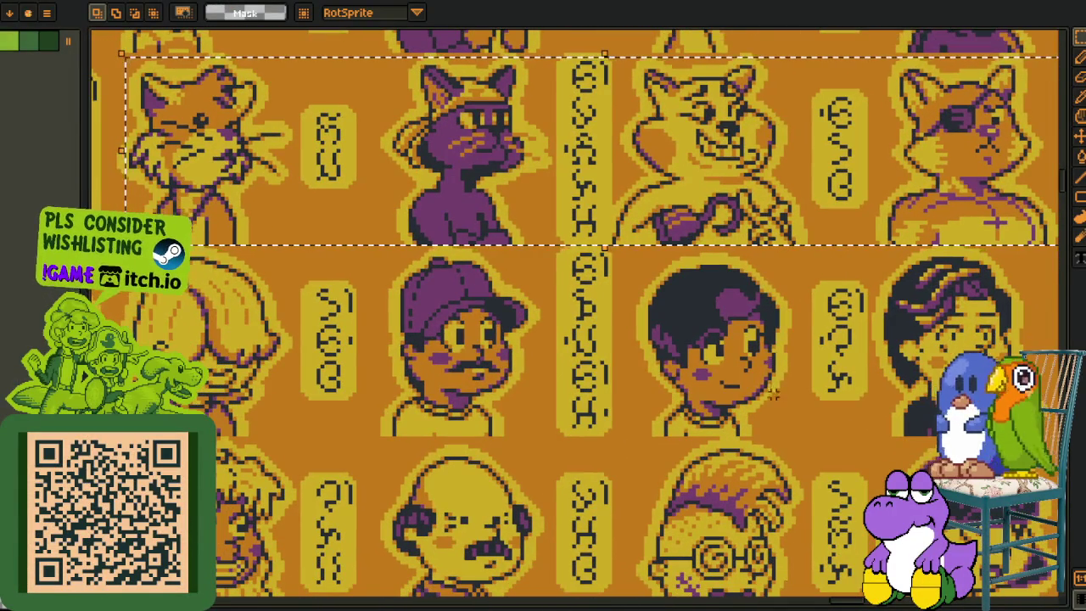
scroll(787, 328, "down", 3)
scroll(788, 327, "left", 2)
scroll(344, 269, "up", 3)
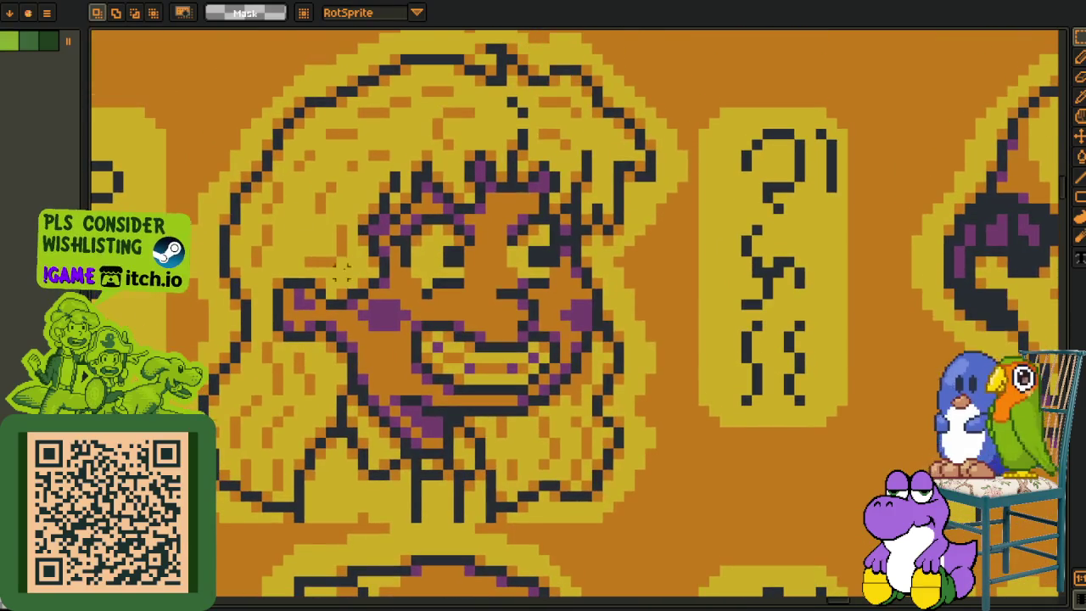
mouse_move(198, 77)
left_mouse_down()
mouse_move(315, 157)
mouse_move(689, 521)
left_mouse_up()
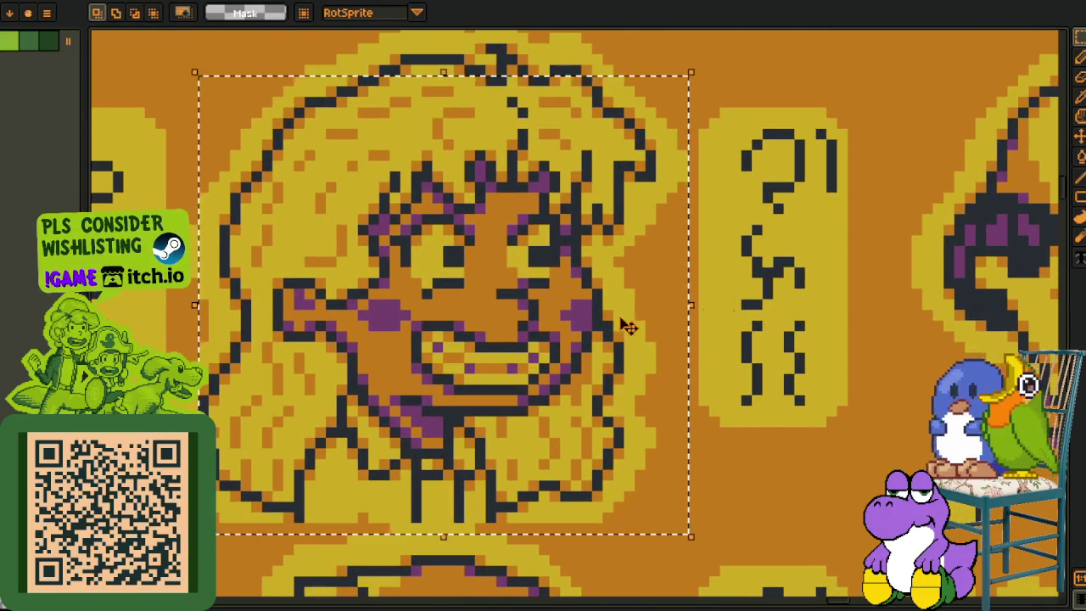
- Select the cat, dog and fox portrait row
scroll(766, 310, "down", 3)
scroll(766, 310, "right", 2)
scroll(766, 310, "up", 2)
scroll(766, 311, "down", 2)
scroll(679, 382, "up", 3)
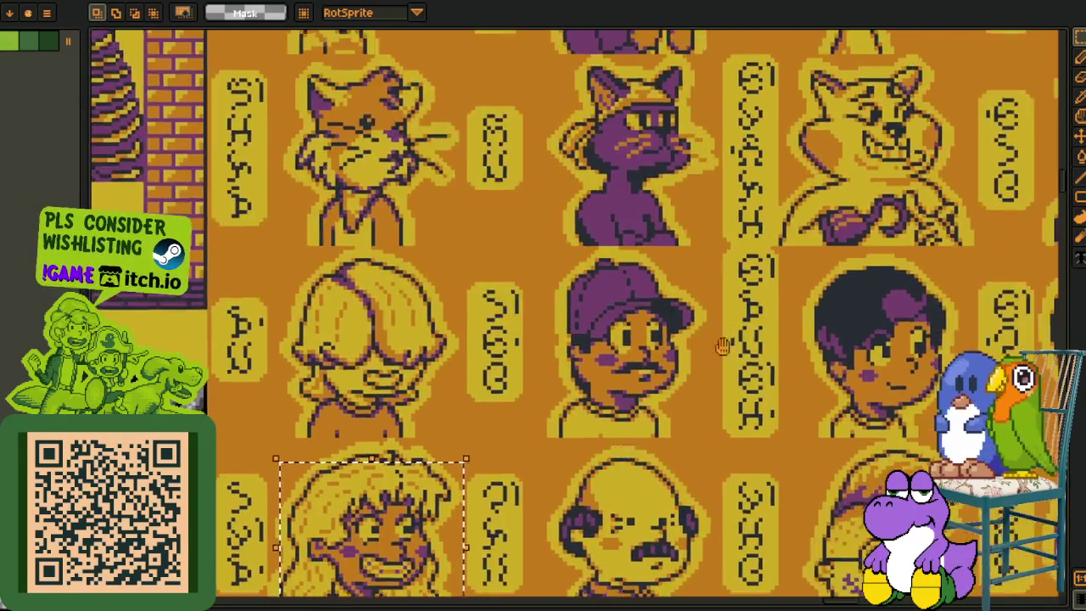
scroll(556, 465, "right", 2)
left_click_drag(199, 208, 1053, 373)
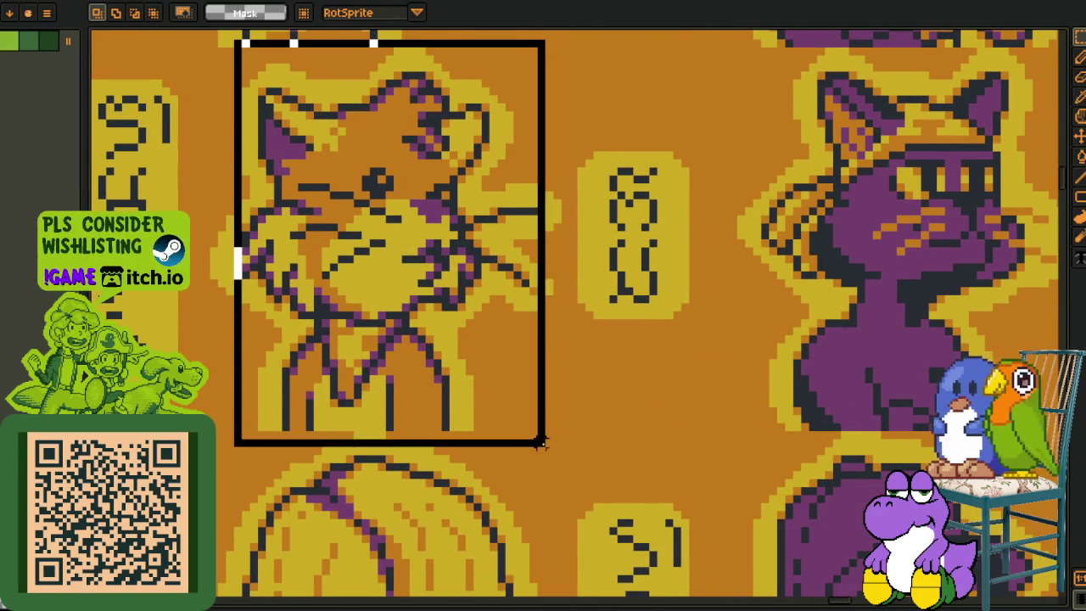
- Pan further down and right to bring the fox portrait up close
scroll(685, 335, "down", 3)
scroll(670, 365, "down", 5)
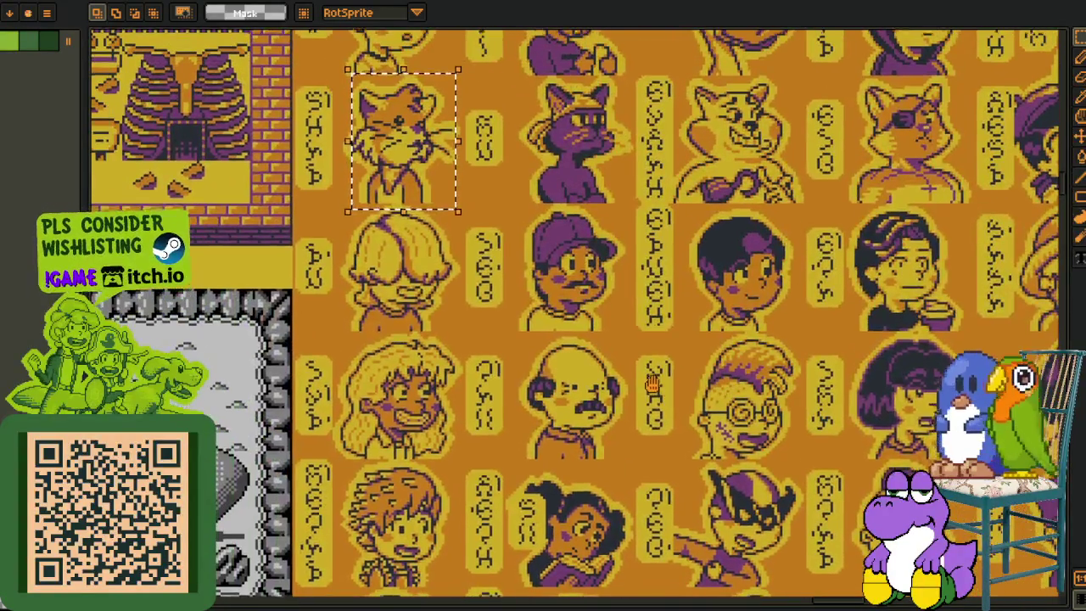
left_click_drag(660, 390, 556, 307)
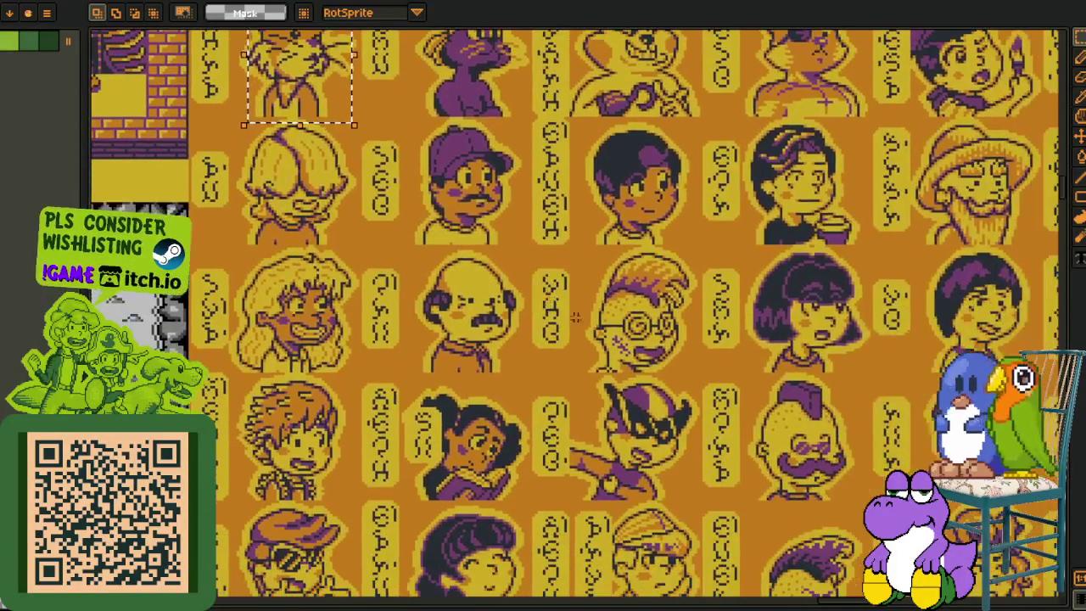
mouse_move(653, 359)
left_mouse_down()
mouse_move(537, 225)
mouse_move(496, 134)
mouse_move(436, 110)
mouse_move(497, 349)
left_mouse_up()
scroll(499, 347, "down", 5)
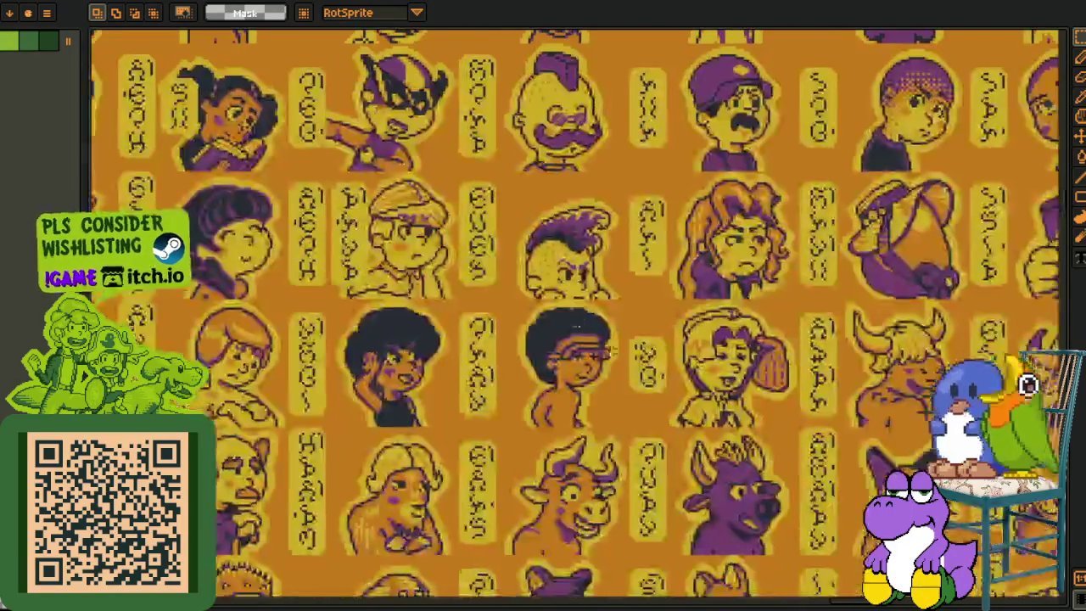
scroll(600, 303, "left", 6)
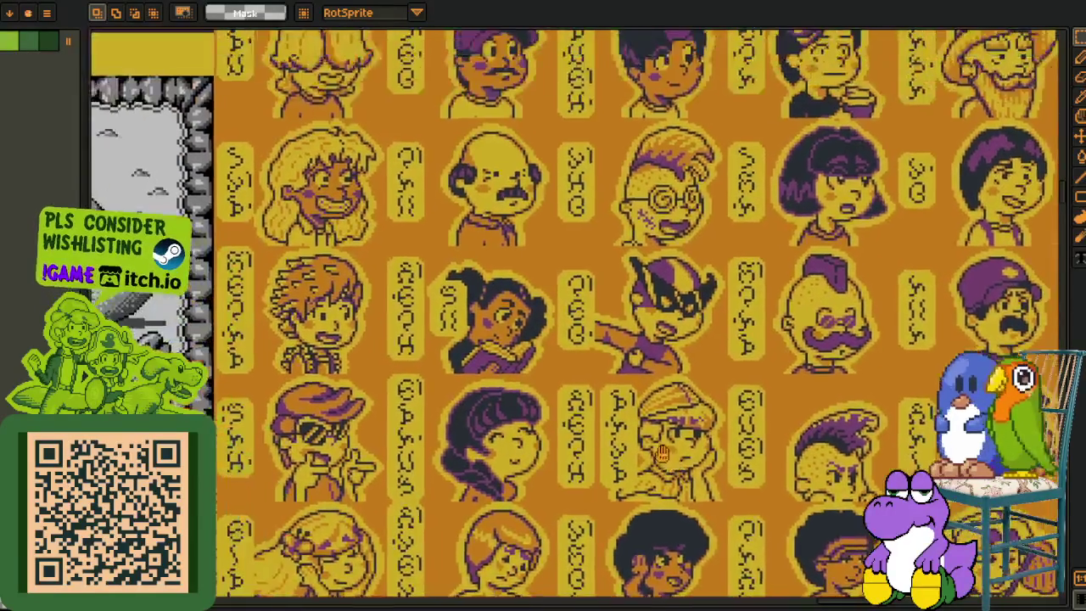
scroll(585, 353, "right", 5)
mouse_move(584, 353)
left_mouse_down()
mouse_move(359, 149)
mouse_move(679, 529)
mouse_move(695, 527)
left_mouse_up()
- Browse to a different block of portraits above and to the left
scroll(527, 293, "up", 4)
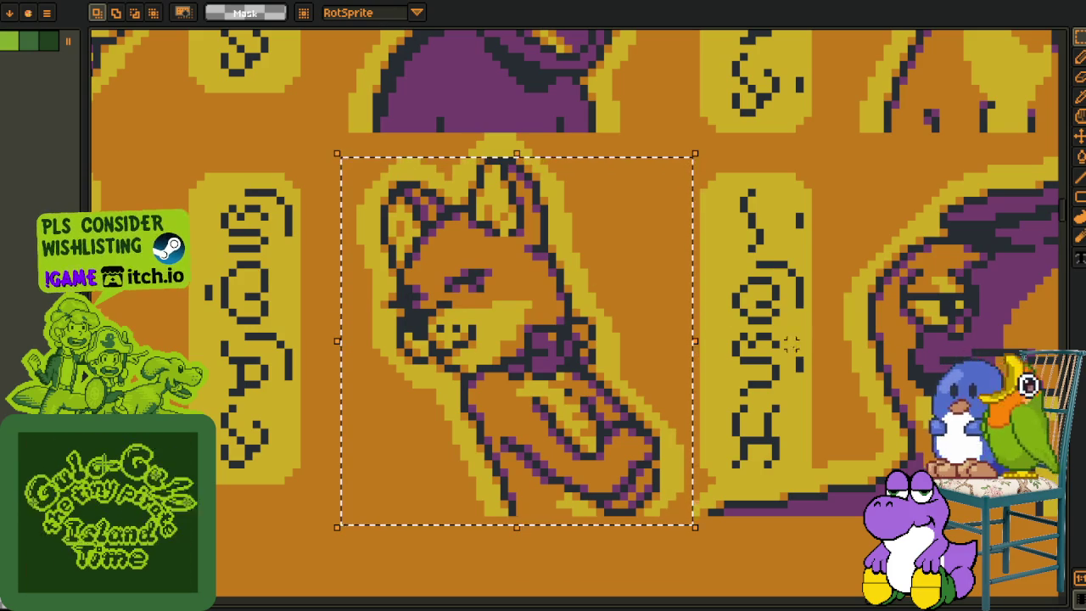
scroll(751, 343, "down", 2)
scroll(694, 382, "up", 1)
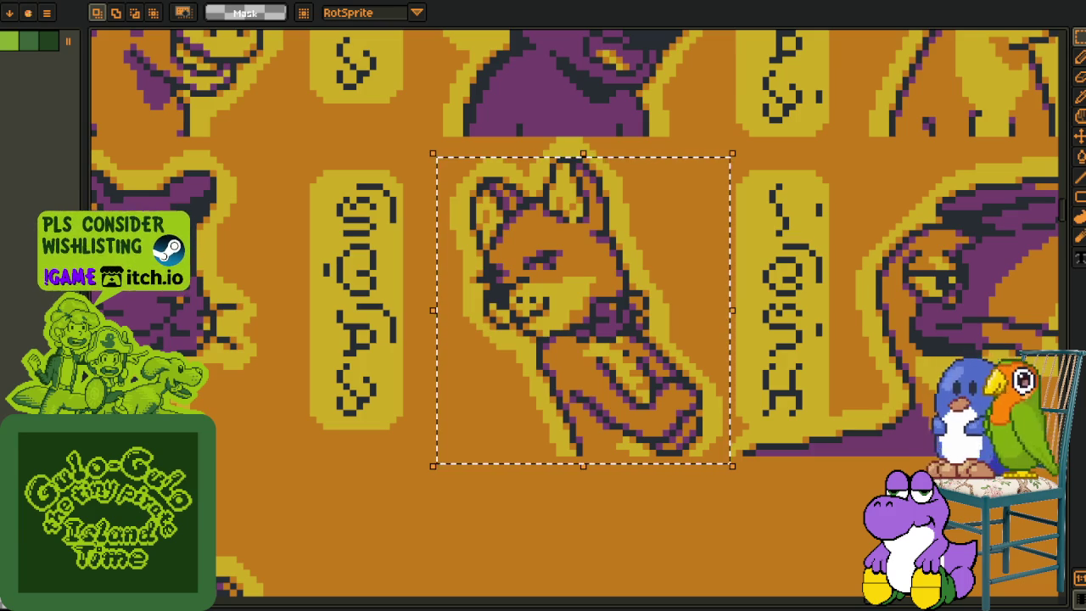
scroll(393, 365, "down", 3)
left_click_drag(393, 365, 544, 577)
scroll(543, 577, "up", 3)
left_click_drag(312, 354, 350, 455)
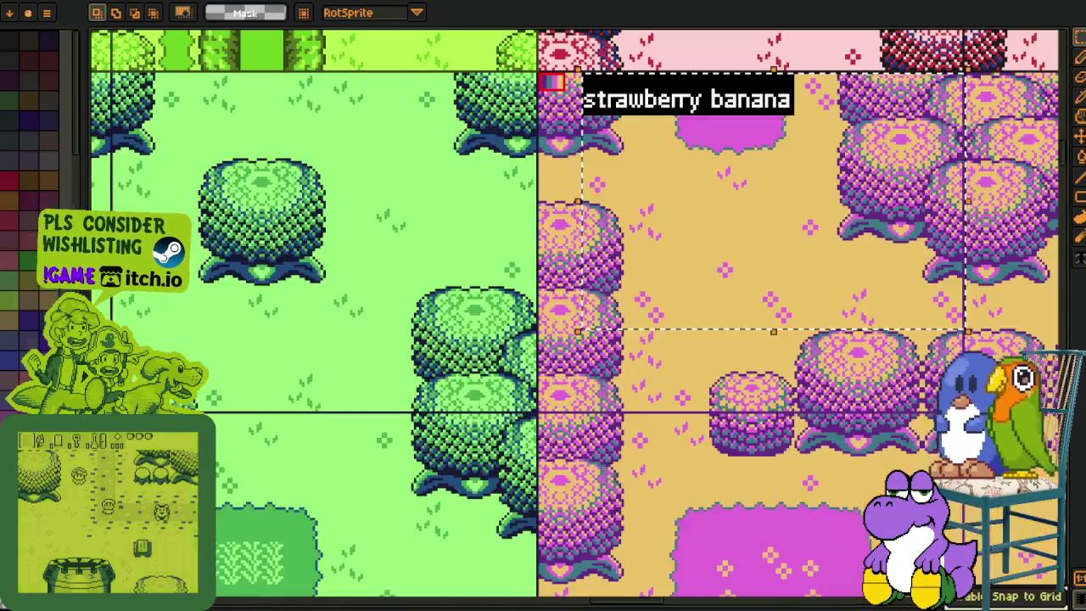
- Return to the colour-variant tileset and pan to the green tileset block
key("ctrl+Tab")
scroll(412, 183, "down", 3)
mouse_move(412, 183)
left_mouse_down()
mouse_move(545, 348)
mouse_move(545, 374)
mouse_move(644, 505)
left_mouse_up()
left_click_drag(333, 348, 536, 496)
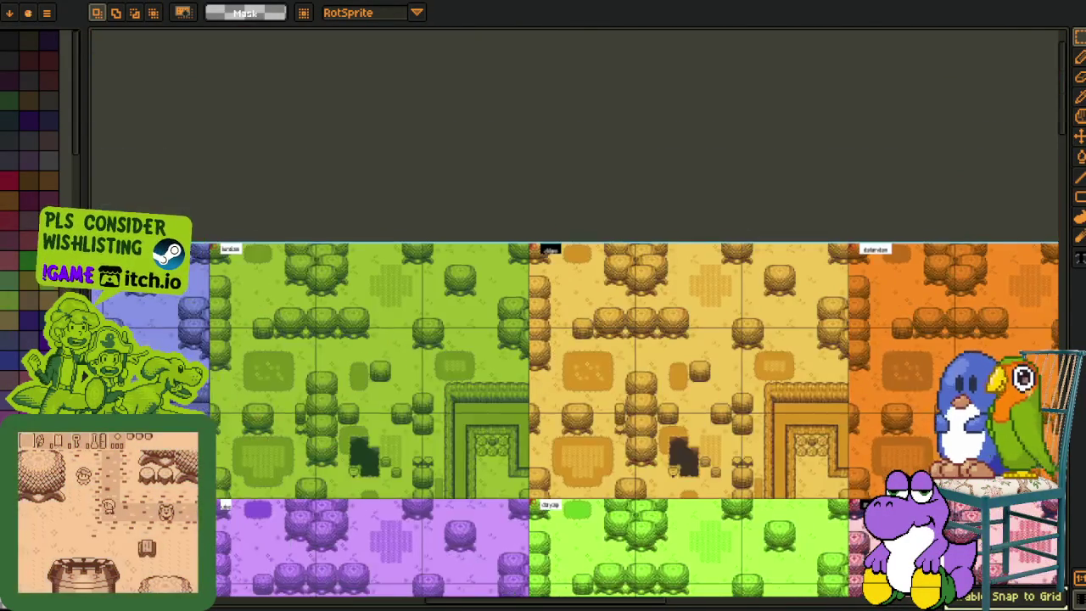
- Move from the tree tileset to the character portrait sheet and marquee-select blocks of portraits
scroll(401, 344, "up", 5)
left_click_drag(401, 344, 426, 377)
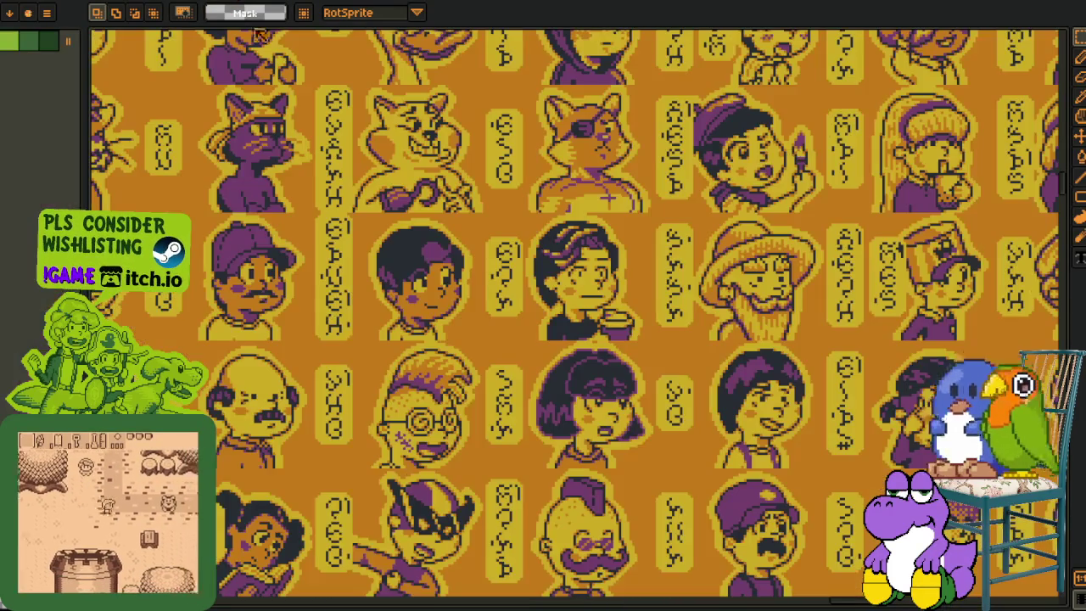
key("ctrl+Tab")
mouse_move(253, 153)
left_mouse_down()
mouse_move(800, 569)
mouse_move(818, 558)
left_mouse_up()
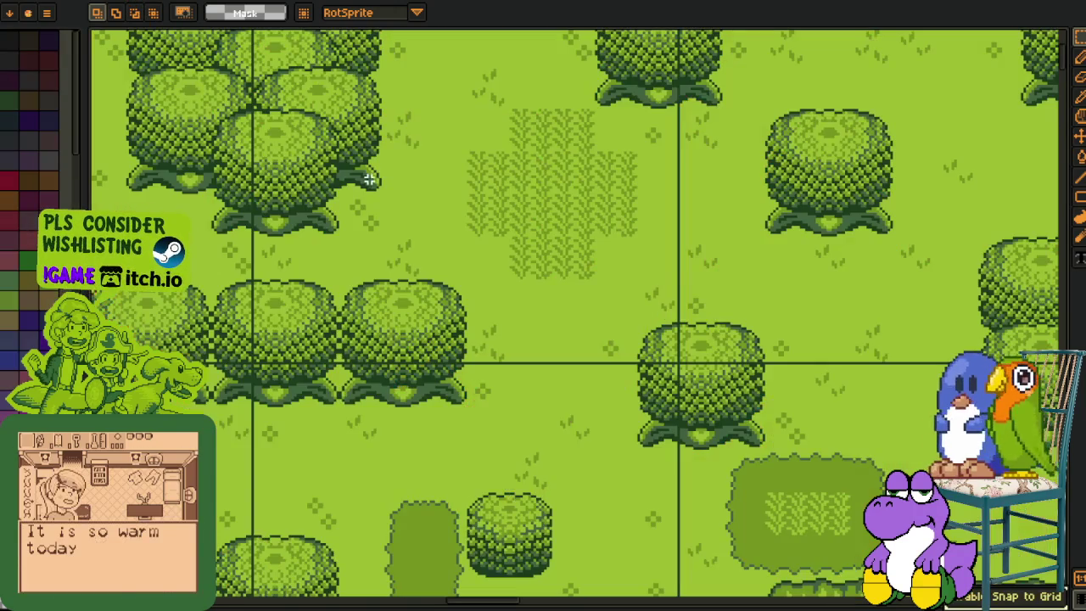
scroll(370, 180, "down", 3)
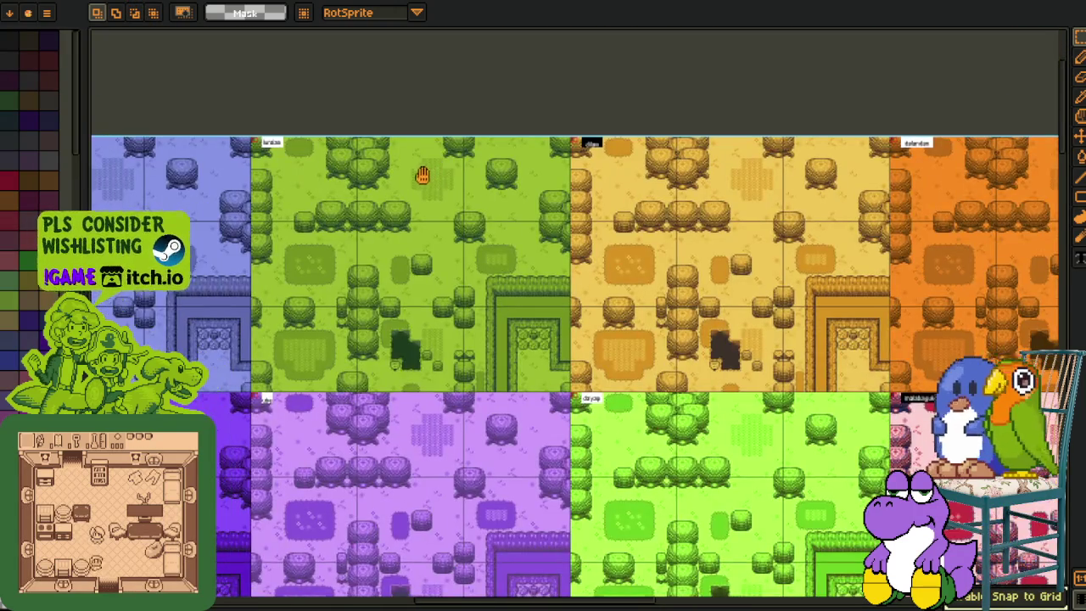
scroll(203, 106, "up", 3)
left_click_drag(195, 121, 795, 507)
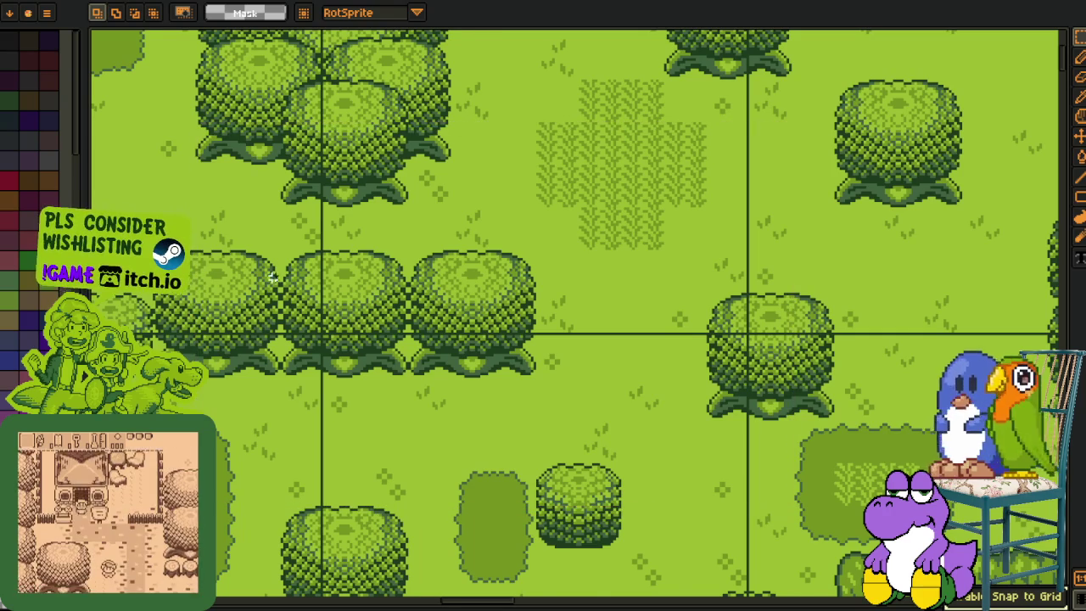
- Switch past the grey cave map sheet to the yellow village tile map sheet
scroll(219, 116, "up", 2)
scroll(294, 206, "up", 2)
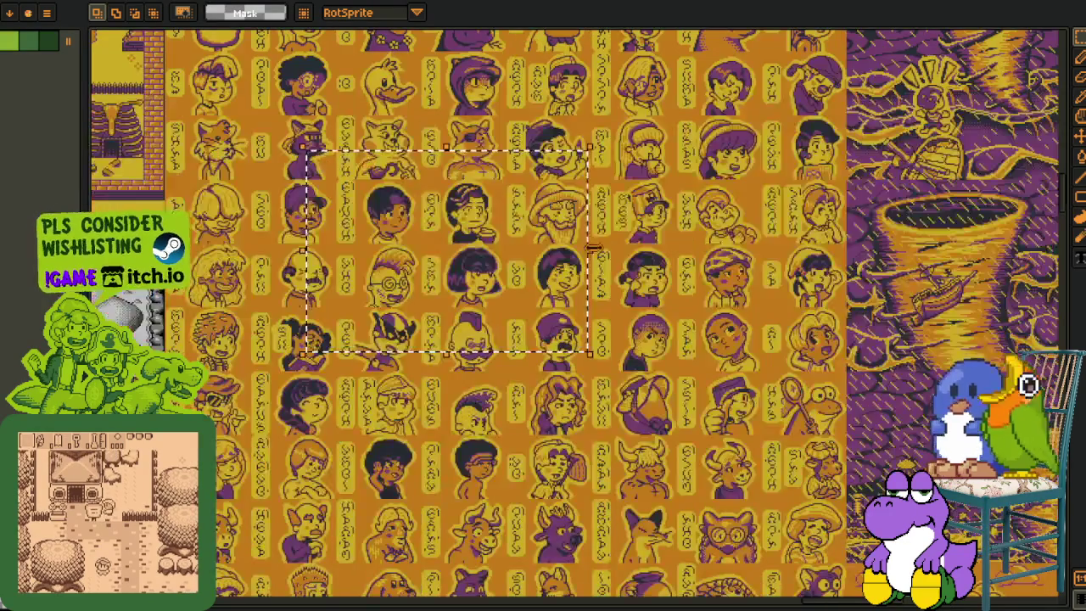
key("ctrl+v")
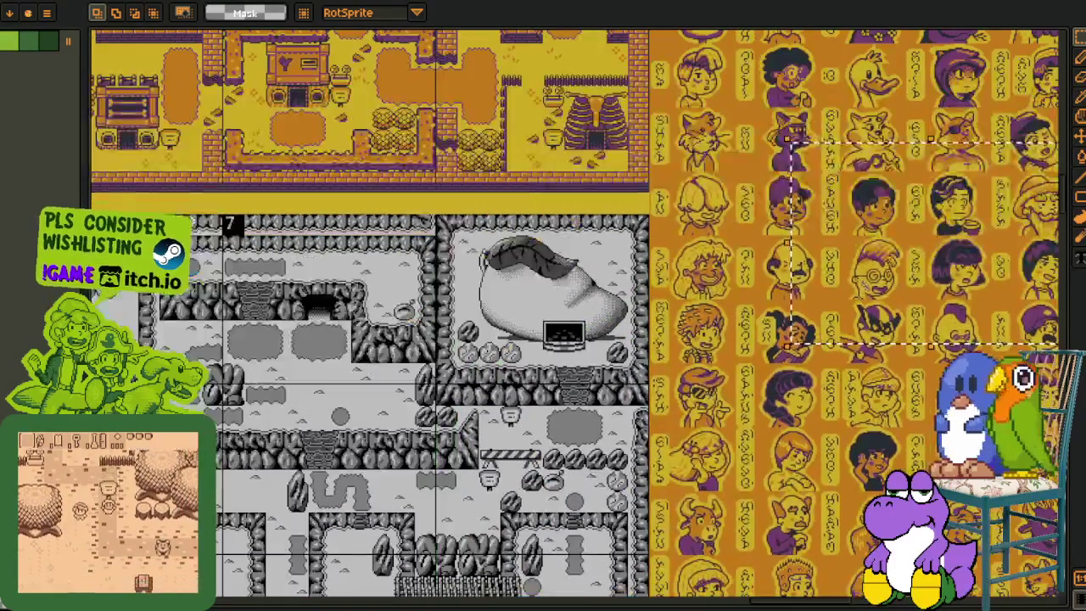
scroll(422, 492, "left", 5)
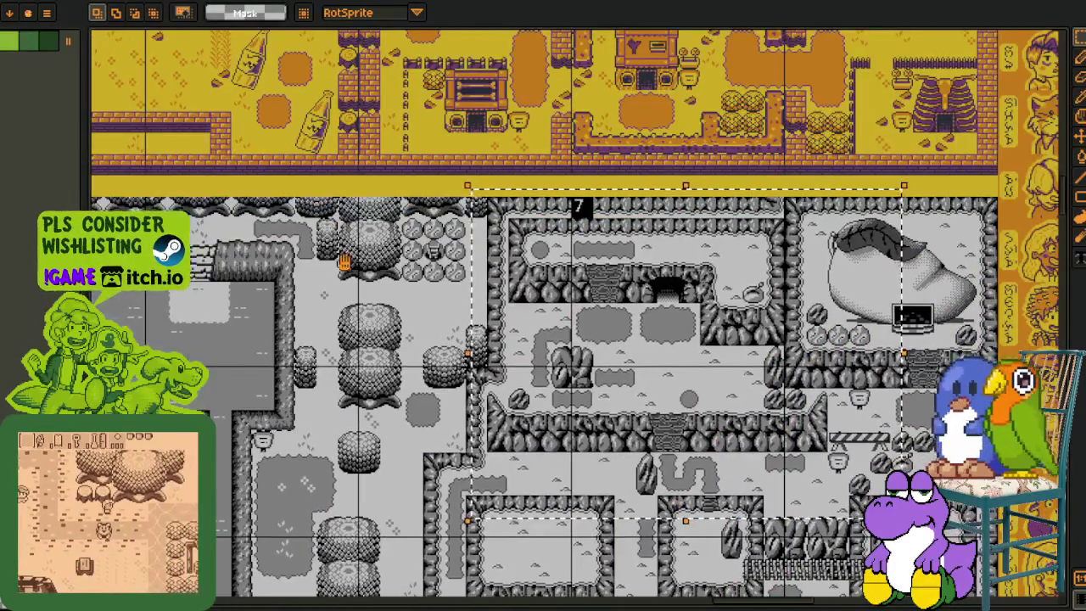
scroll(422, 492, "left", 2)
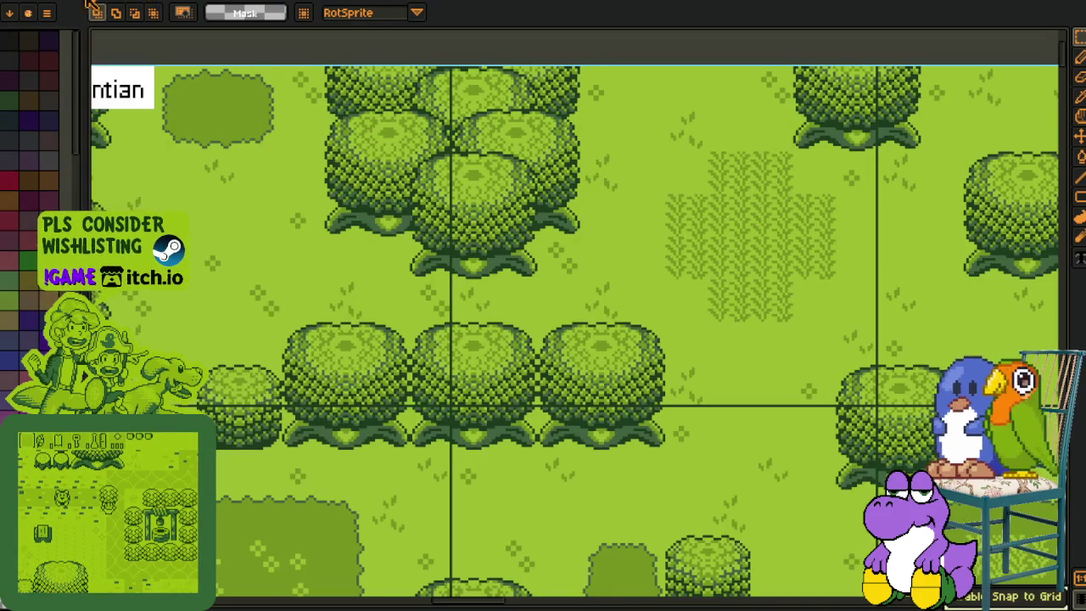
left_click(117, 13)
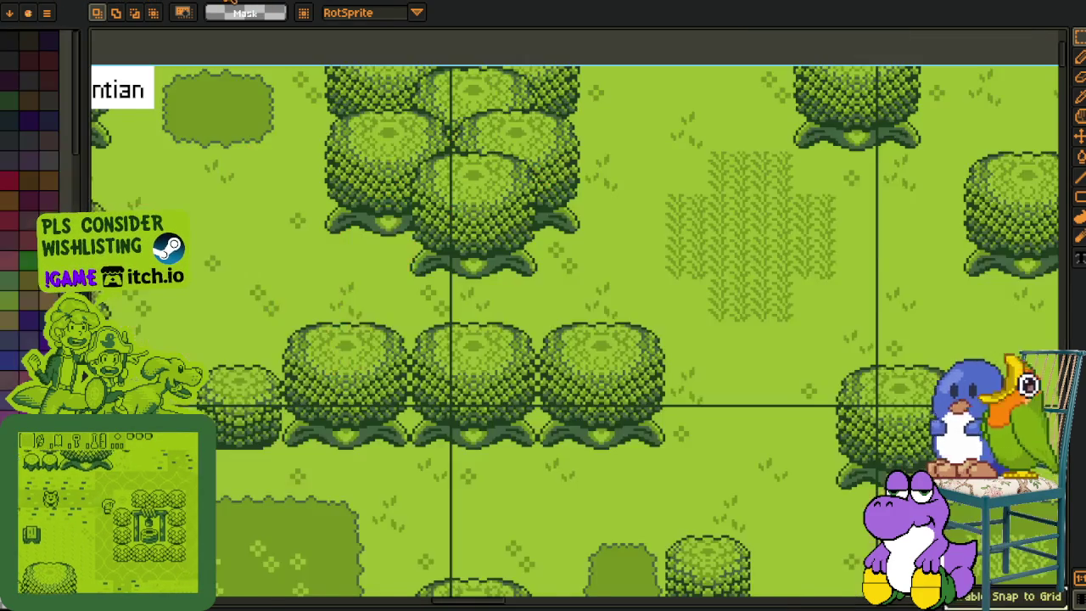
scroll(487, 252, "up", 15)
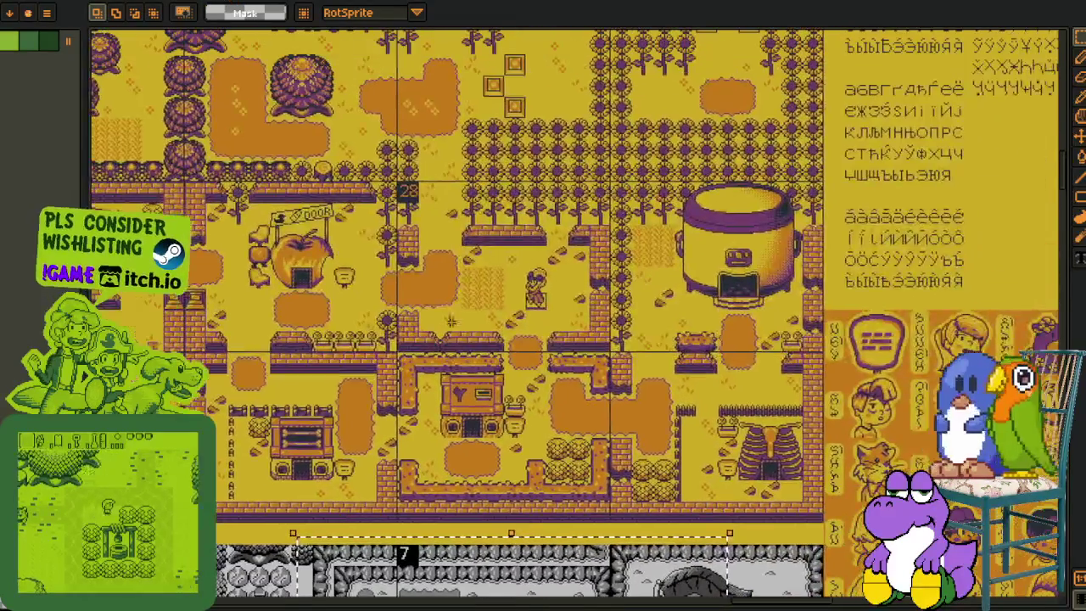
- Pan around the village map and marquee-select the castle
scroll(439, 434, "up", 8)
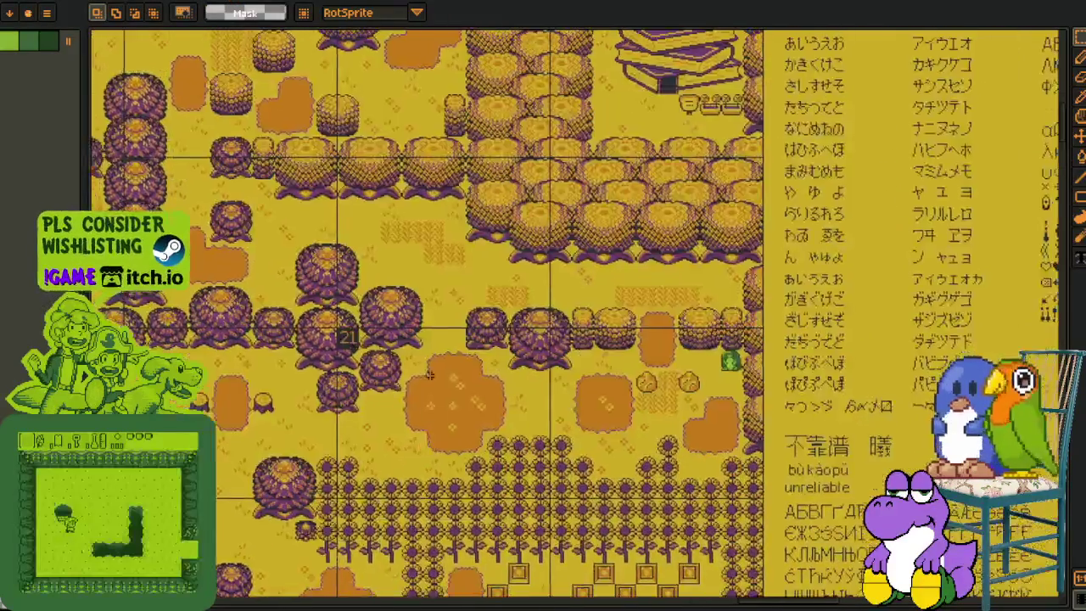
scroll(403, 201, "up", 5)
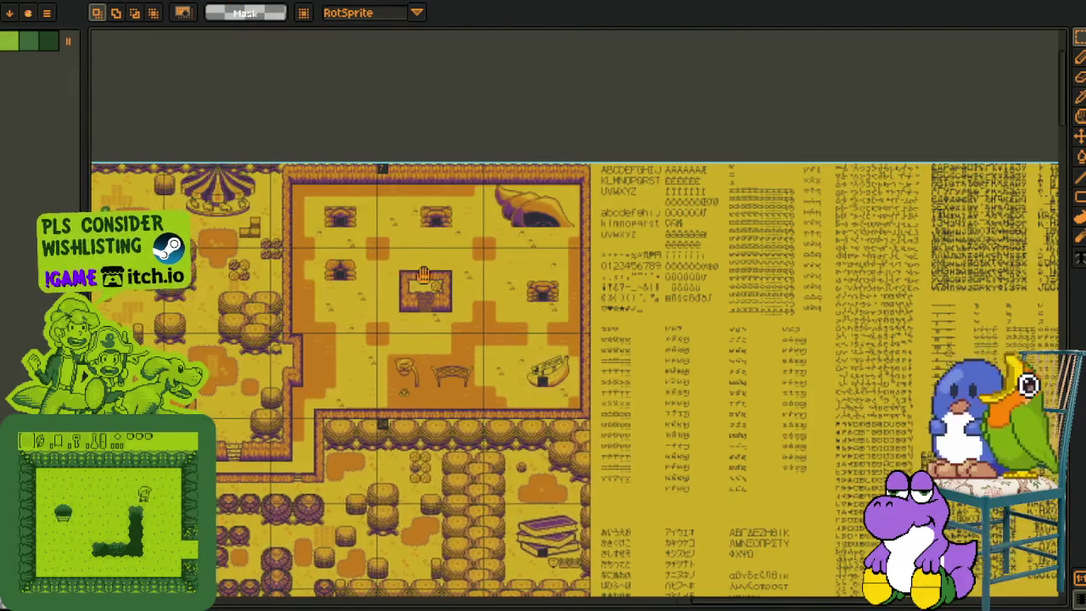
scroll(244, 269, "left", 10)
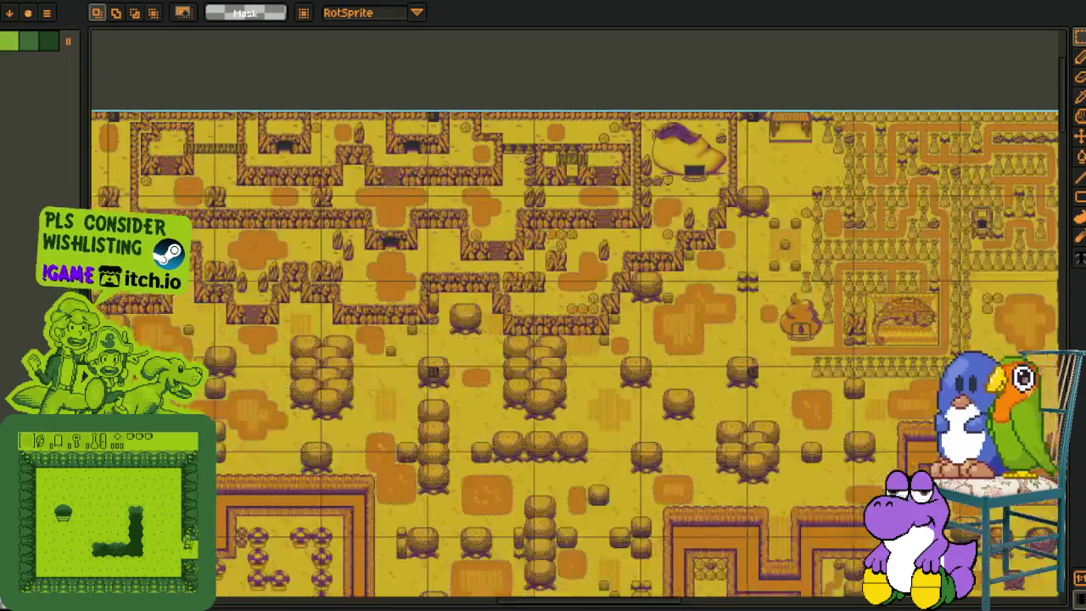
scroll(269, 233, "down", 10)
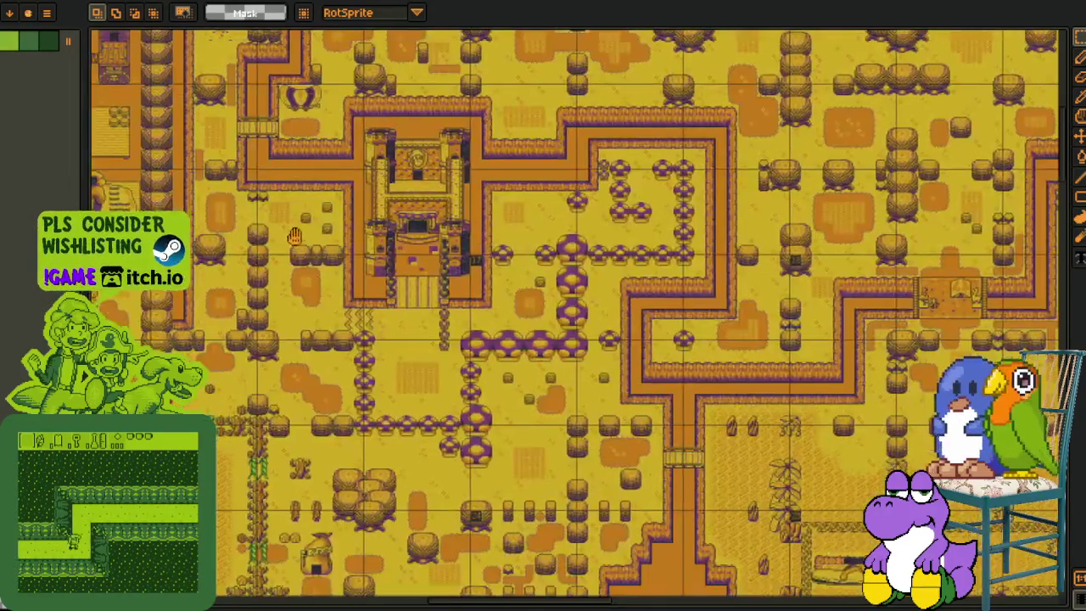
scroll(494, 140, "up", 3)
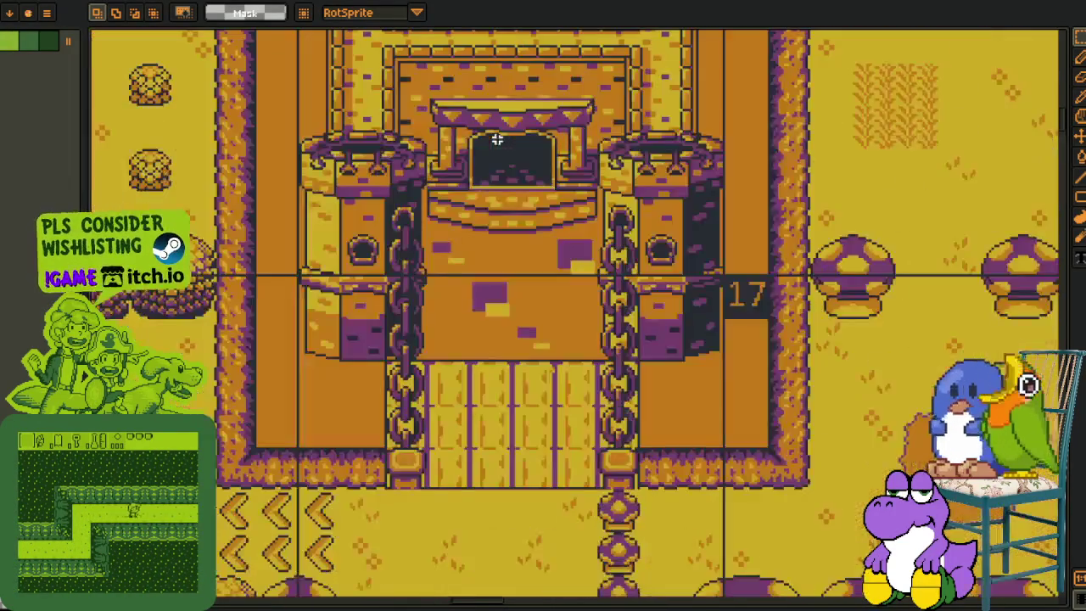
scroll(494, 140, "up", 5)
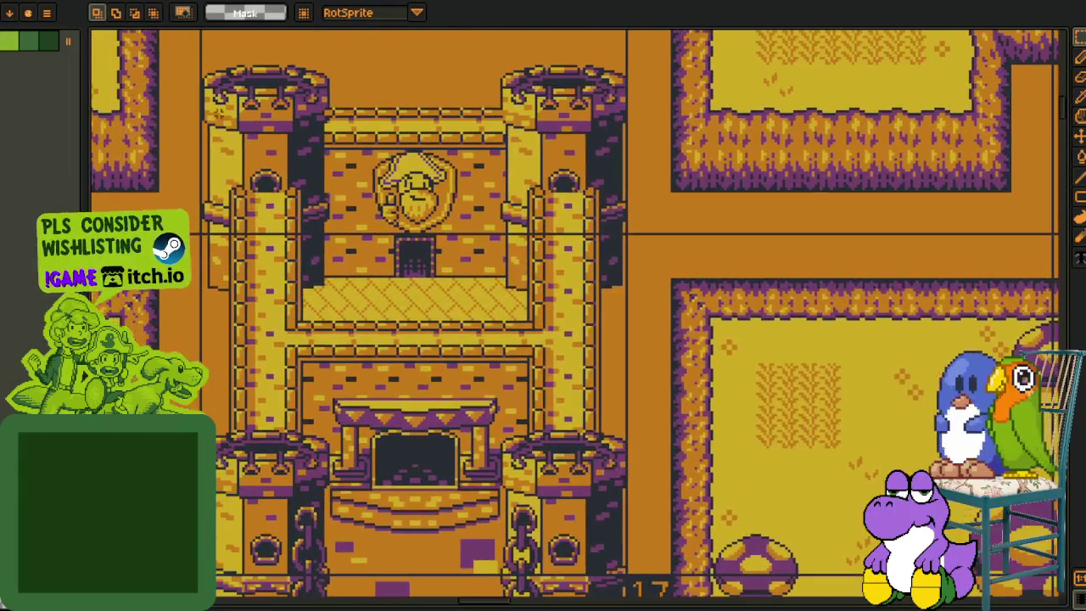
mouse_move(200, 73)
left_mouse_down()
mouse_move(594, 537)
mouse_move(606, 594)
left_mouse_up()
- Move up to the village houses, select a large area, then switch back to Godot
scroll(397, 431, "down", 3)
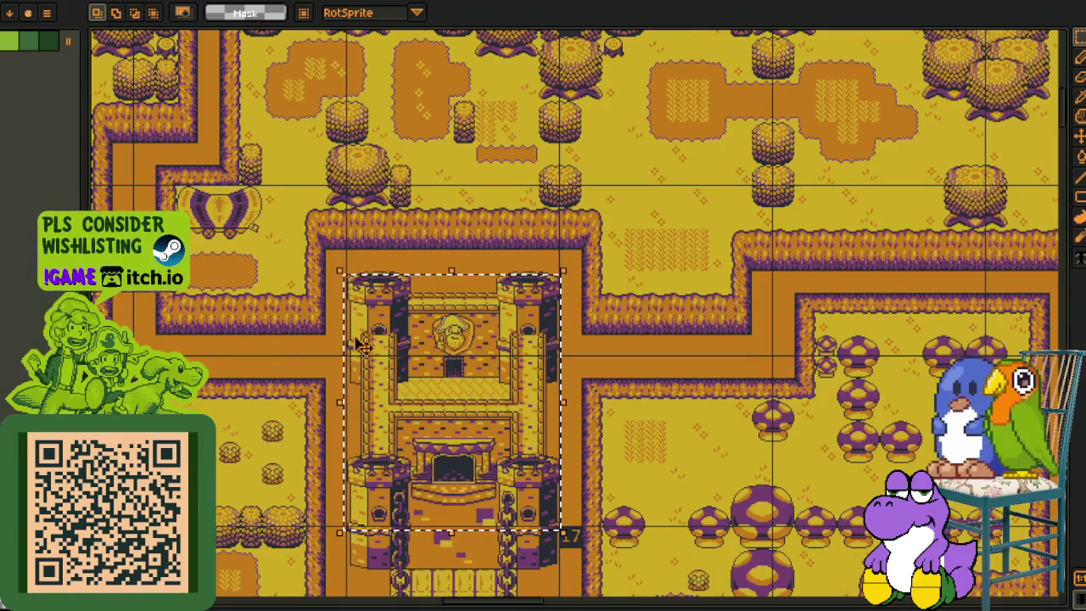
mouse_move(322, 372)
left_mouse_down()
mouse_move(516, 300)
mouse_move(529, 307)
left_mouse_up()
mouse_move(458, 255)
left_mouse_down()
mouse_move(764, 509)
mouse_move(727, 546)
left_mouse_up()
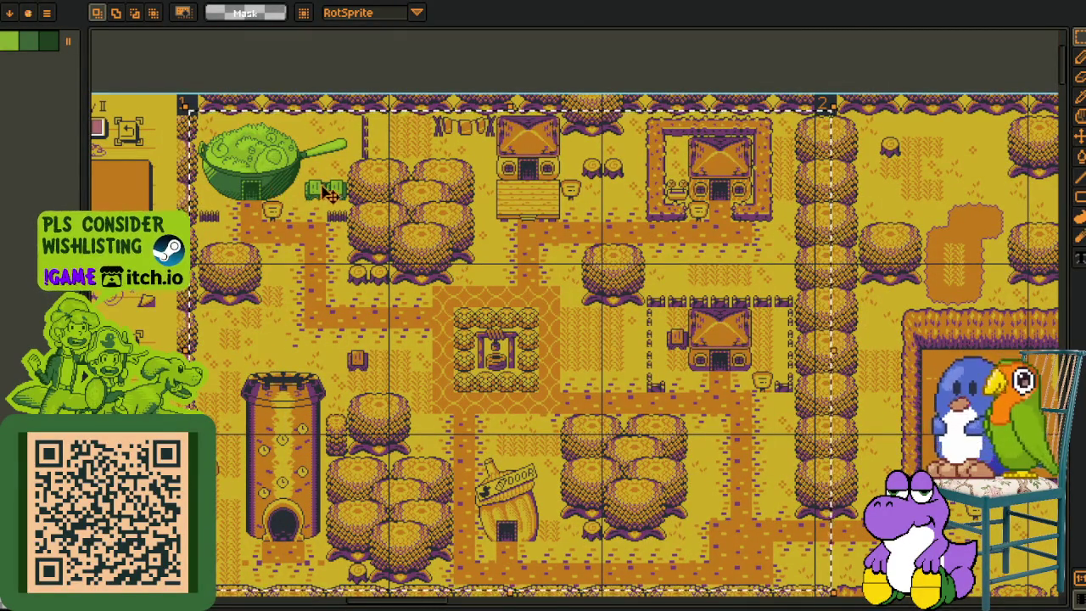
scroll(262, 151, "up", 2)
scroll(306, 228, "up", 1)
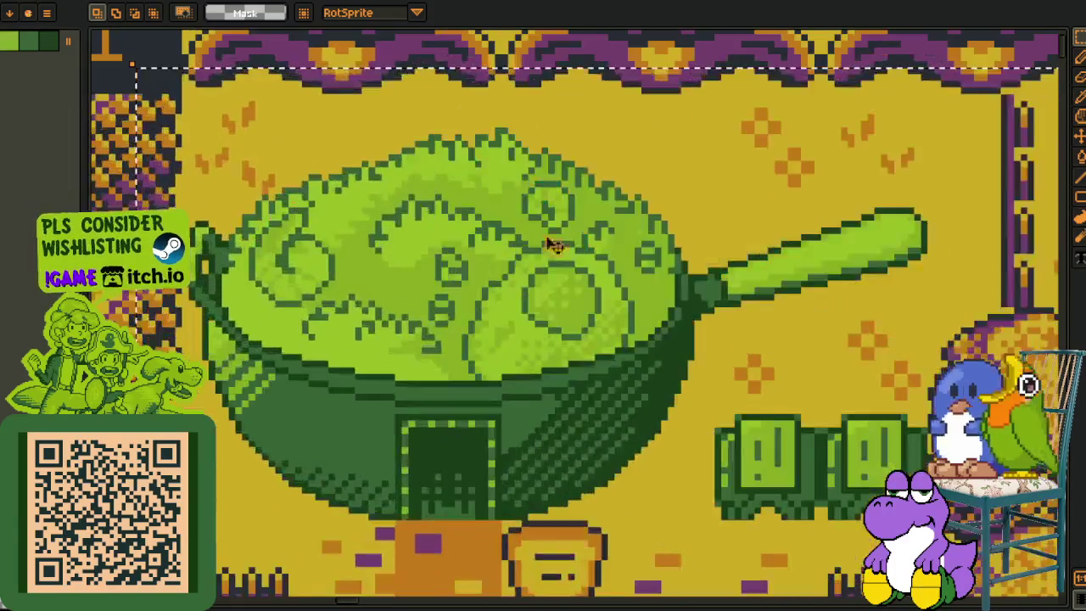
scroll(564, 284, "down", 2)
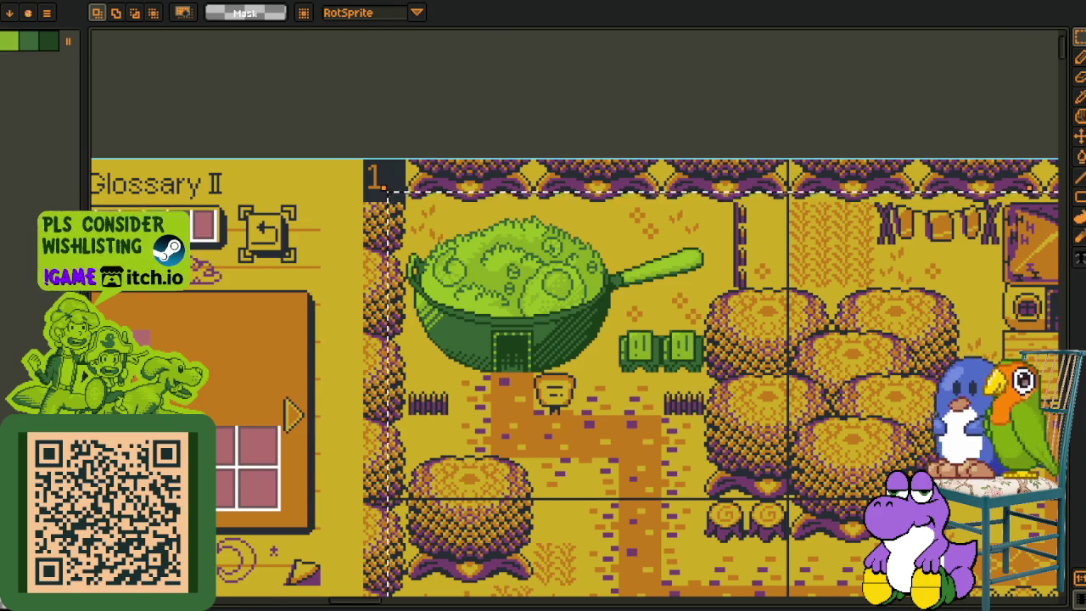
key("alt+Tab")
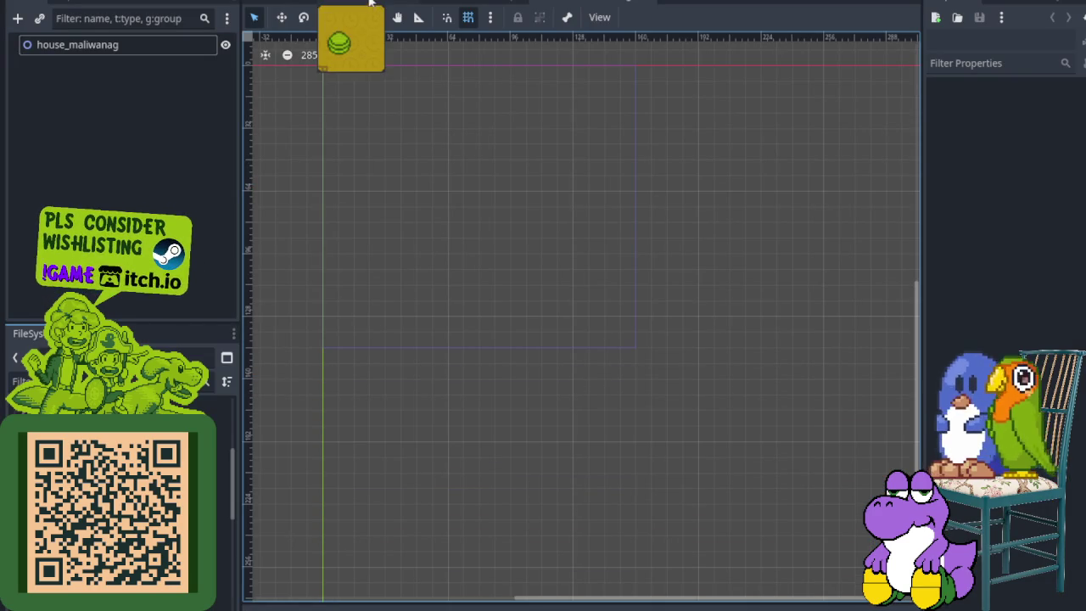
scroll(408, 174, "up", 5)
scroll(409, 174, "left", 2)
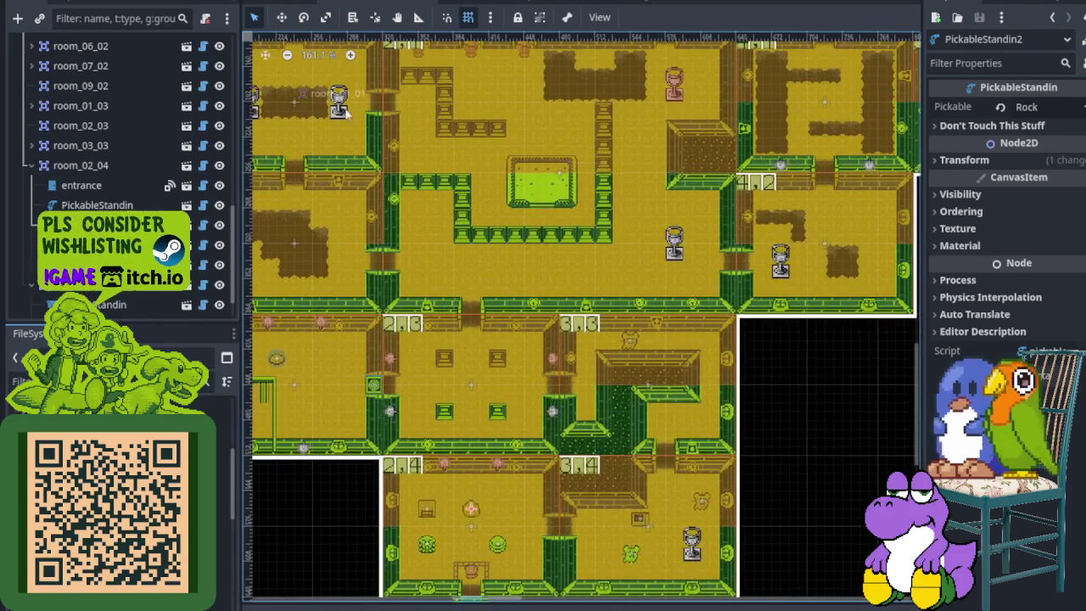
left_click(467, 16)
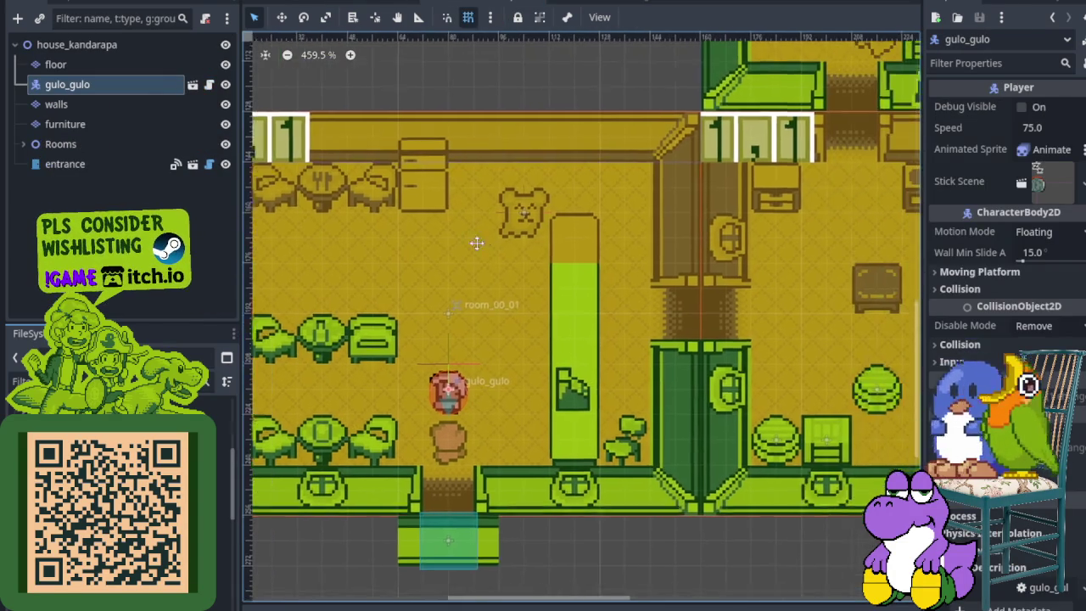
scroll(533, 236, "up", 2)
scroll(533, 237, "down", 1)
scroll(629, 422, "up", 3)
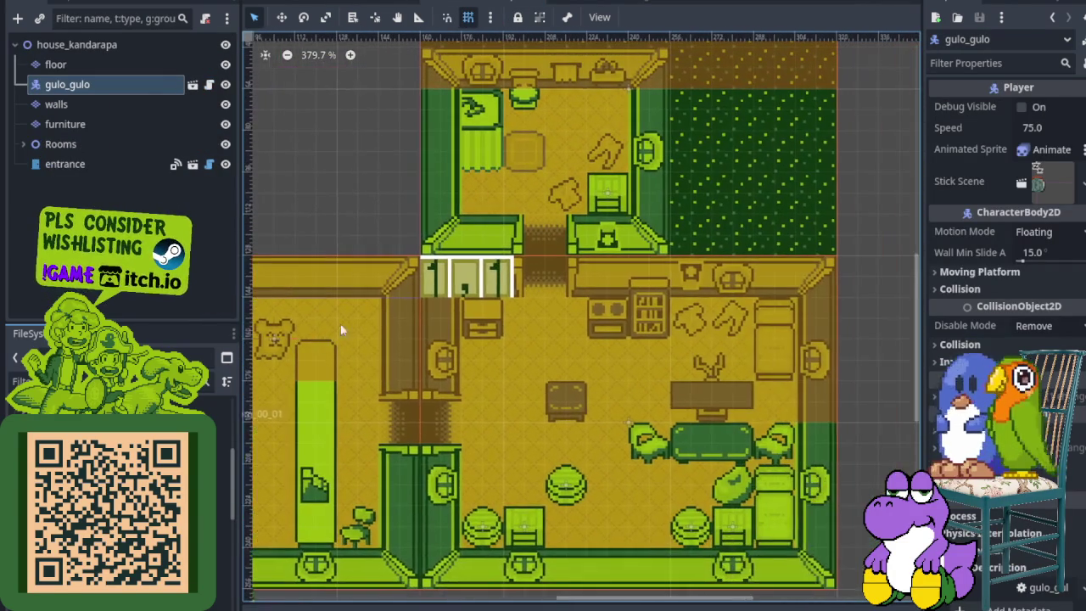
scroll(501, 255, "right", 5)
scroll(314, 243, "up", 3)
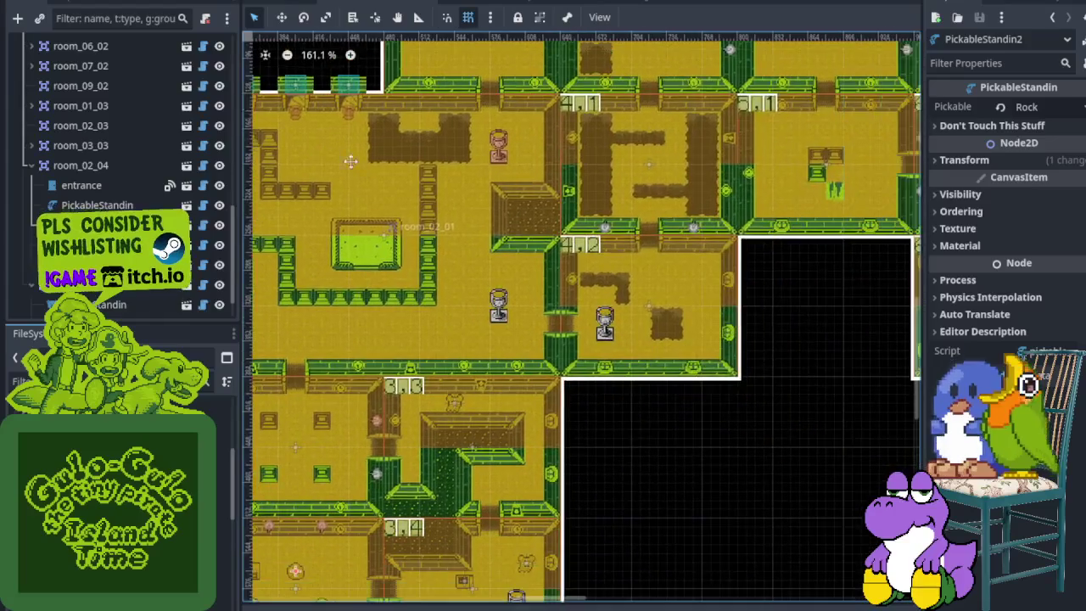
scroll(350, 162, "right", 3)
scroll(413, 295, "down", 3)
scroll(414, 295, "left", 4)
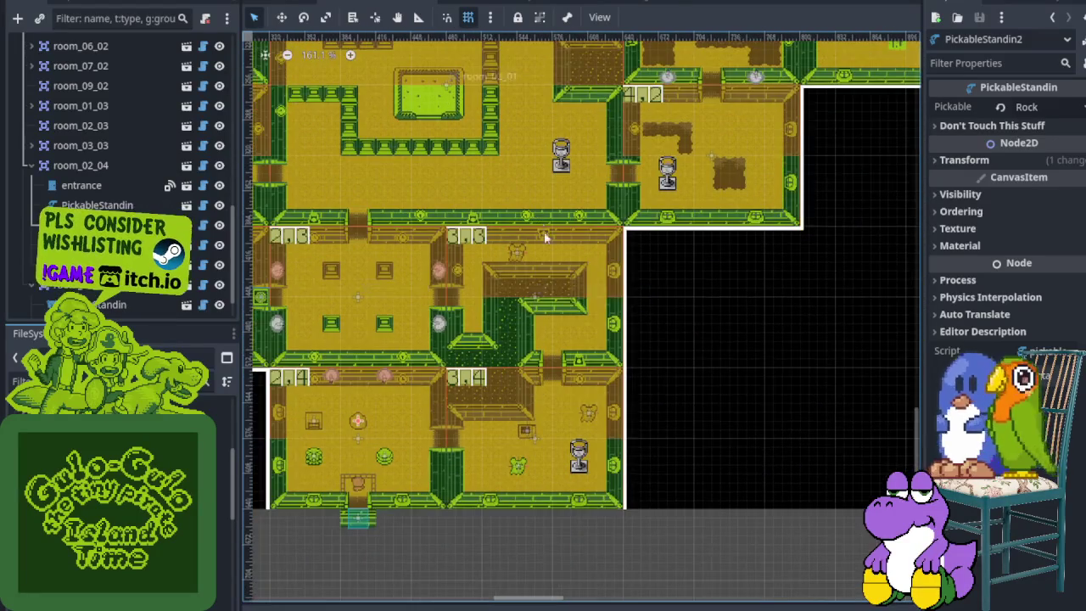
scroll(332, 381, "up", 5)
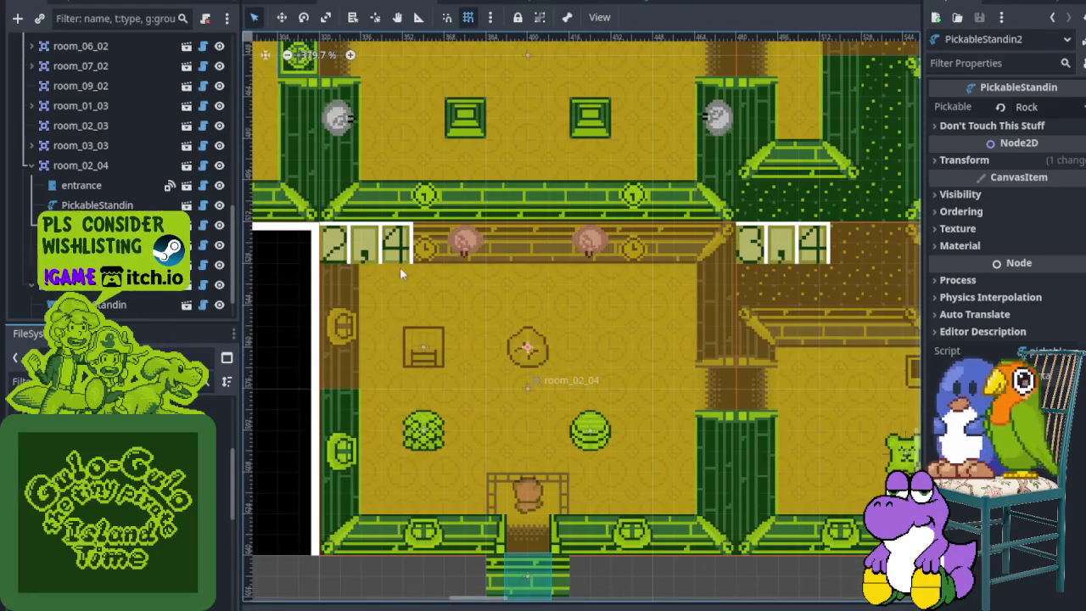
scroll(402, 276, "left", 2)
scroll(606, 306, "up", 2)
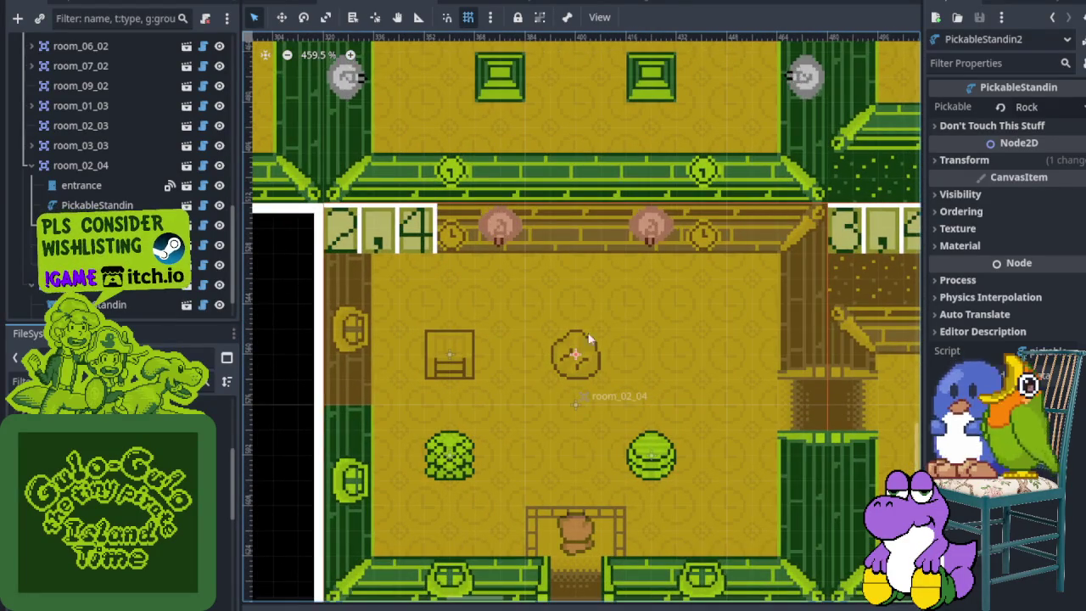
scroll(607, 305, "down", 2)
scroll(444, 294, "right", 4)
scroll(529, 243, "left", 2)
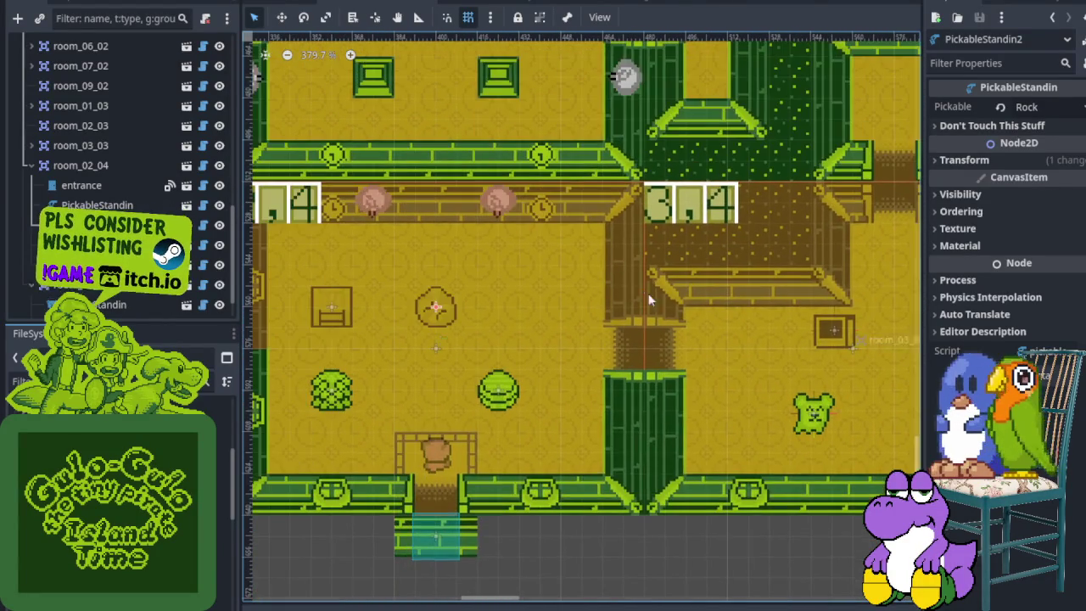
scroll(453, 279, "up", 2)
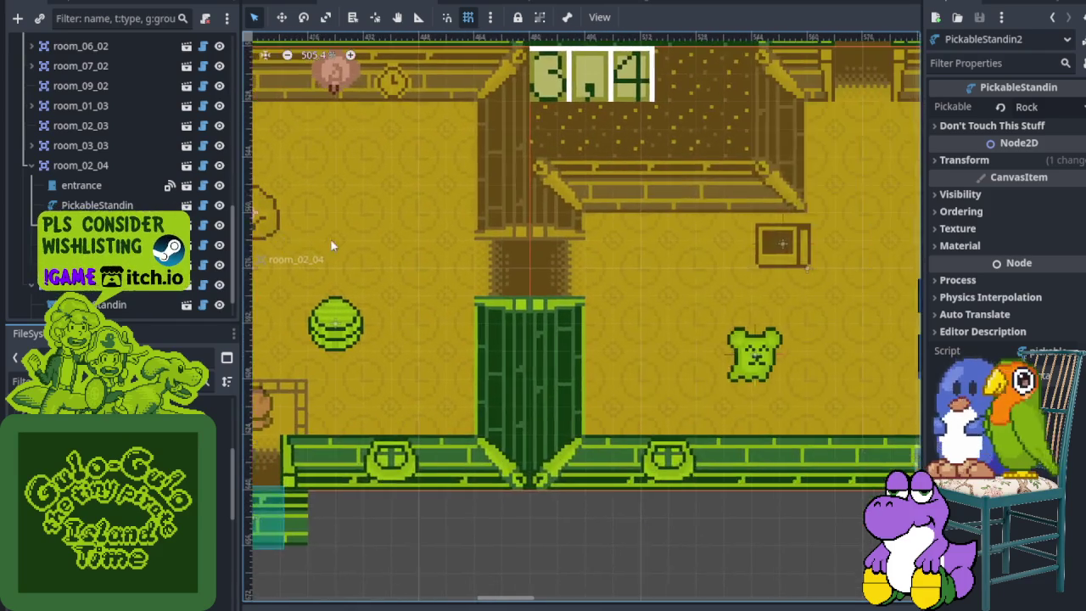
scroll(486, 238, "right", 4)
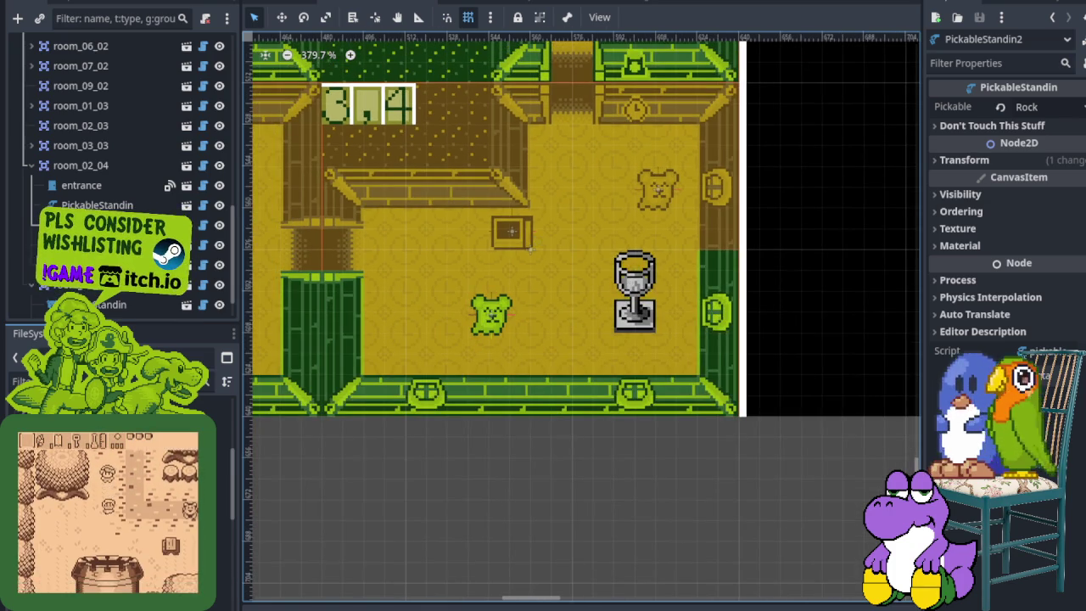
left_click(581, 5)
scroll(568, 144, "down", 1)
scroll(450, 254, "up", 1)
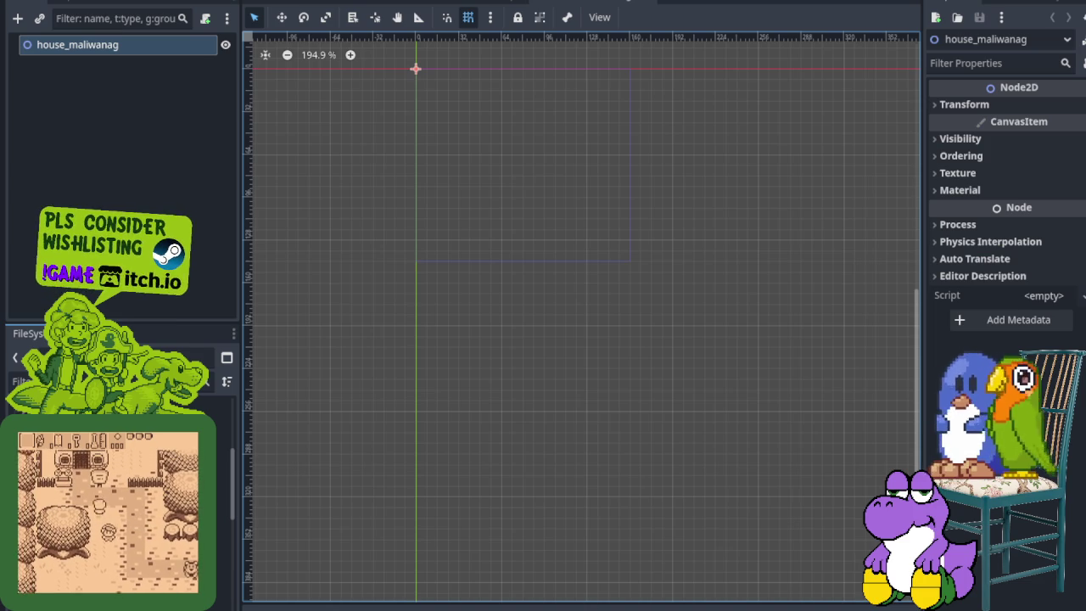
- Add a TileMapLayer child to house_maliwanag, found by searching 'tile'
scroll(583, 318, "up", 2)
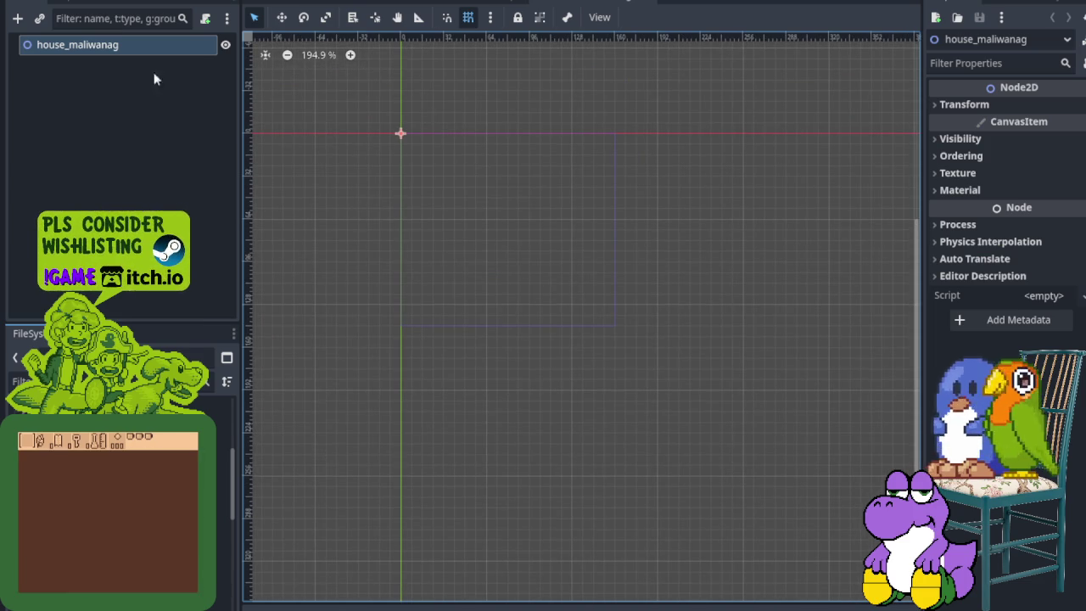
right_click(78, 47)
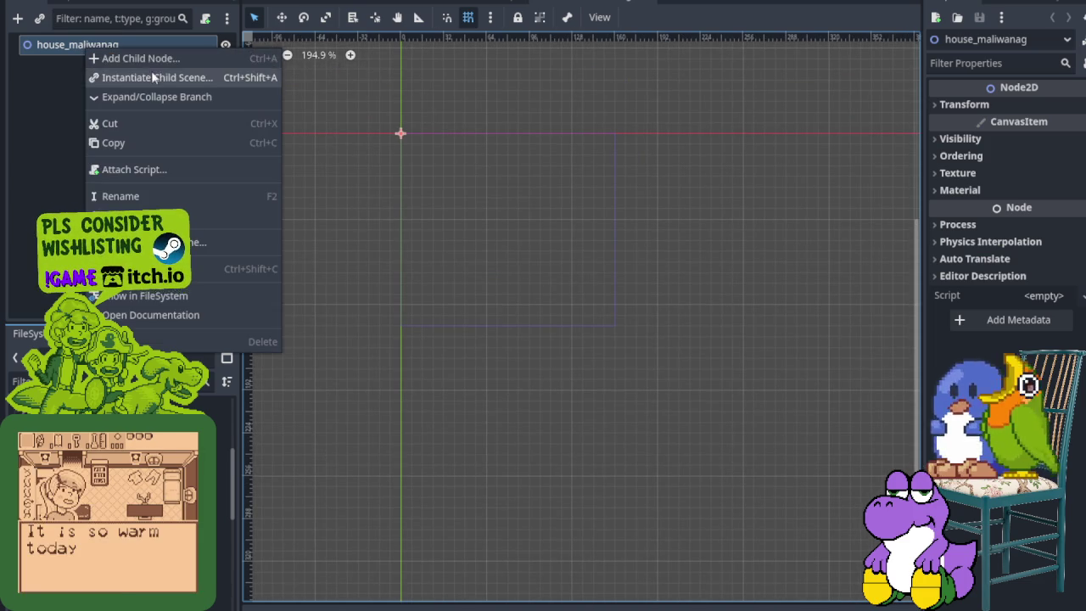
left_click(149, 58)
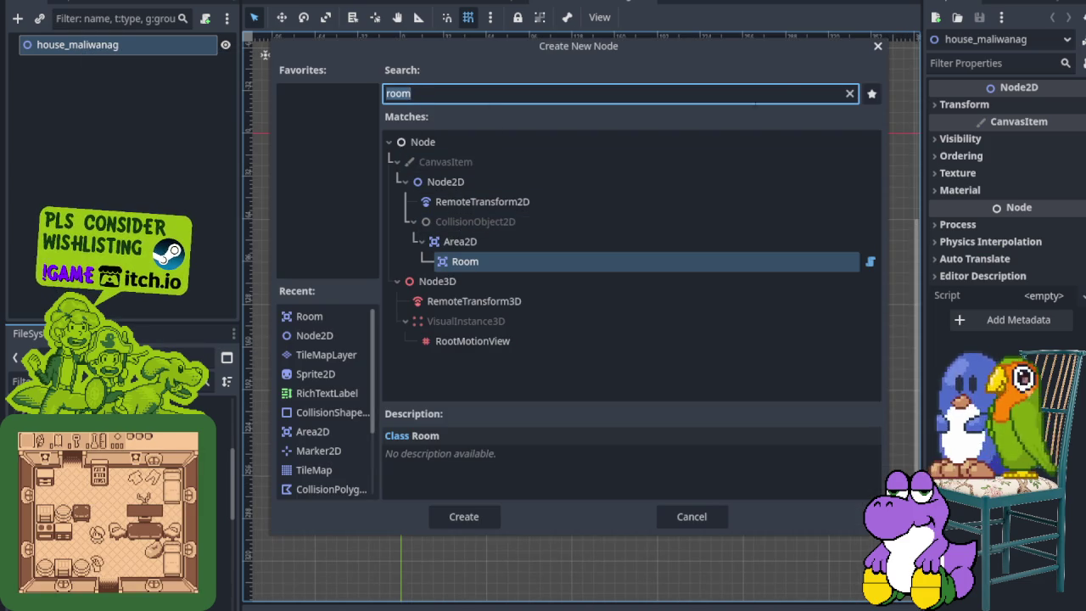
left_click(849, 94)
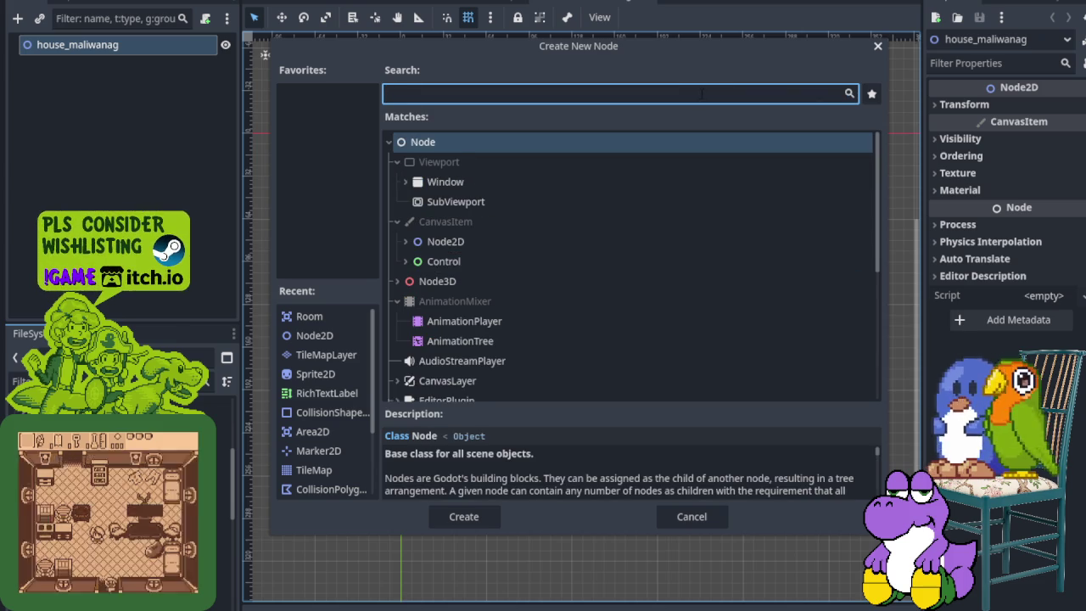
type("tile")
left_click(474, 286)
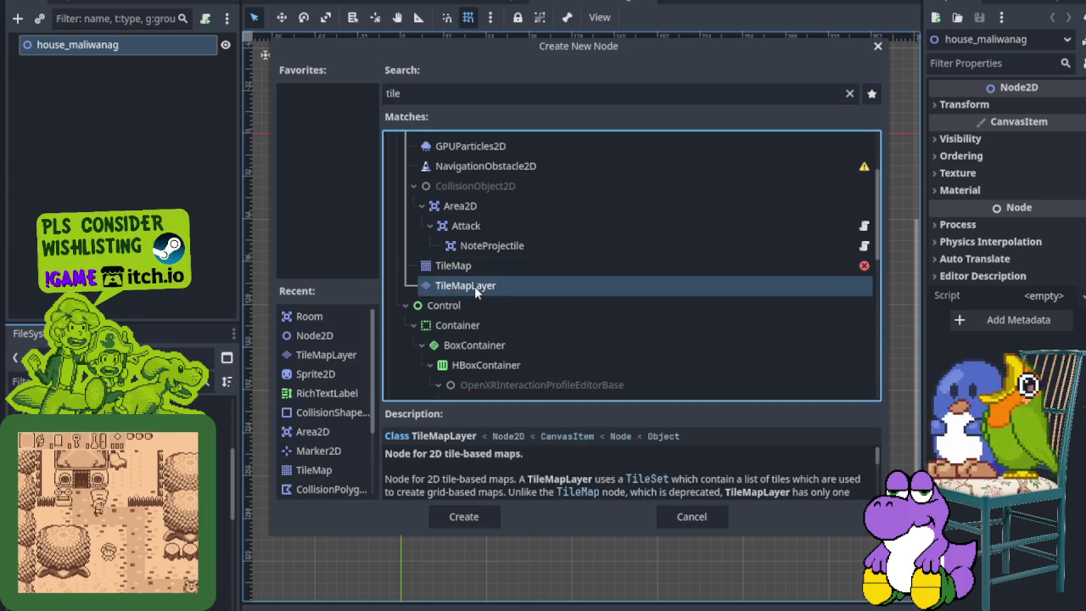
double_click(474, 286)
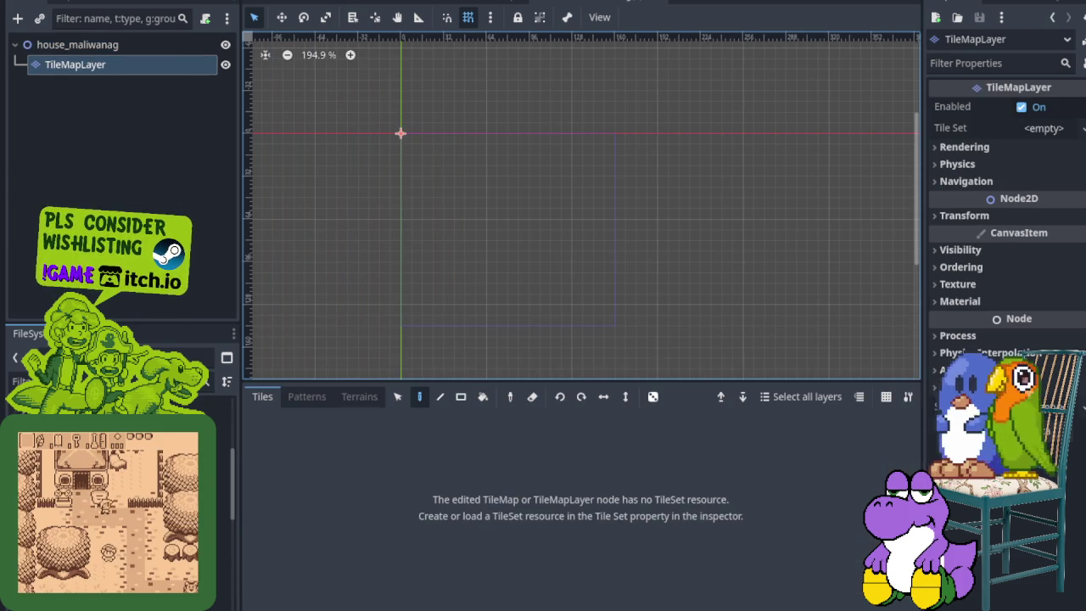
- Rename the new layer to 'floor' and bring up its Tile Set options
key("F2")
type("floor")
key("Return")
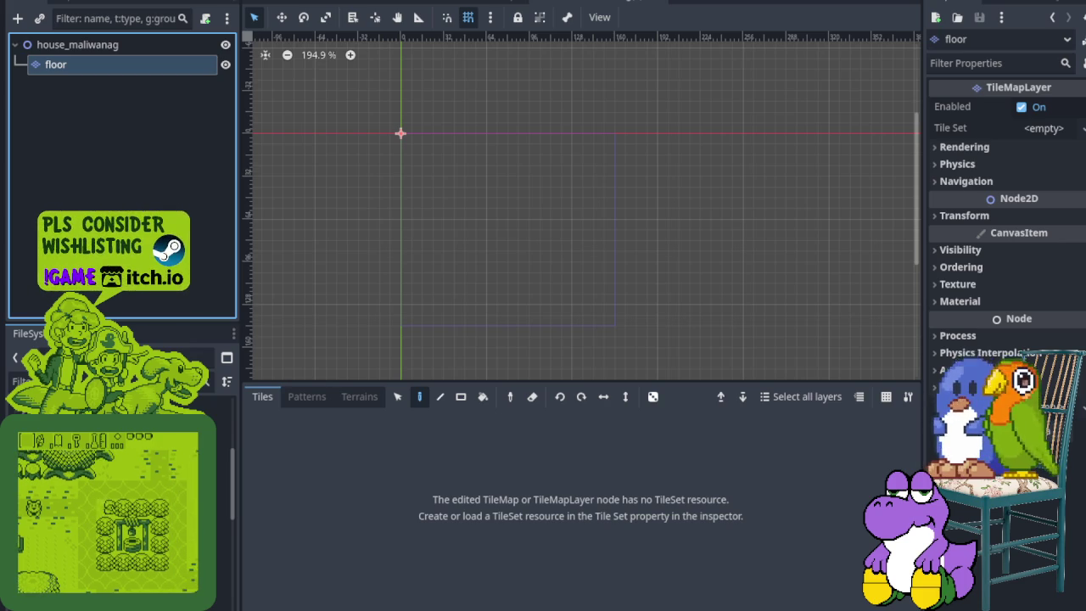
left_click(1079, 128)
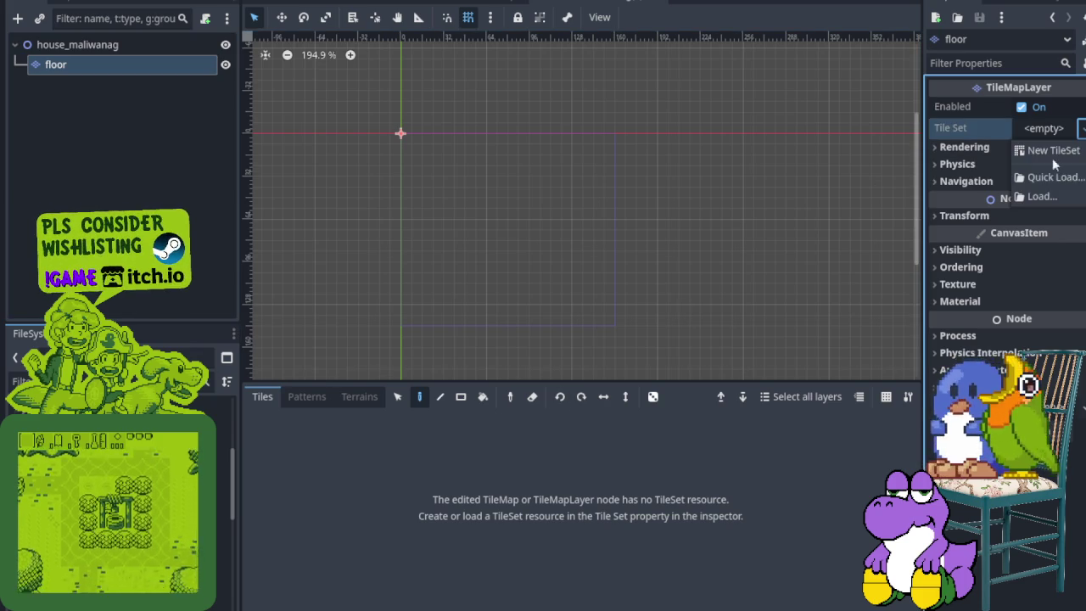
- Load inside_tile_set.tres from the wall folder as floor's tile set
left_click(1041, 196)
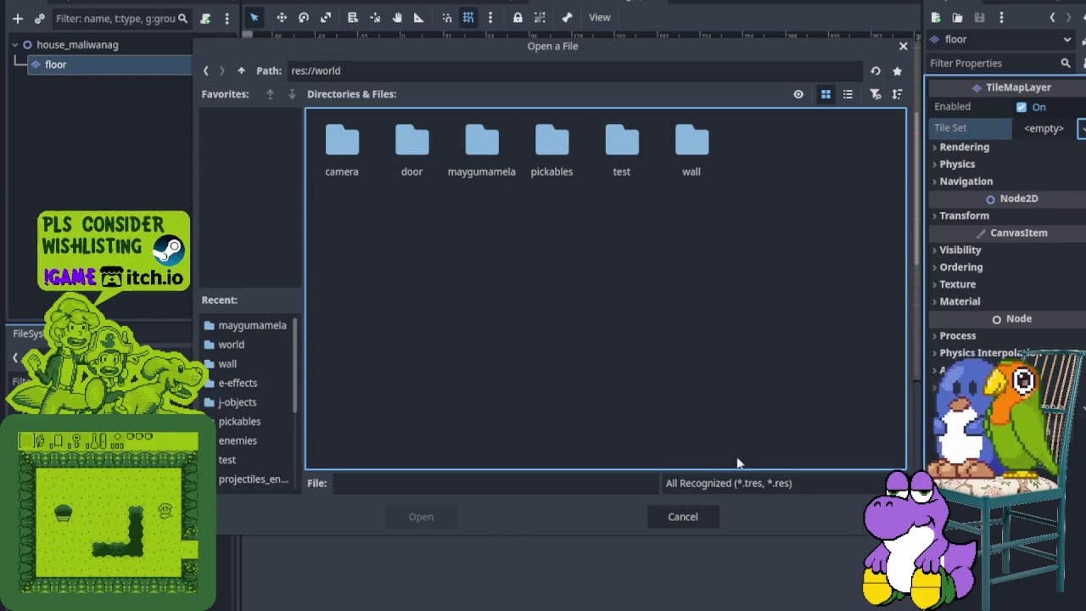
double_click(690, 146)
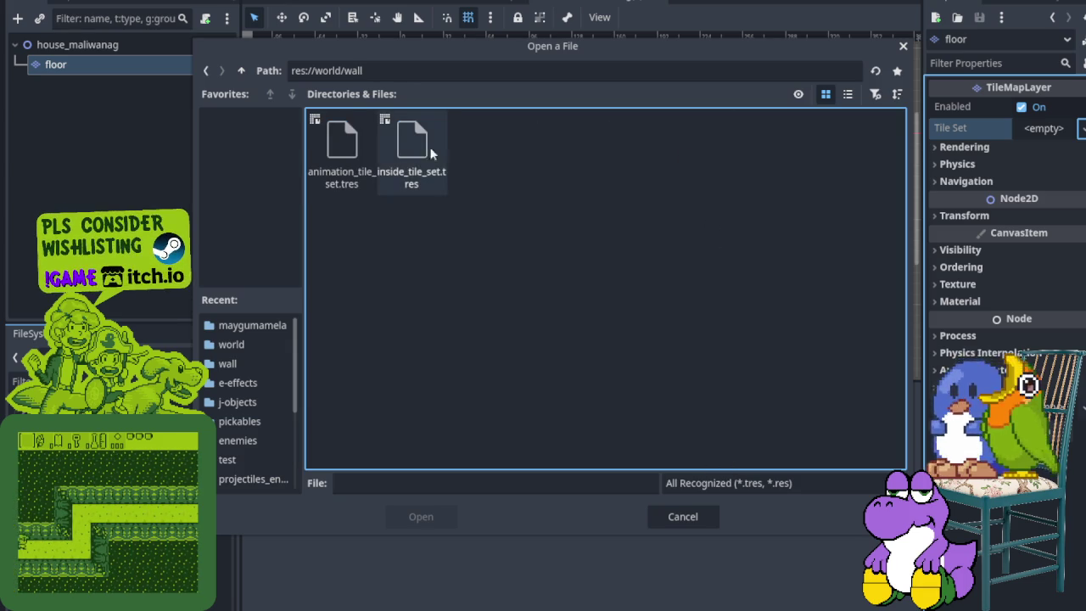
left_click(412, 149)
left_click(422, 517)
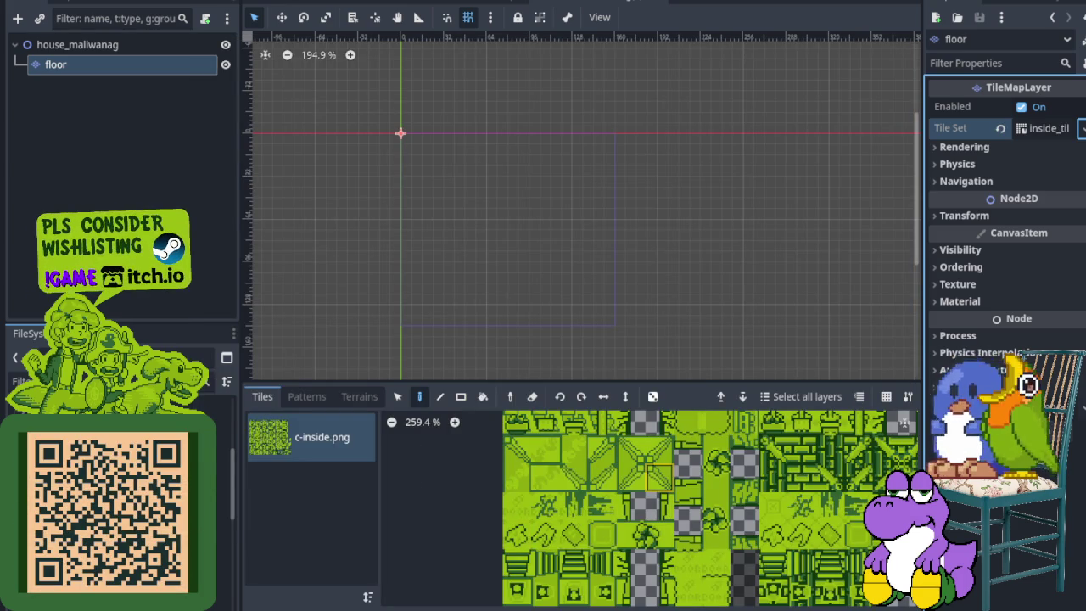
- Browse the c-inside.png atlas from the Base Tiles onward and select a tile to paint with
scroll(655, 600, "down", 6)
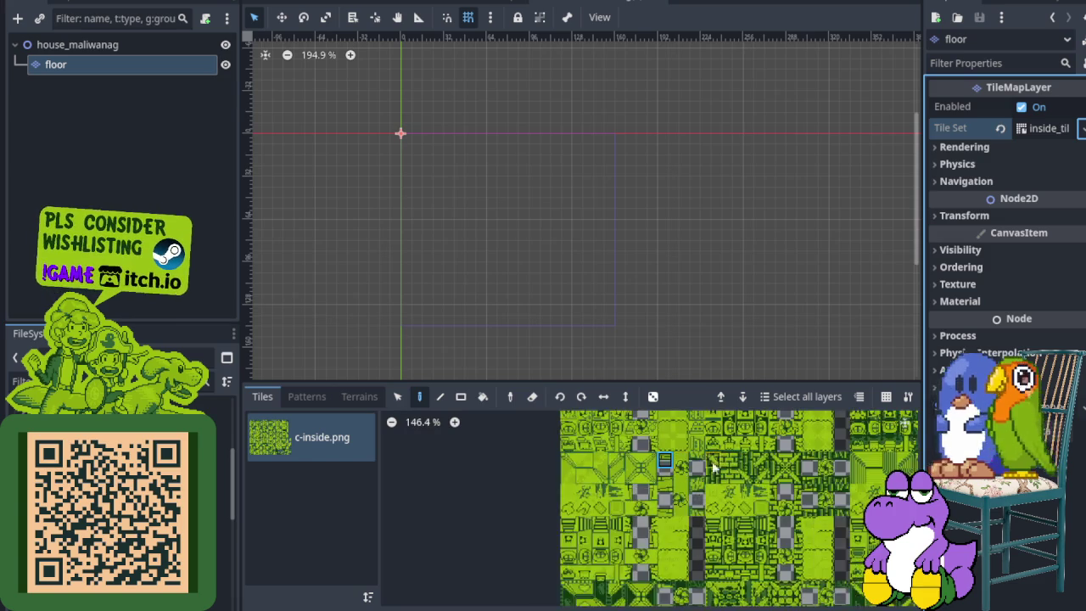
scroll(590, 459, "up", 2)
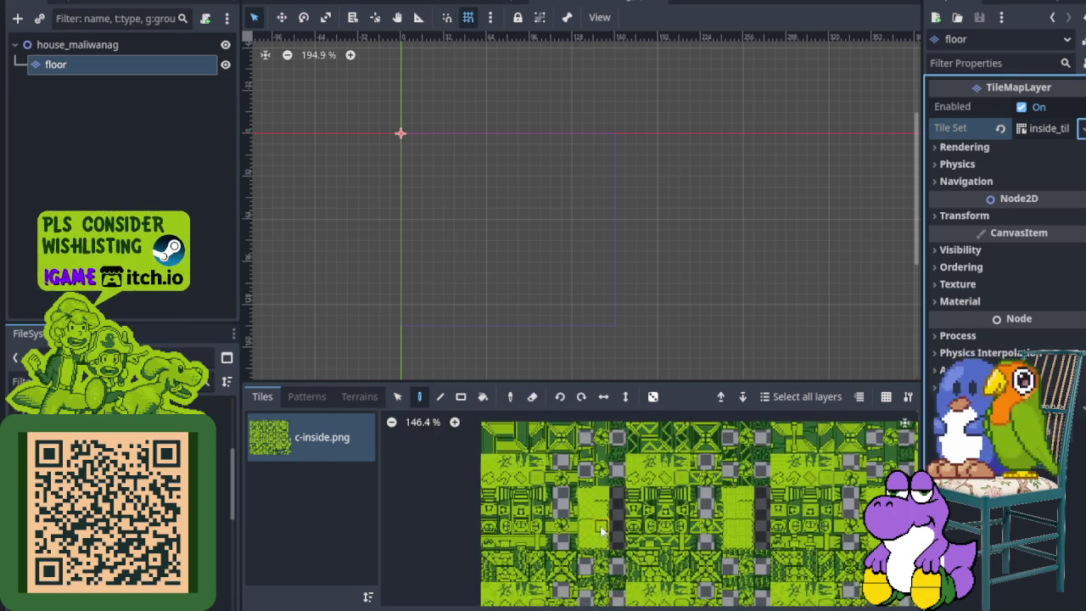
scroll(590, 459, "up", 2)
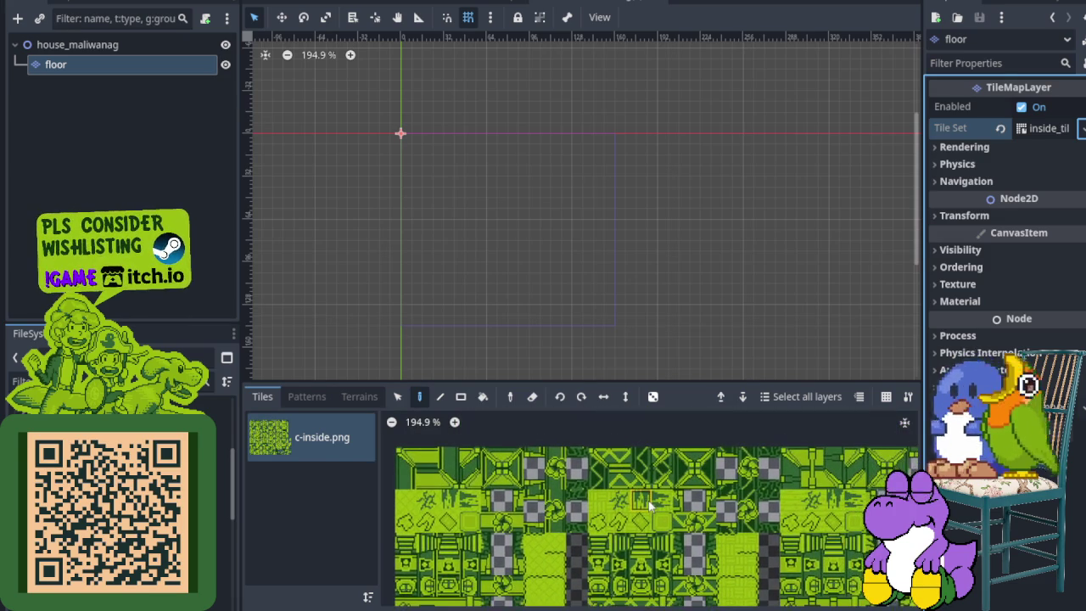
left_click_drag(561, 483, 540, 524)
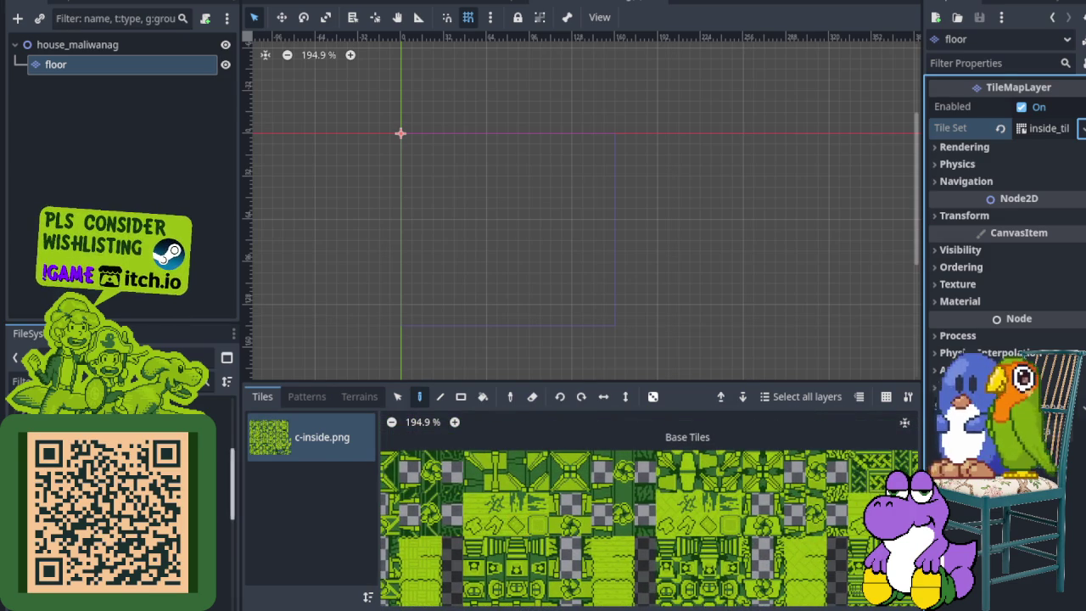
scroll(611, 505, "down", 5)
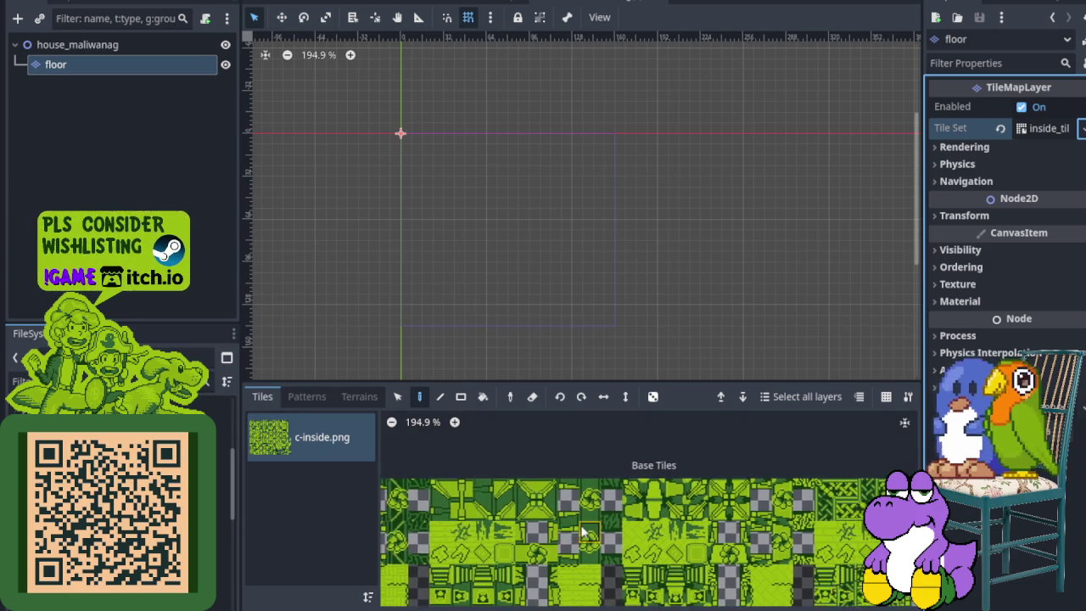
left_click_drag(692, 528, 602, 491)
scroll(604, 499, "up", 6)
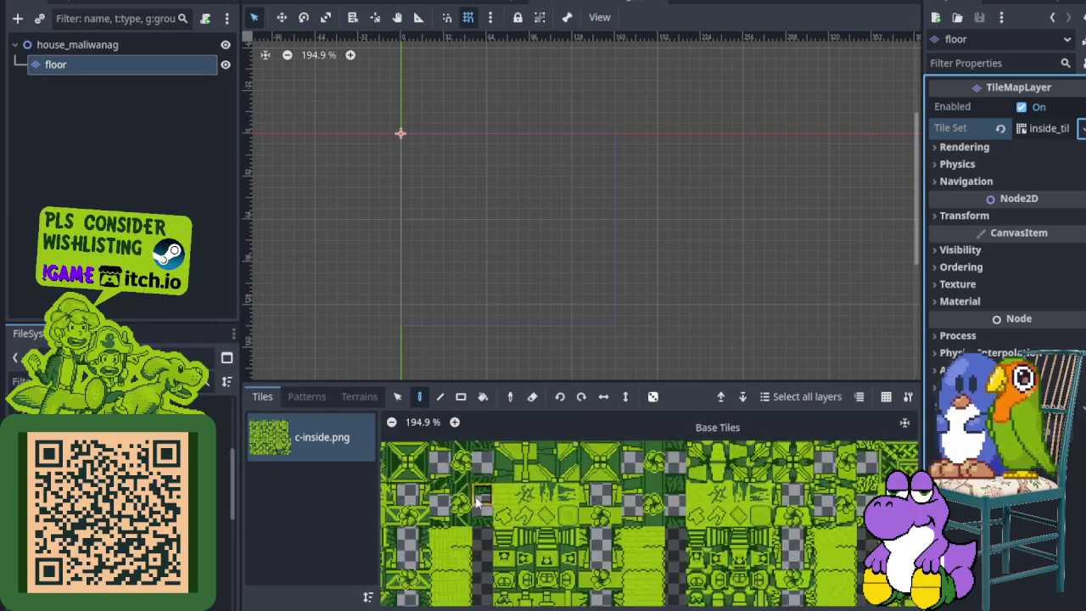
left_click(607, 507)
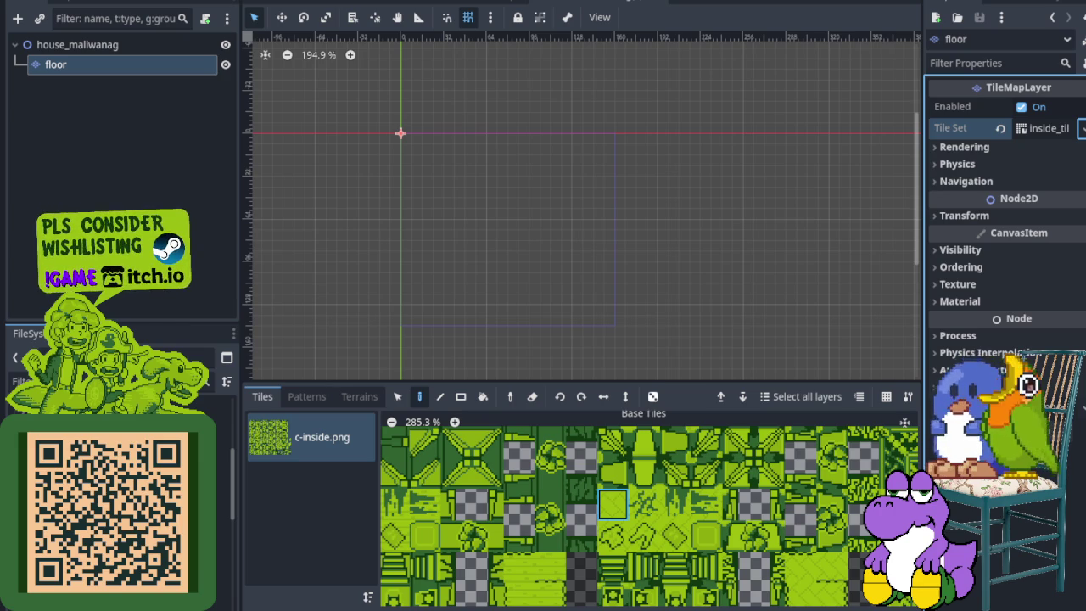
- Reposition the scene canvas and bring up house_maliwanag's node options
scroll(492, 230, "down", 3)
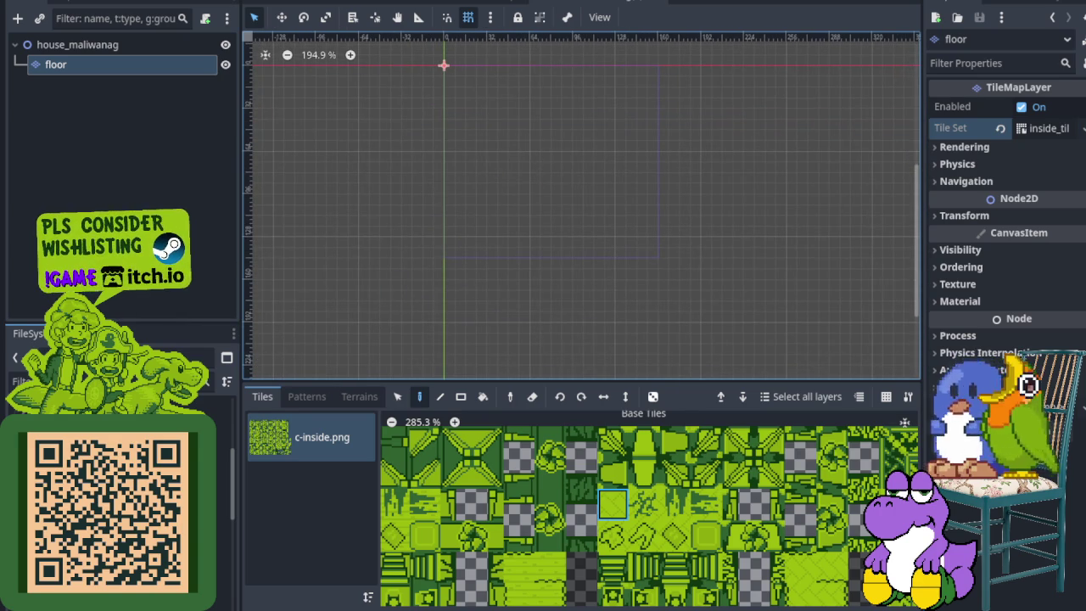
mouse_move(517, 266)
left_mouse_down()
mouse_move(553, 169)
mouse_move(530, 161)
mouse_move(482, 328)
left_mouse_up()
left_click_drag(655, 511, 546, 536)
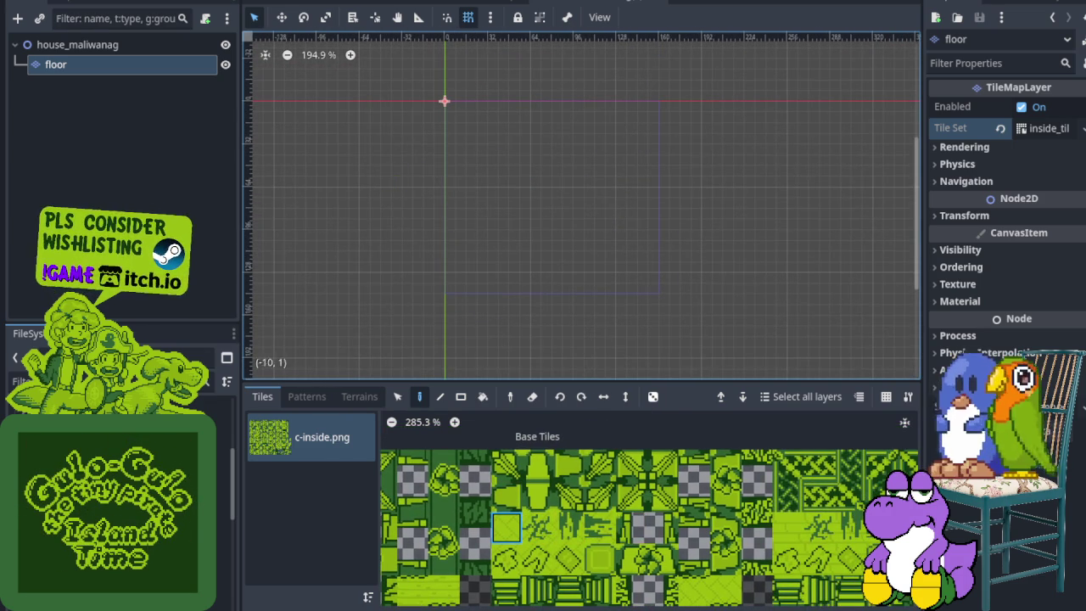
right_click(75, 45)
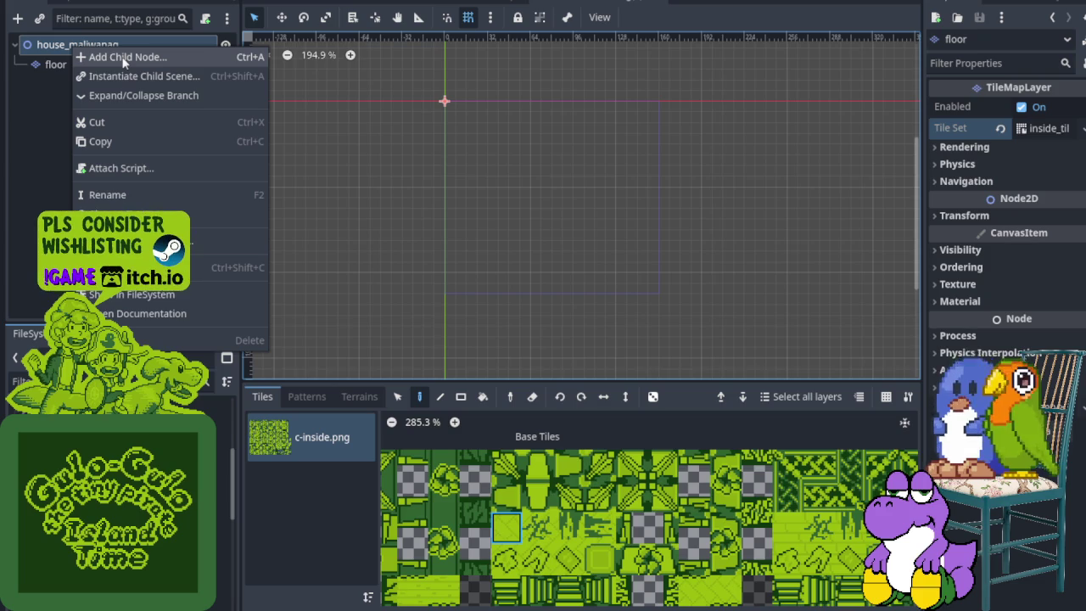
- Add a second TileMapLayer child to house_maliwanag
left_click(125, 58)
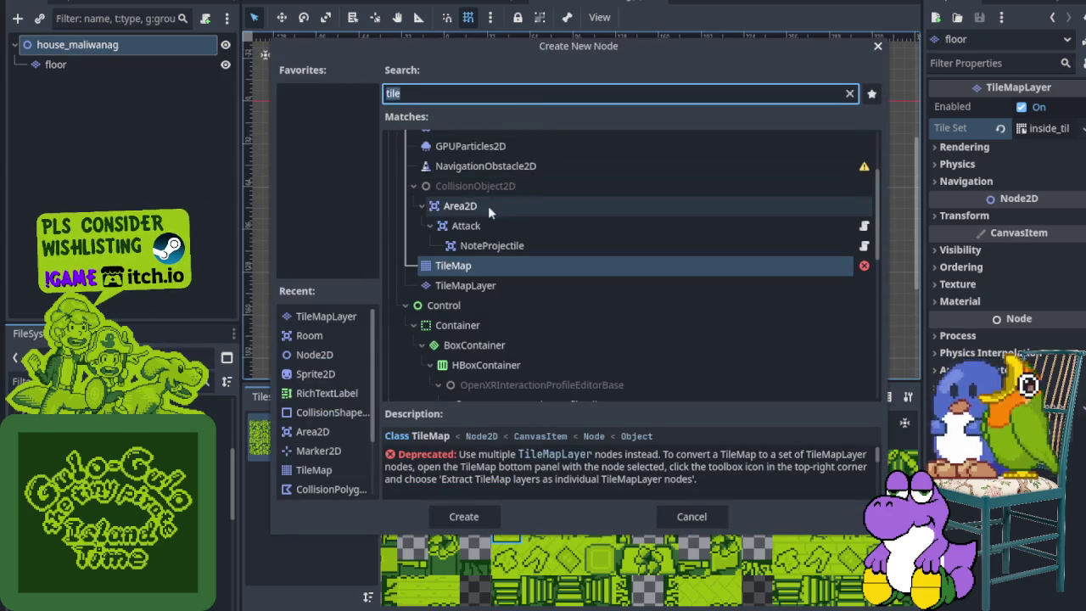
left_click(462, 284)
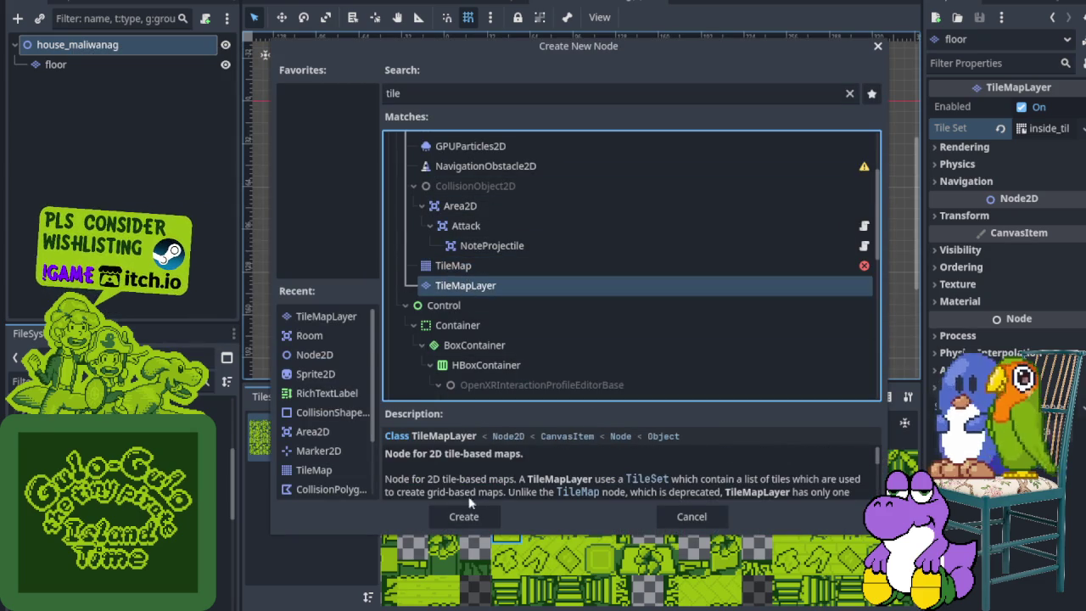
left_click(464, 517)
- Check house_kandarapa, open store_maygumamela via filter 'st' and move gulo_gulo under floor
left_click(465, 1)
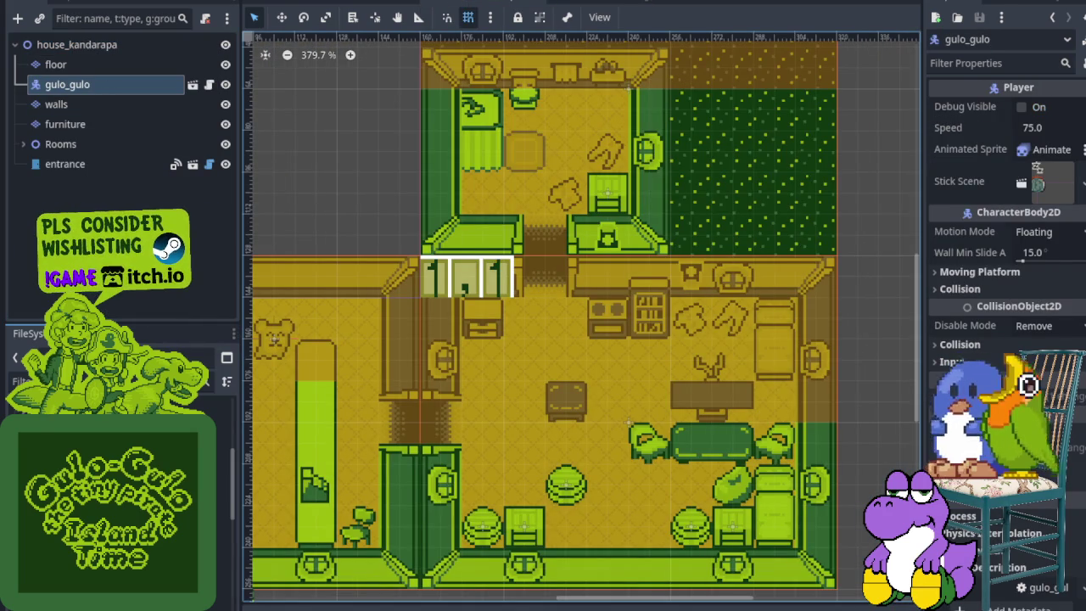
left_click(345, 1)
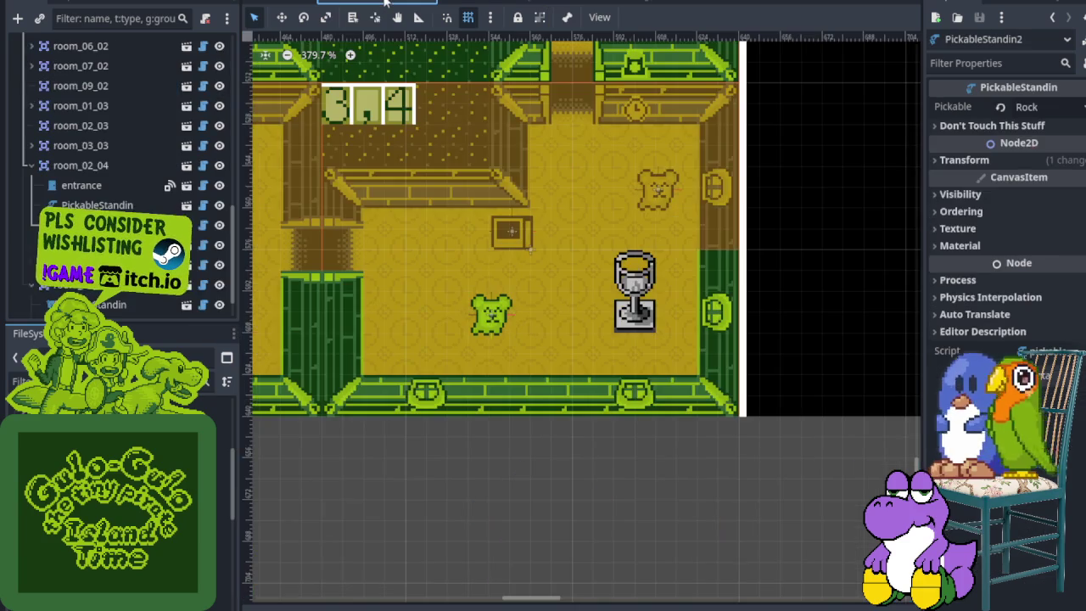
left_click(85, 382)
type("sto")
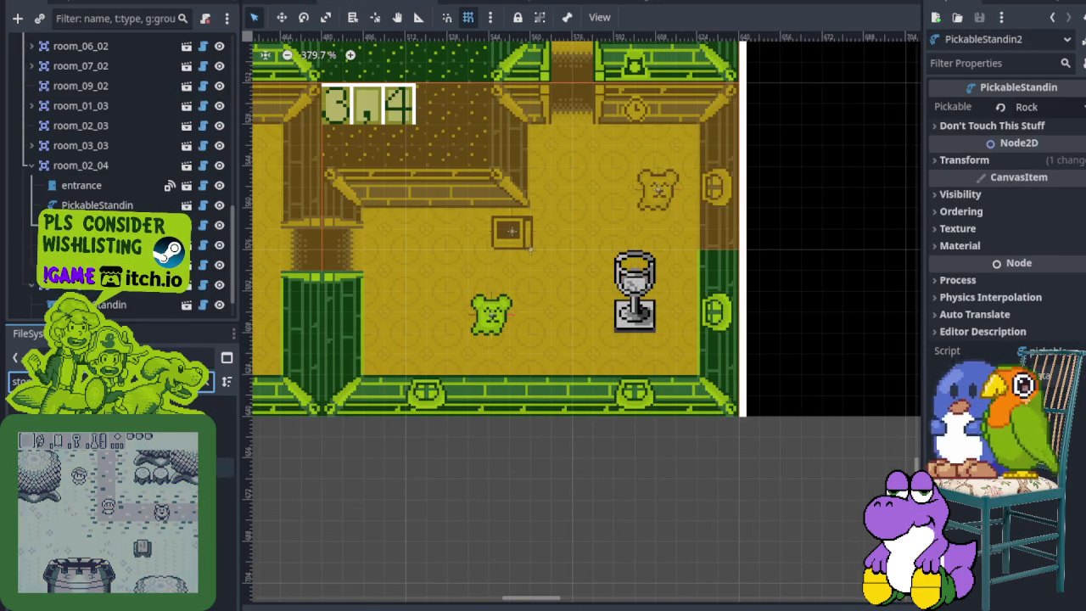
double_click(119, 486)
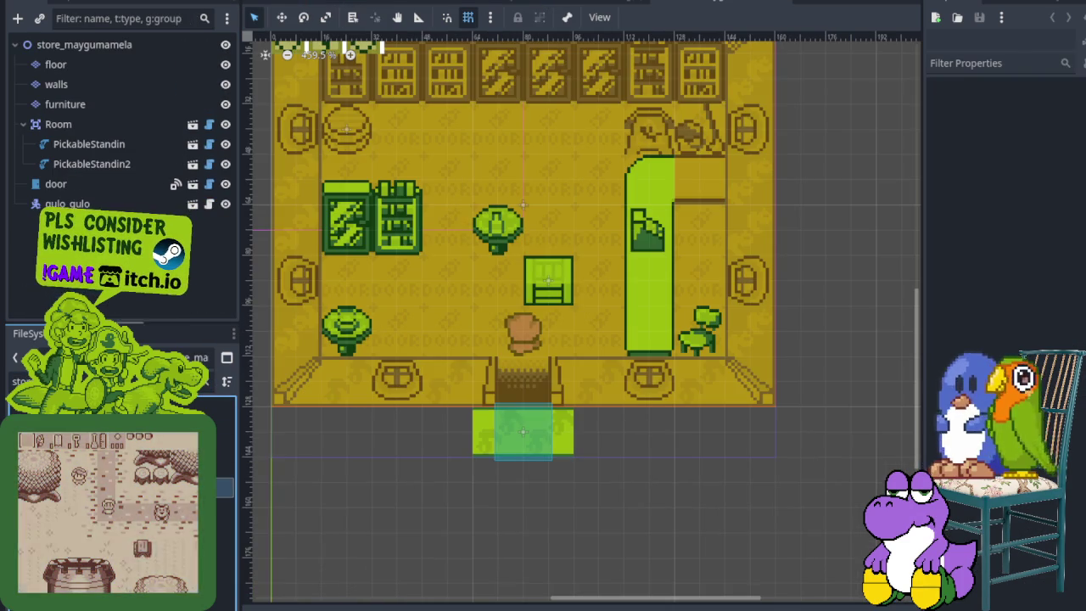
left_click_drag(68, 204, 57, 80)
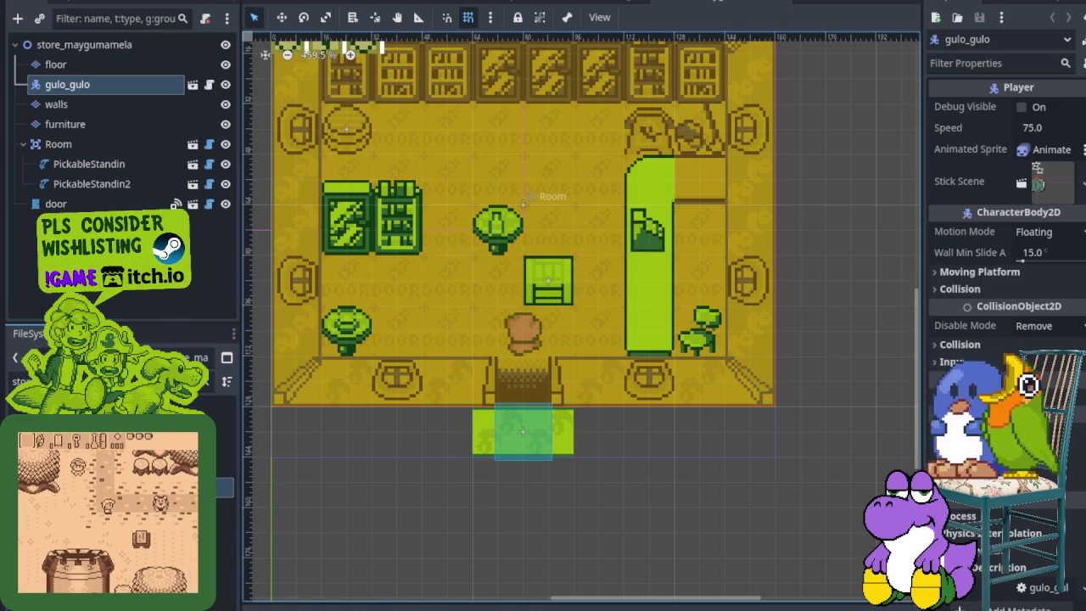
left_click(679, 5)
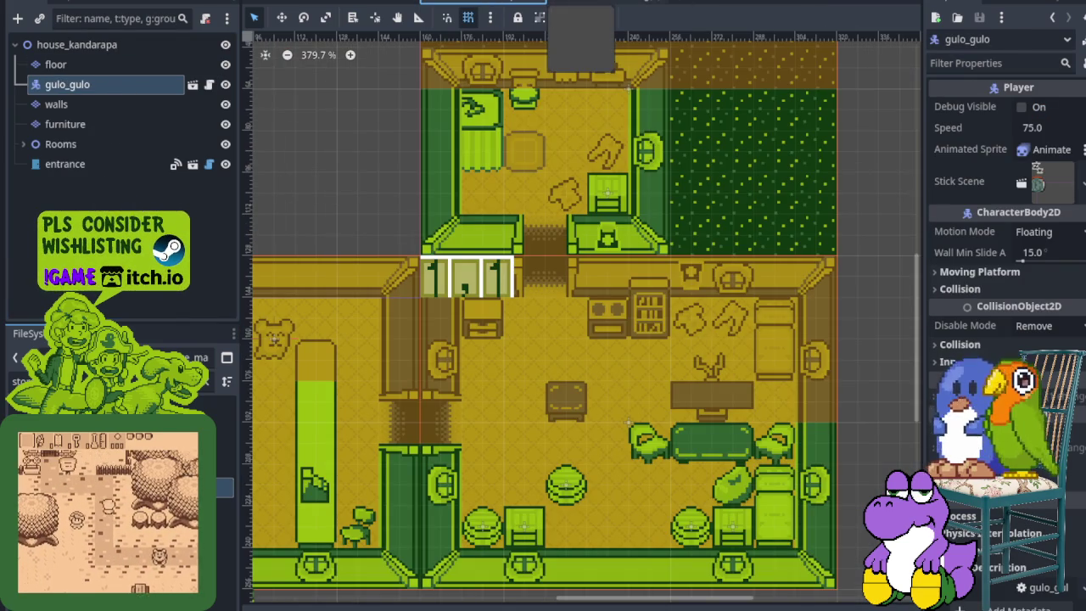
left_click(622, 3)
- Rename the second tile map layer to 'walls'
double_click(140, 82)
type("wa")
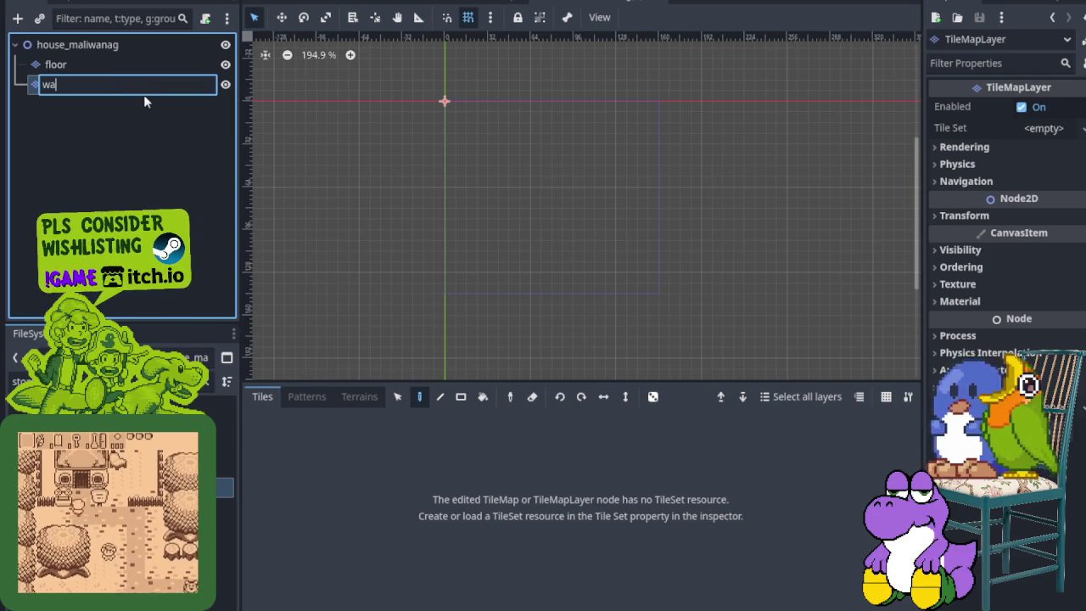
type("lls")
key("Return")
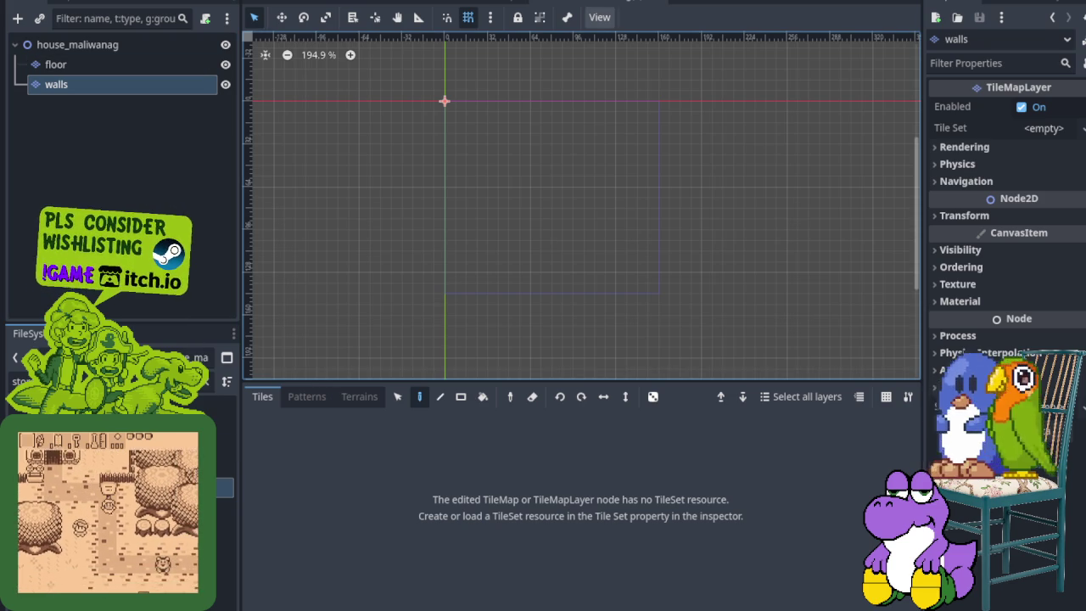
- Load res://world/wall/inside_tile_set.tres as the walls layer's tile set
left_click(1082, 128)
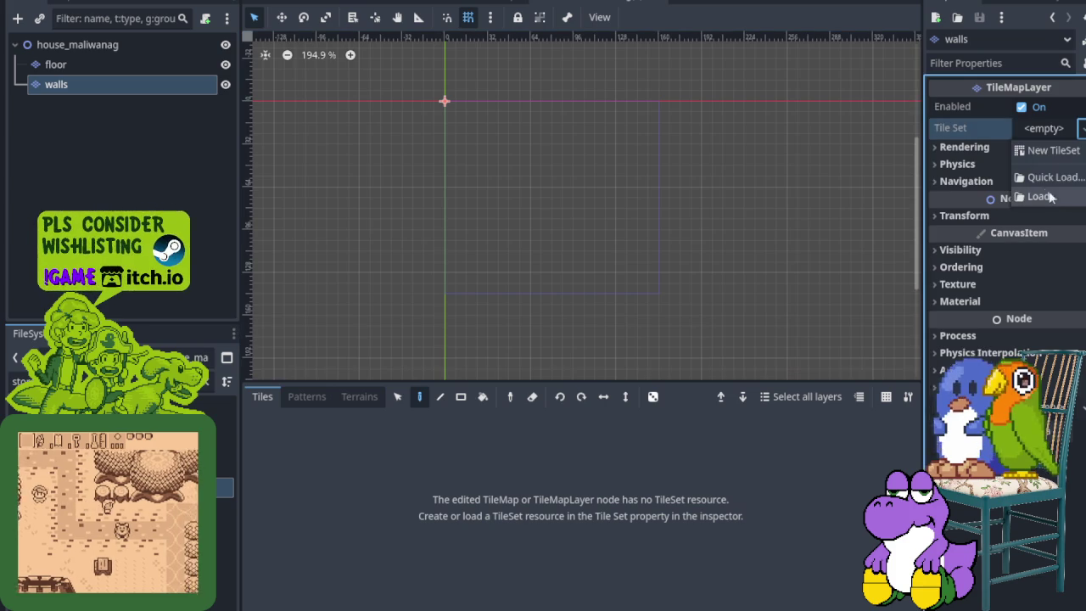
left_click(1049, 195)
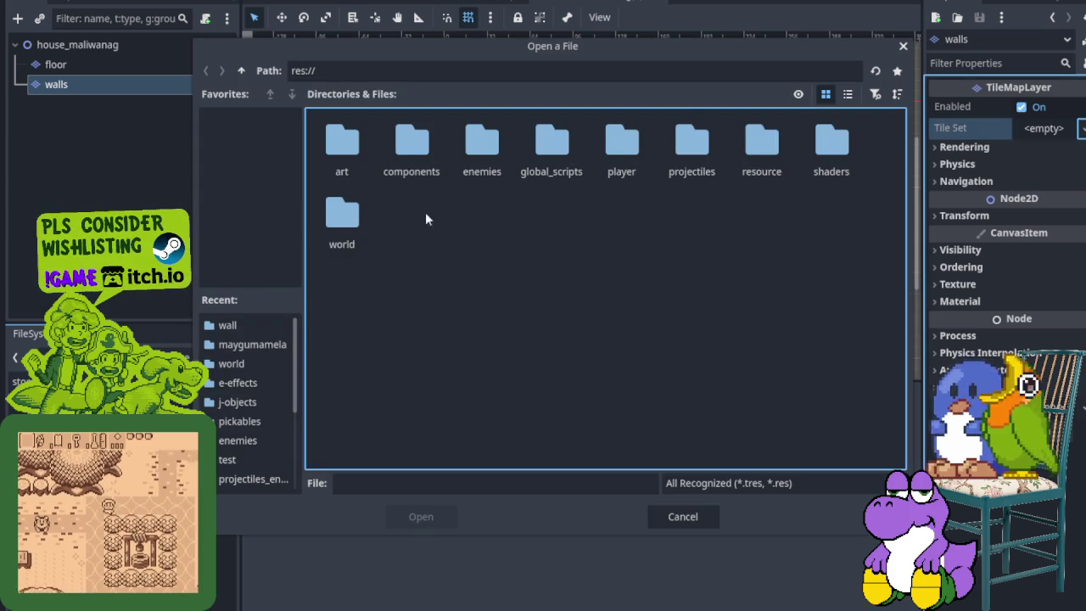
double_click(337, 224)
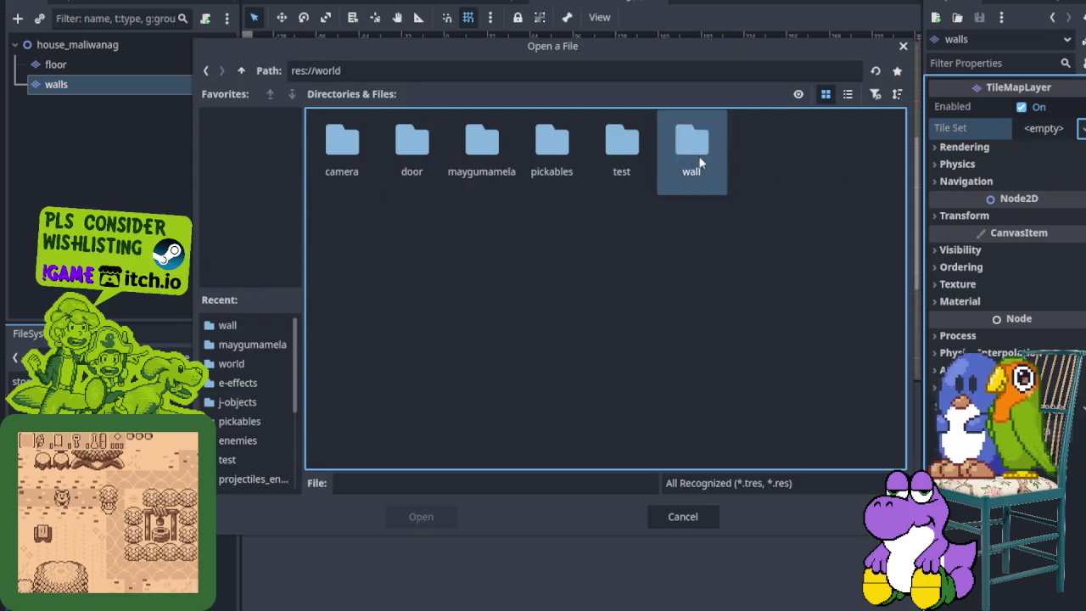
double_click(691, 146)
left_click(411, 144)
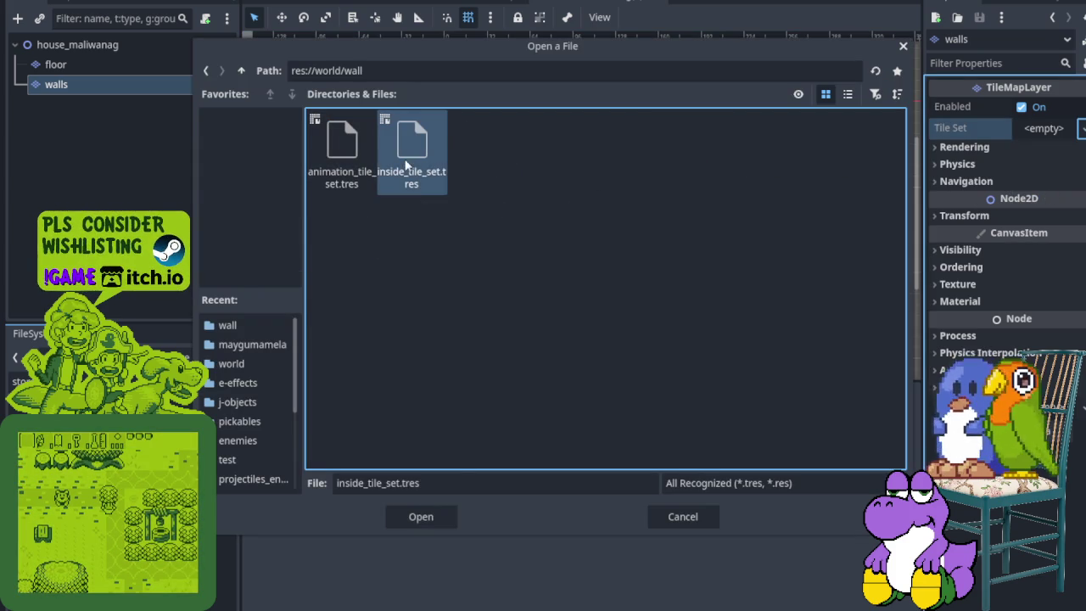
left_click(422, 516)
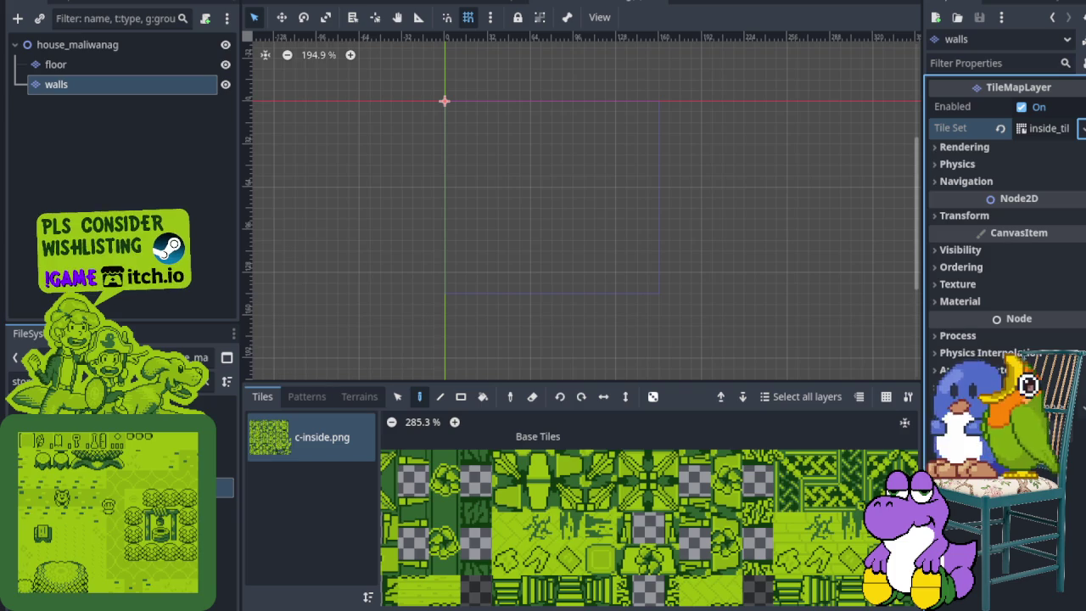
- Paint a six-tile left wall column of dotted green wall tiles down from the origin cell
left_click_drag(517, 248, 621, 174)
scroll(774, 543, "down", 4)
mouse_move(774, 543)
left_mouse_down()
mouse_move(755, 442)
mouse_move(611, 424)
mouse_move(552, 510)
mouse_move(481, 541)
left_mouse_up()
scroll(481, 542, "up", 2)
scroll(481, 541, "up", 4)
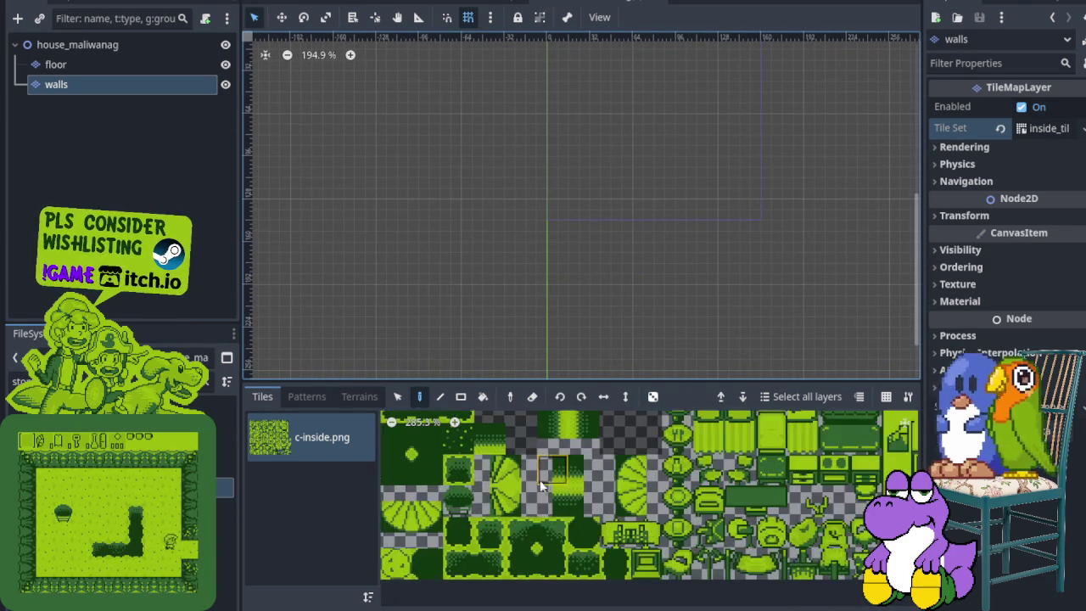
left_click_drag(314, 183, 452, 337)
left_click_drag(679, 249, 529, 245)
scroll(529, 246, "up", 1)
left_click(548, 153)
left_click_drag(549, 158, 548, 182)
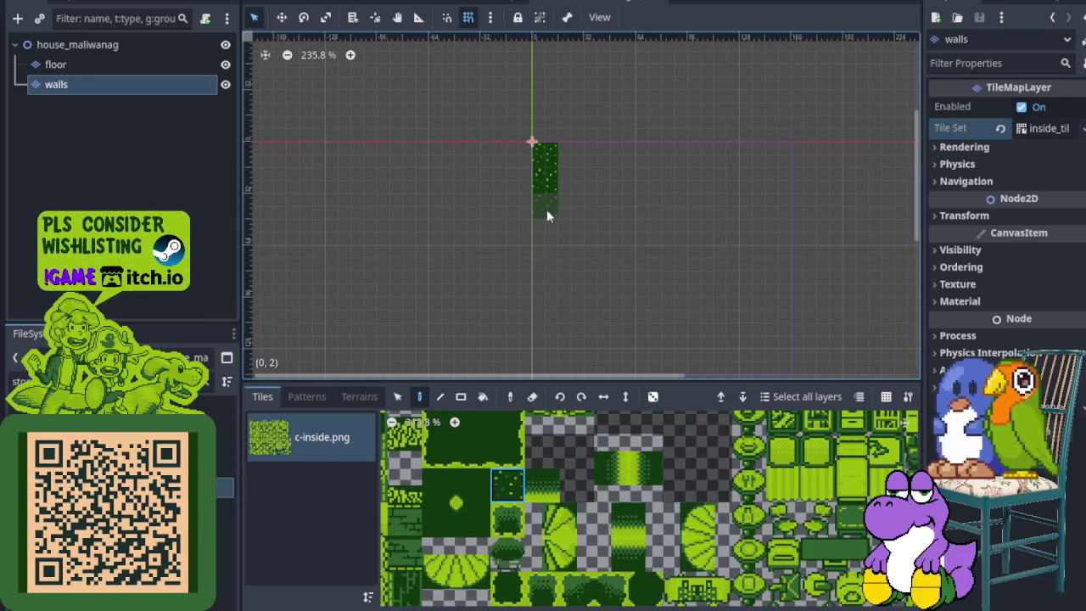
left_click(548, 211)
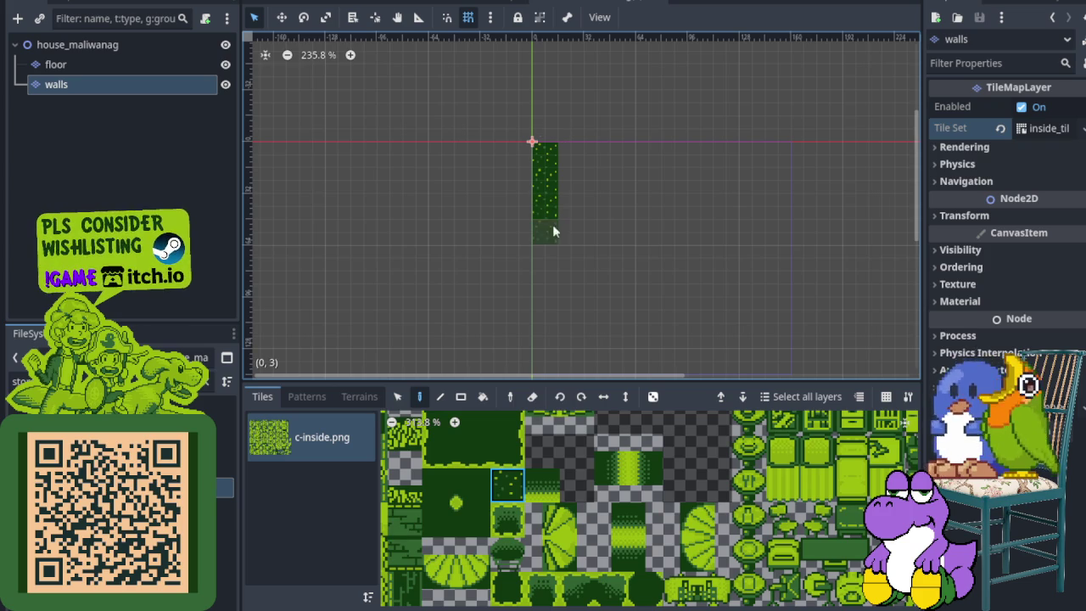
left_click(555, 245)
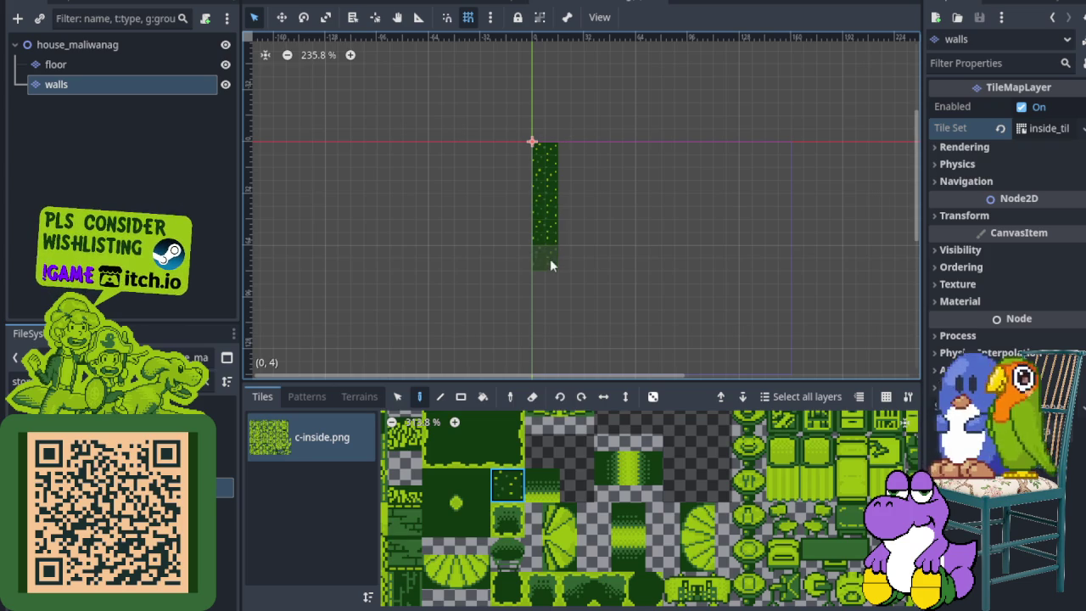
left_click(552, 284)
- Add a second wall column and a gapped top row at (3,1), (4,0), (5,1), (6,0)
left_click_drag(601, 311, 552, 257)
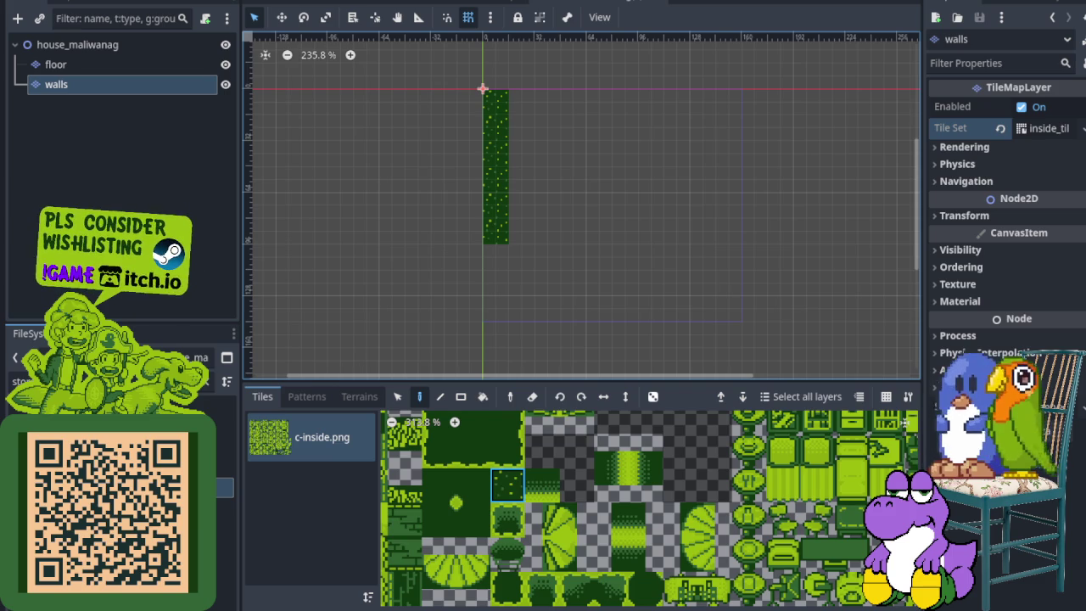
scroll(521, 228, "up", 2)
left_click_drag(521, 229, 521, 66)
scroll(521, 177, "up", 1)
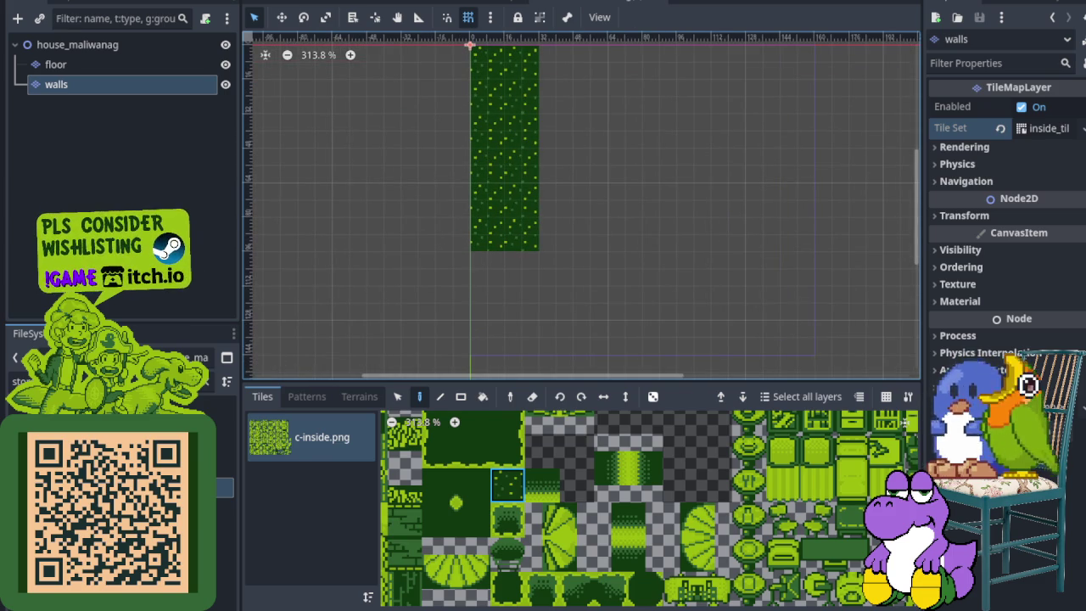
scroll(637, 245, "up", 1)
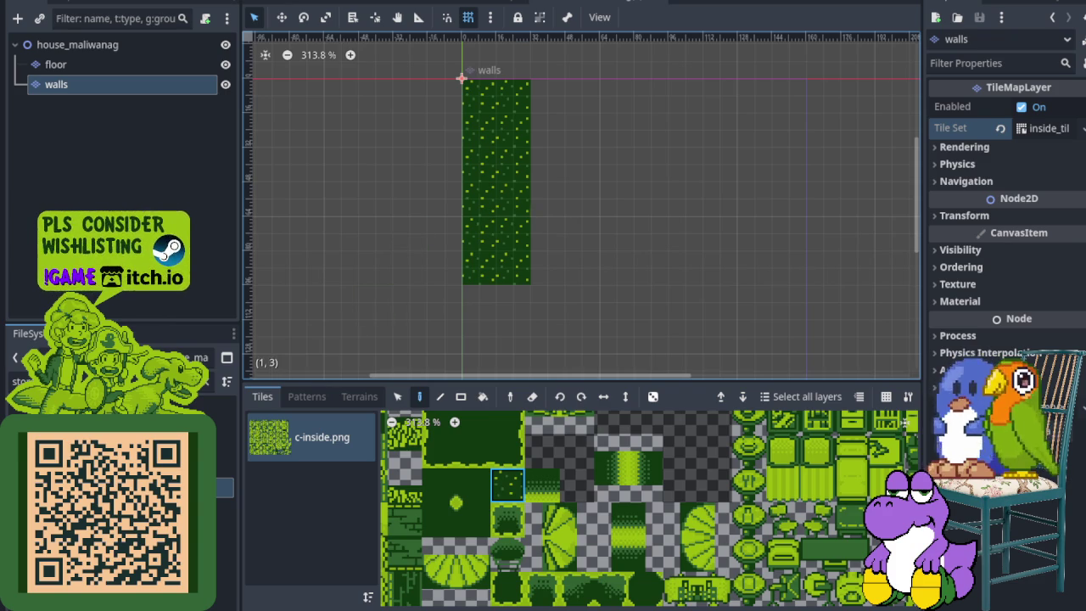
left_click(550, 102)
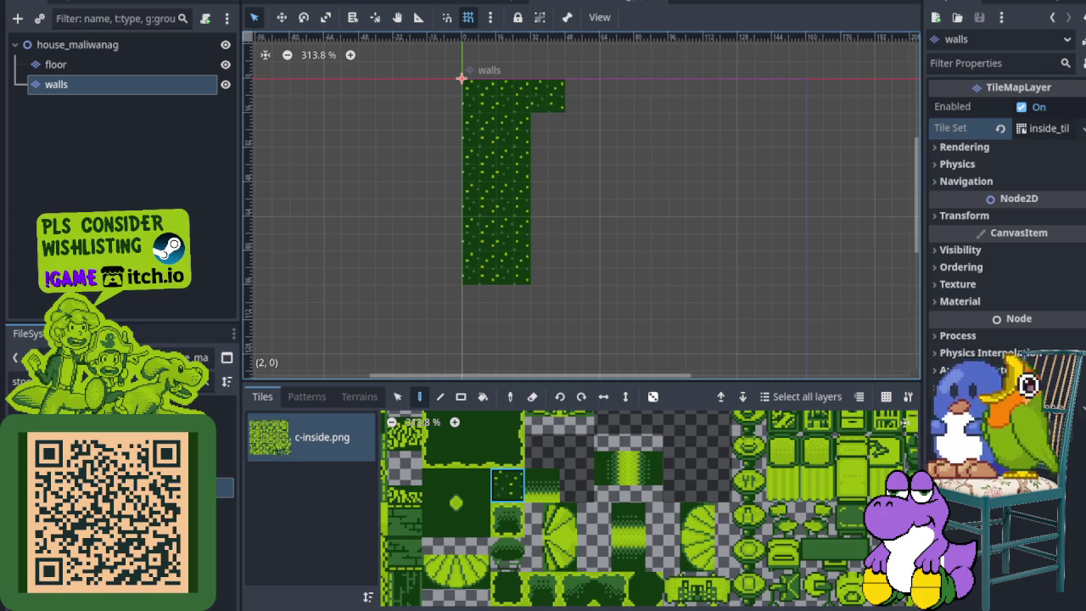
left_click(569, 135)
left_click(611, 97)
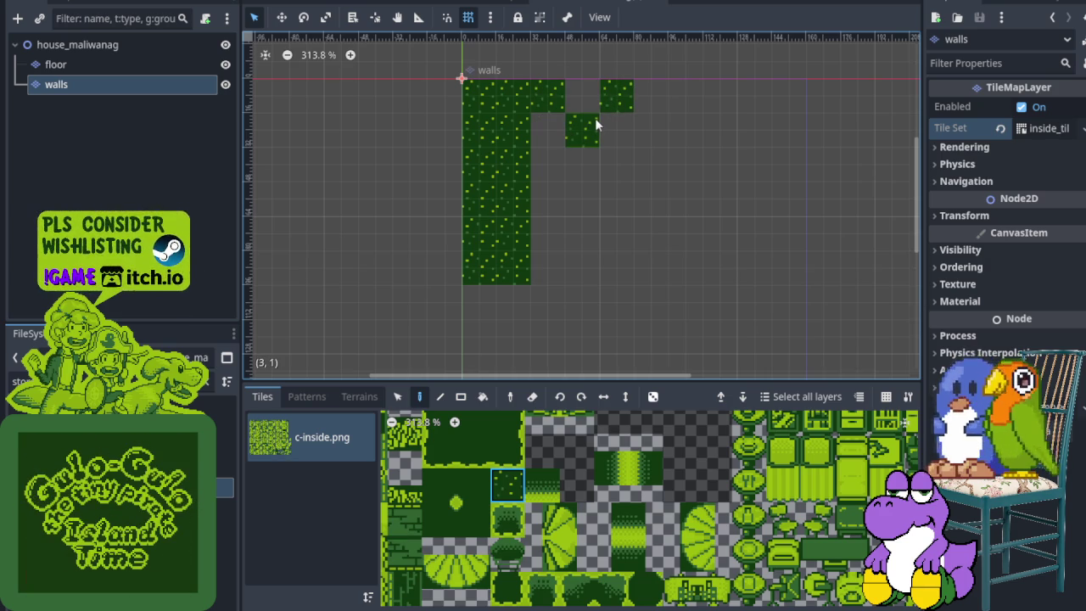
left_click(646, 132)
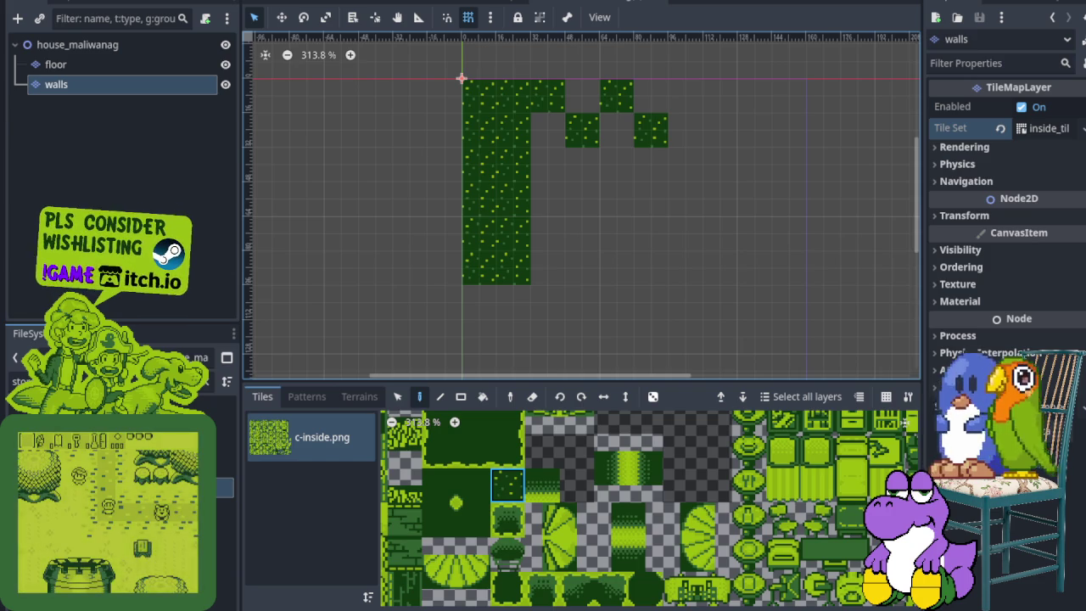
left_click(685, 97)
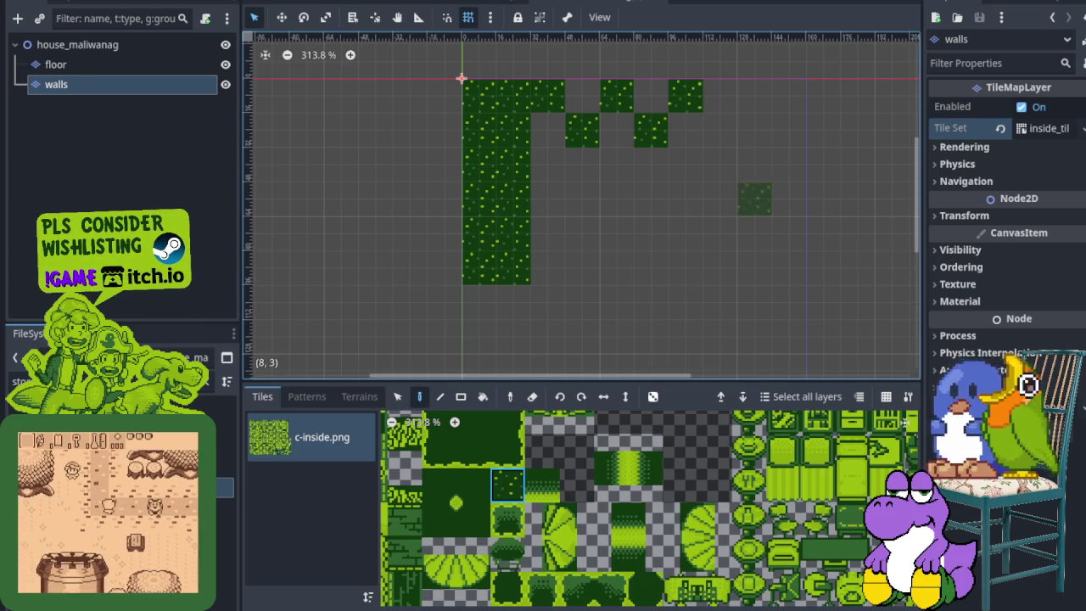
- Paint the right wall column, extending it down and outward
left_click_drag(719, 95, 722, 182)
mouse_move(714, 251)
left_mouse_down()
mouse_move(745, 273)
mouse_move(776, 119)
mouse_move(766, 105)
mouse_move(789, 91)
left_mouse_up()
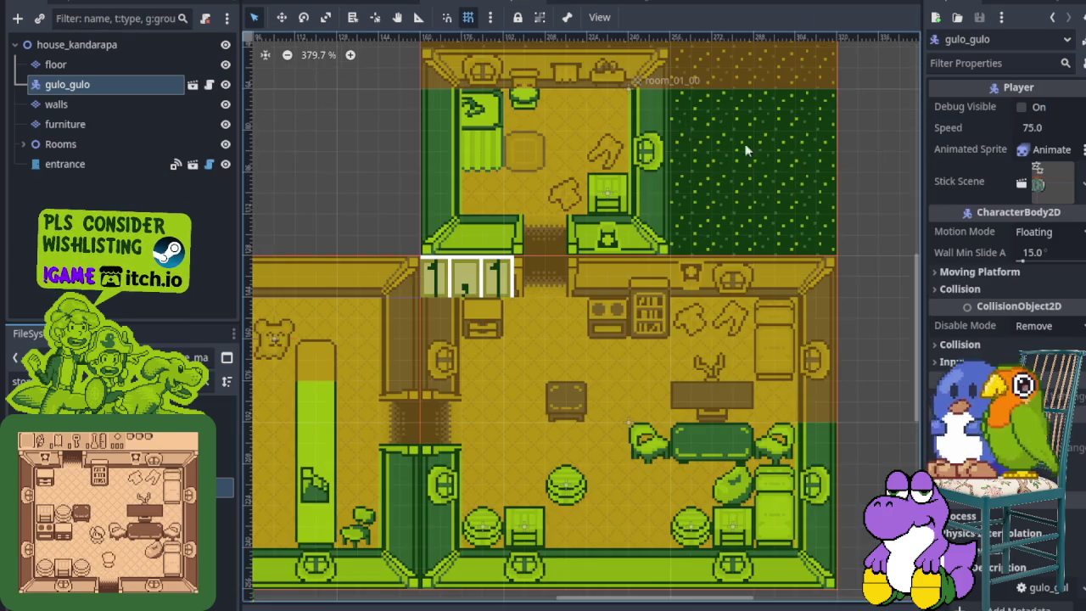
scroll(576, 288, "down", 5)
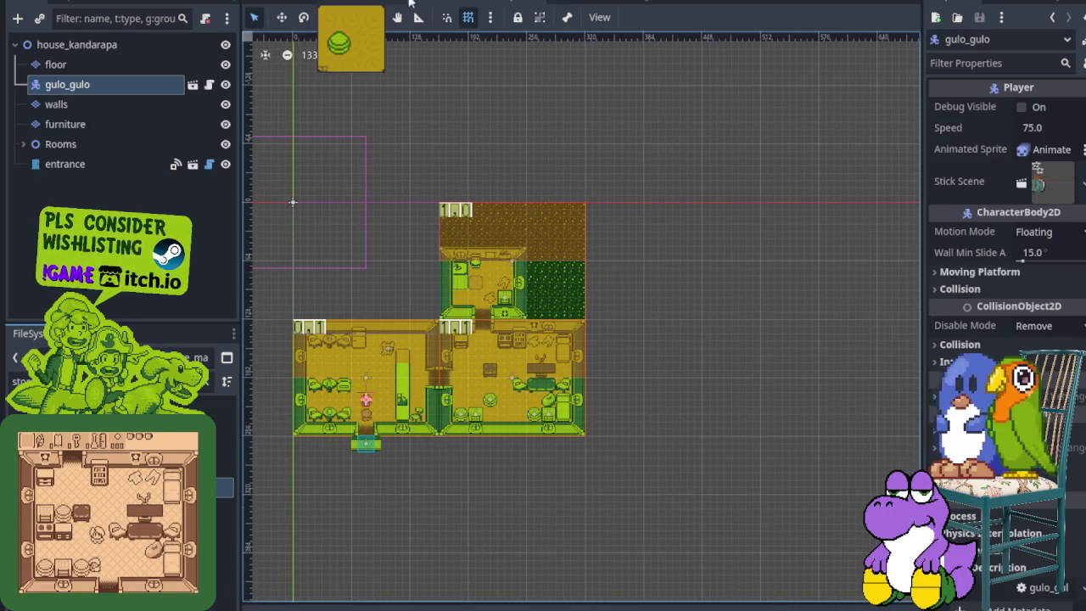
- Flip through the world map and store_maygumamela scenes, then return to house_maliwanag
left_click(381, 4)
left_click(356, 4)
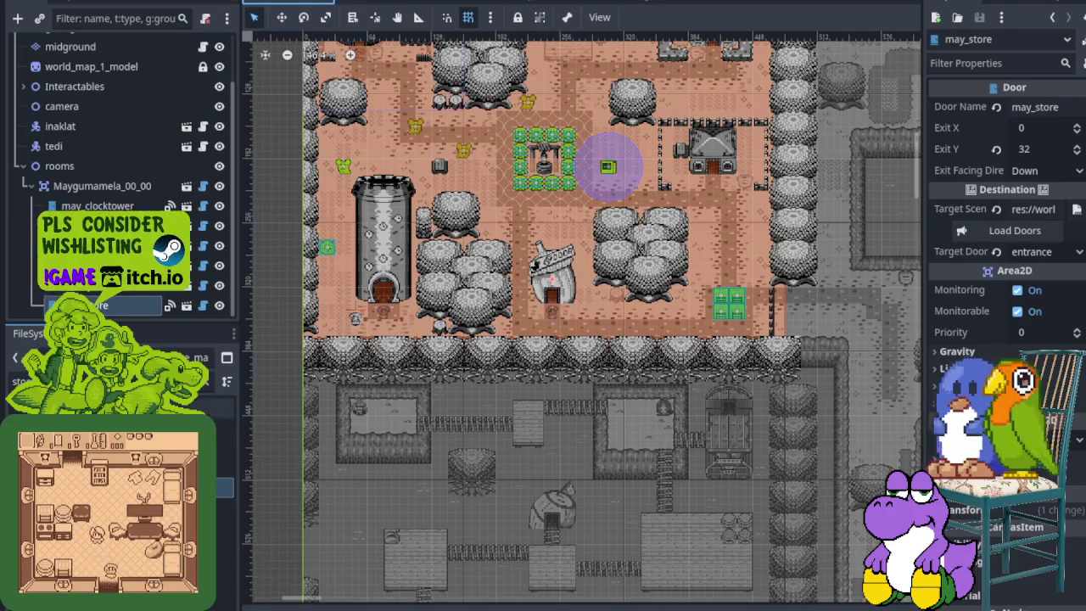
left_click(407, 5)
scroll(636, 261, "down", 2)
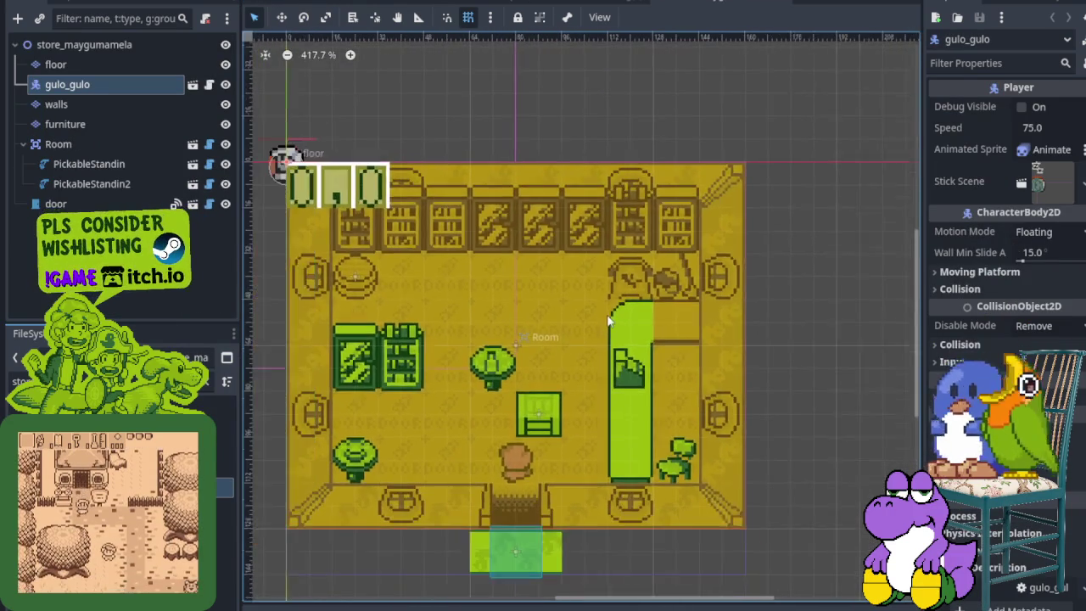
left_click(586, 4)
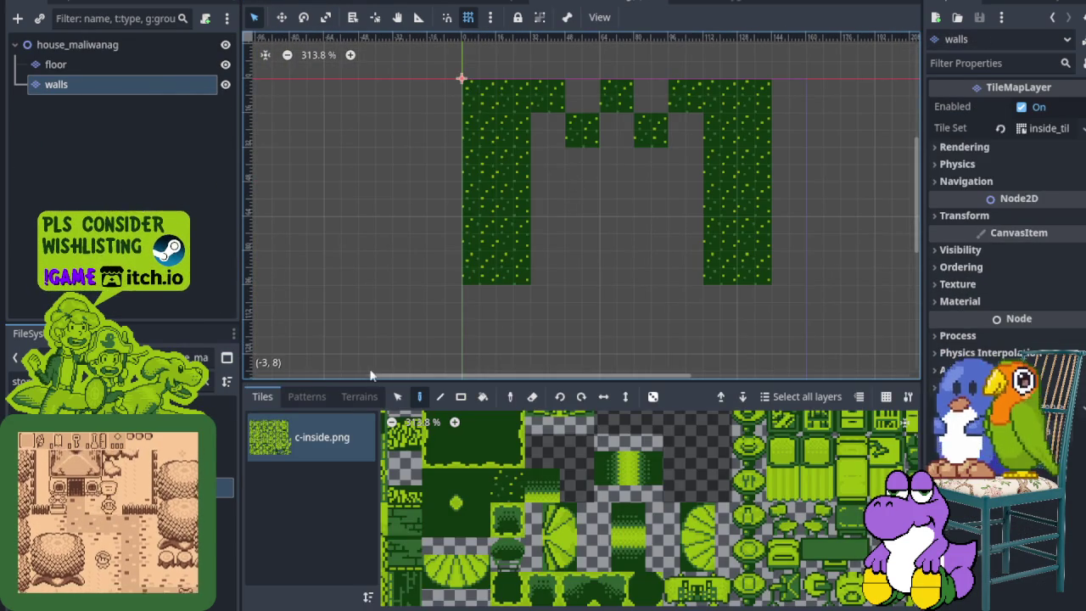
- Zoom the atlas, pick a patterned furniture tile and paint it beside the left wall
scroll(629, 533, "down", 1)
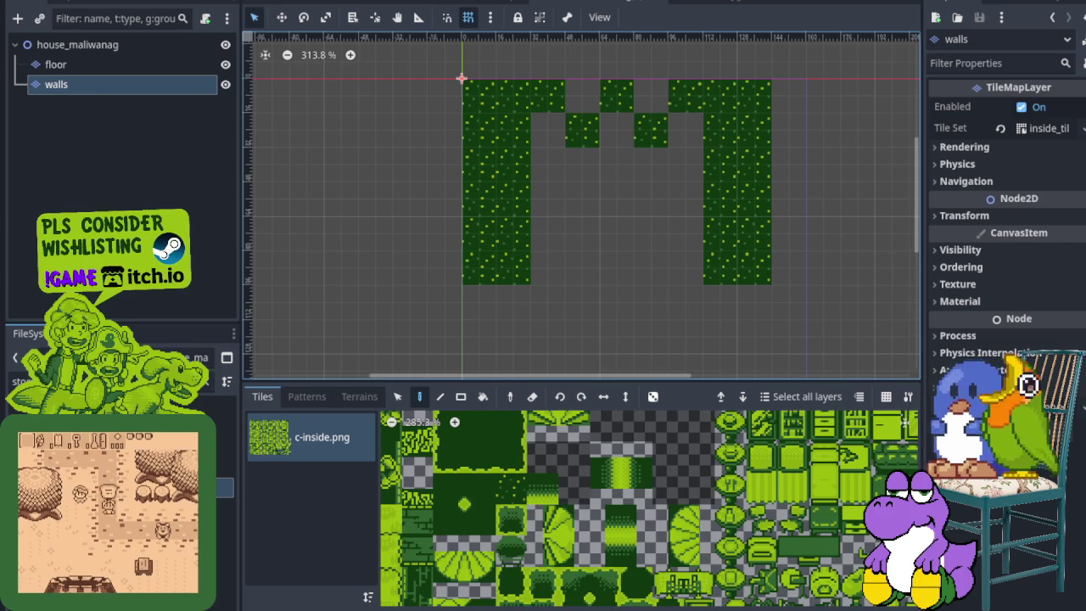
scroll(632, 530, "down", 7)
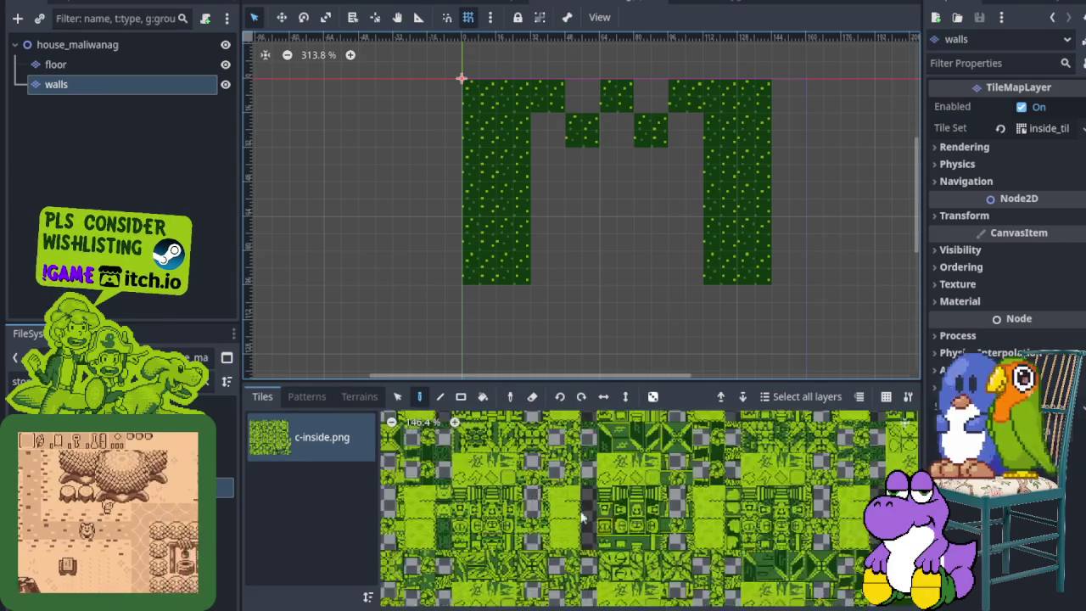
scroll(635, 530, "left", 5)
scroll(669, 539, "right", 6)
scroll(563, 512, "up", 2)
scroll(564, 500, "up", 4)
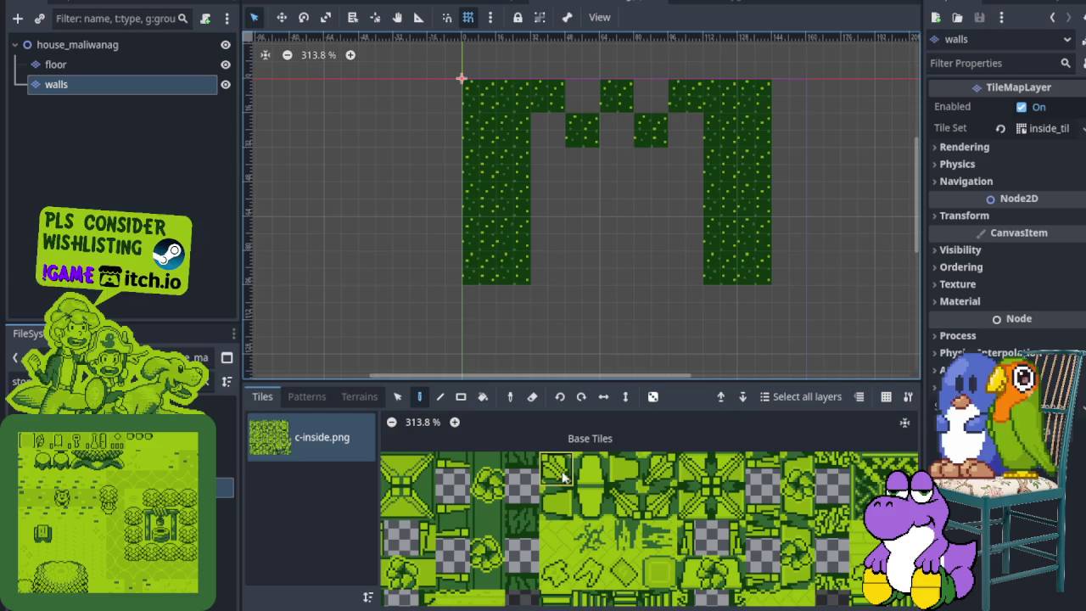
left_click(562, 478)
scroll(582, 195, "up", 1)
left_click(543, 173)
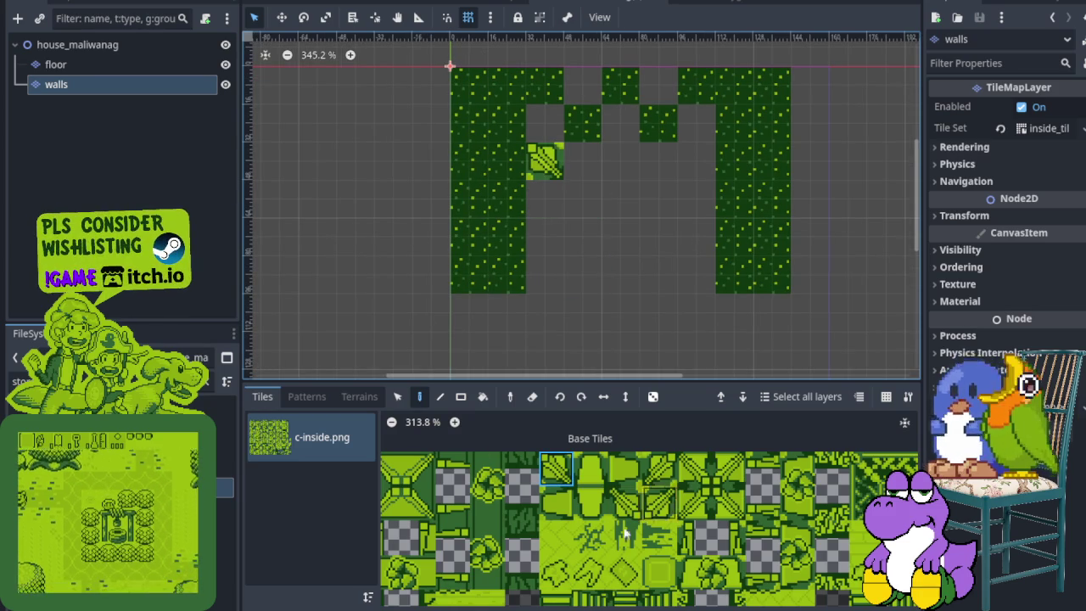
- Paint a cabinet tile next to the first furniture tile
scroll(645, 501, "down", 5)
left_click(588, 487)
left_click(582, 163)
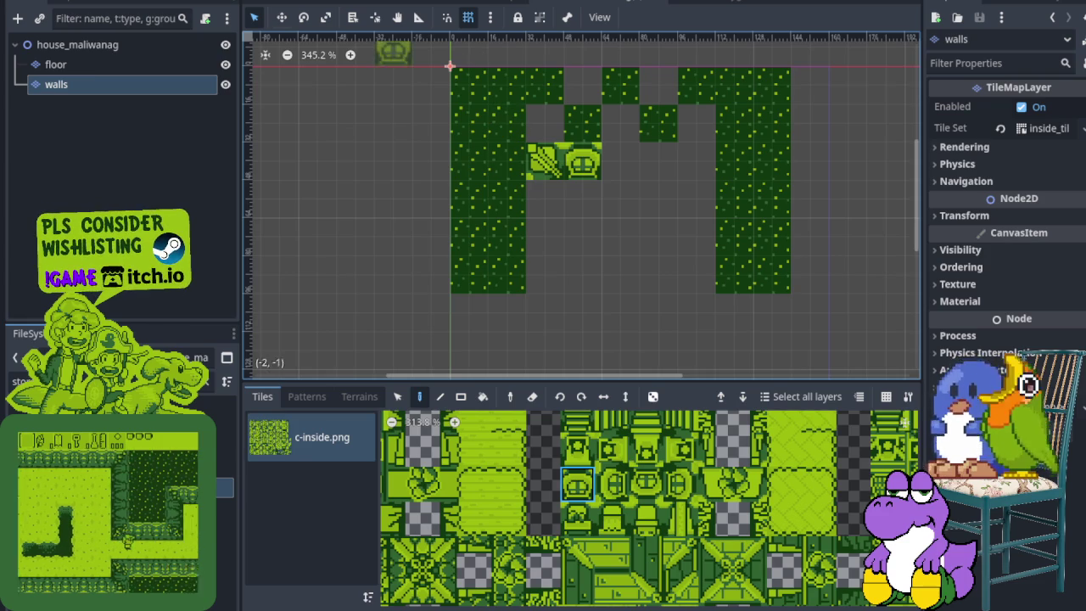
key("ctrl+Tab")
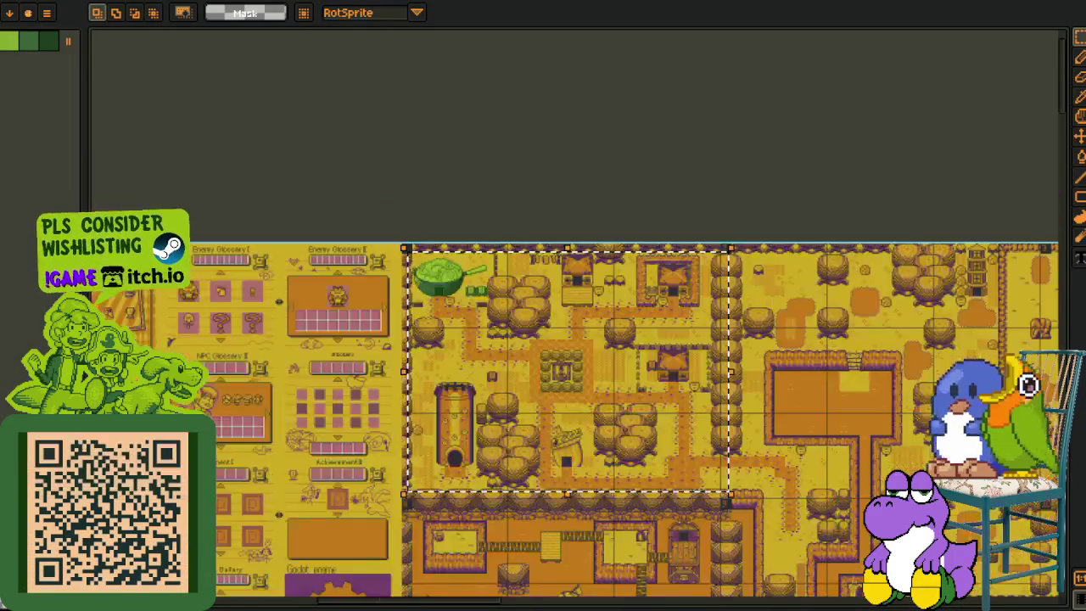
- Zoom and pan around the Aseprite map and menu sheet, then return to Godot
scroll(489, 356, "down", 4)
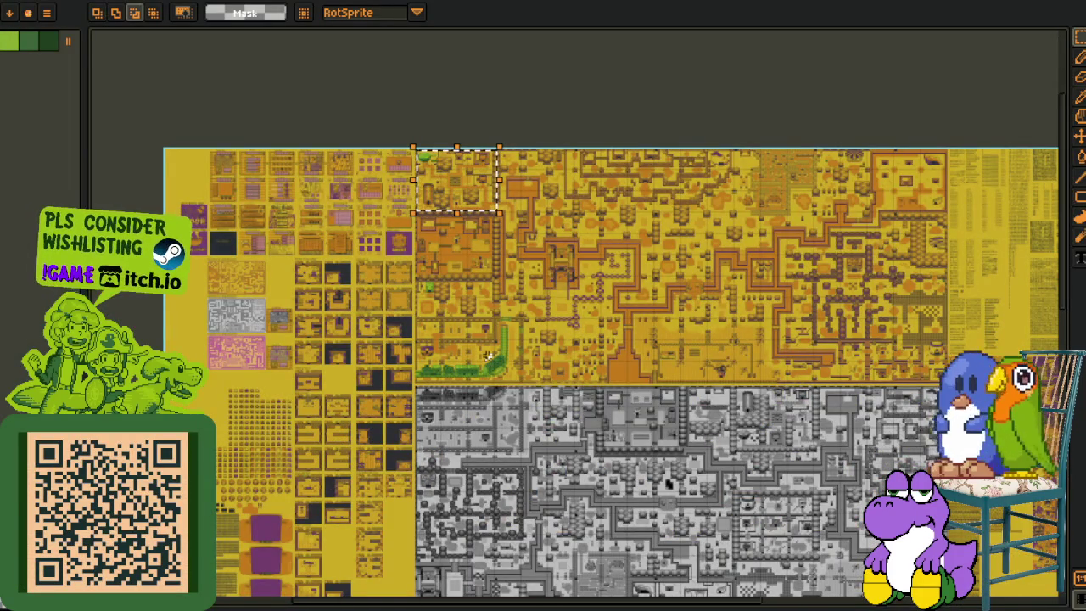
scroll(489, 356, "up", 5)
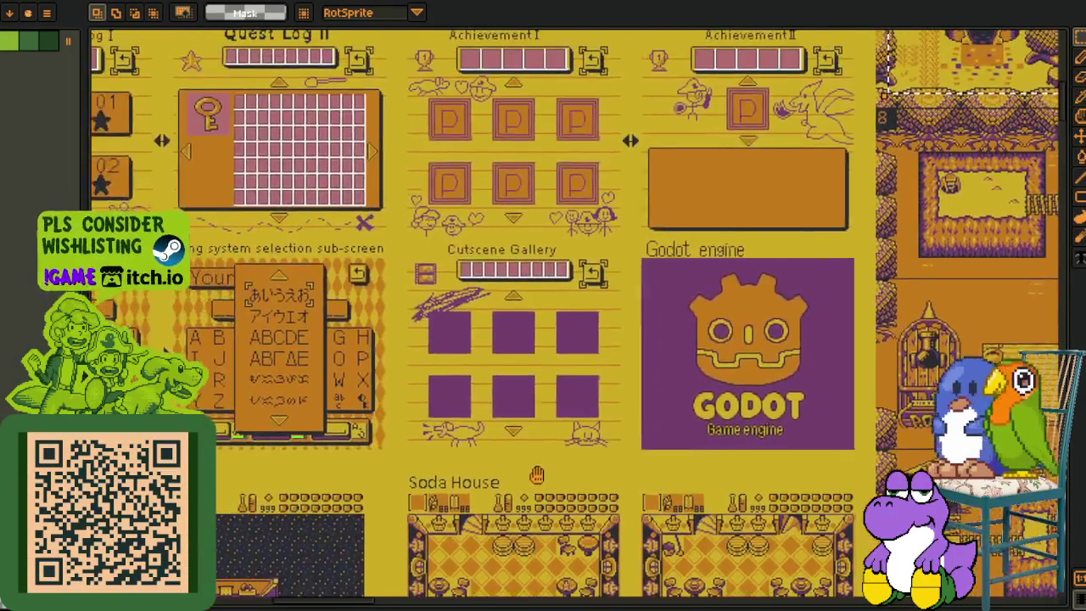
scroll(691, 314, "right", 3)
scroll(692, 314, "up", 1)
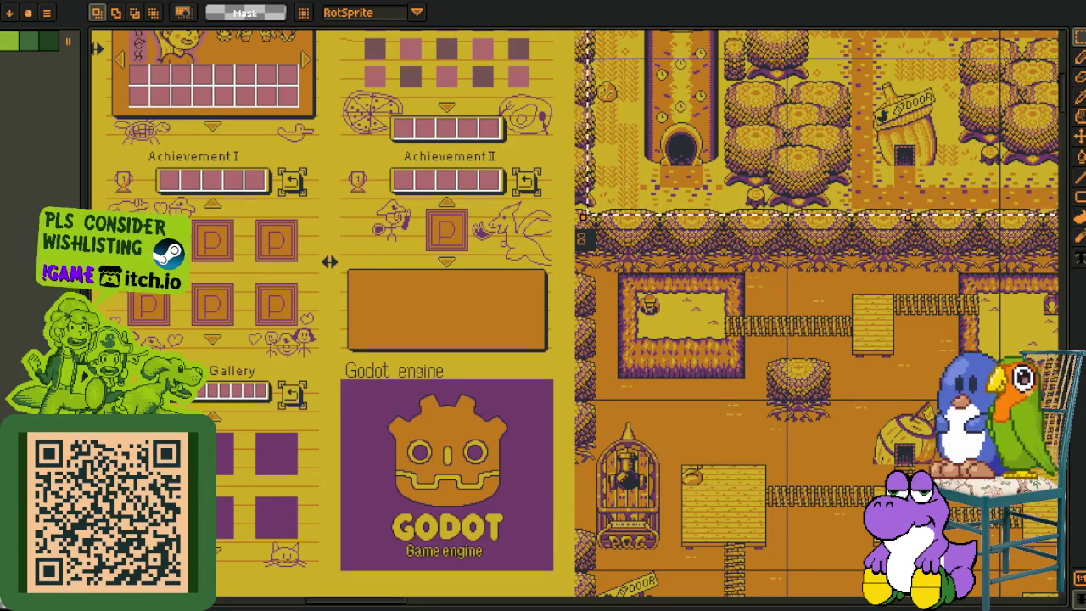
key("alt+Tab")
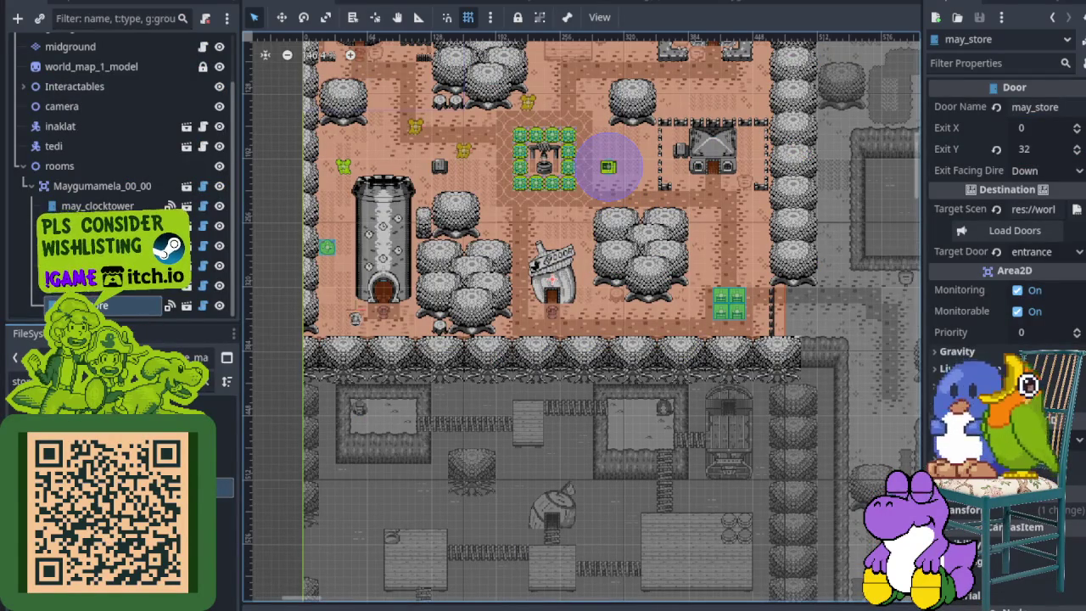
- Return to house_maliwanag from store_maygumamela and enlarge the TileMap tile palette upward
left_click(689, 6)
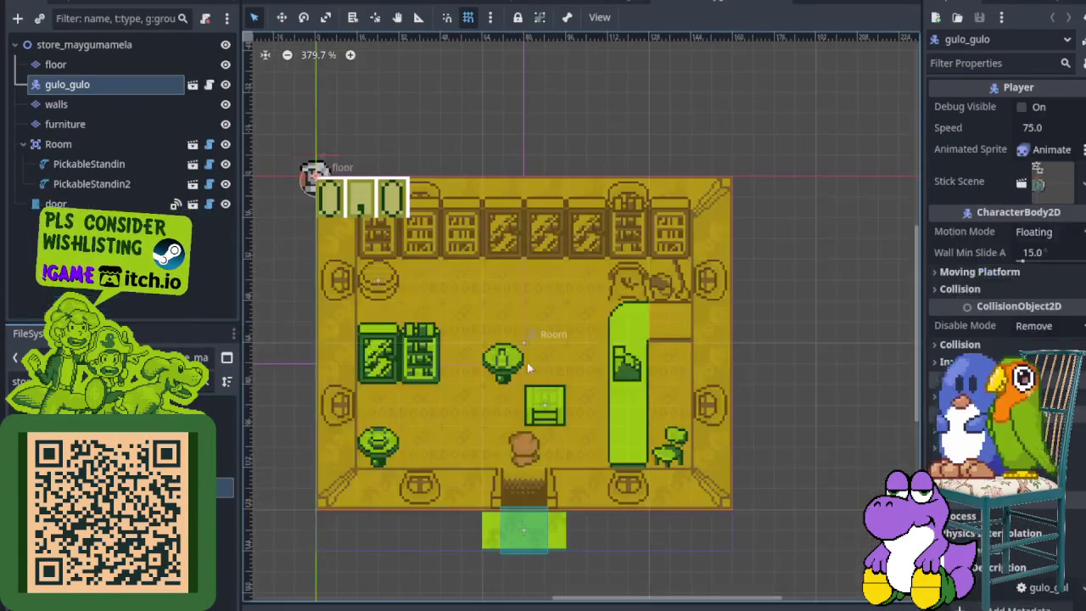
left_click(563, 7)
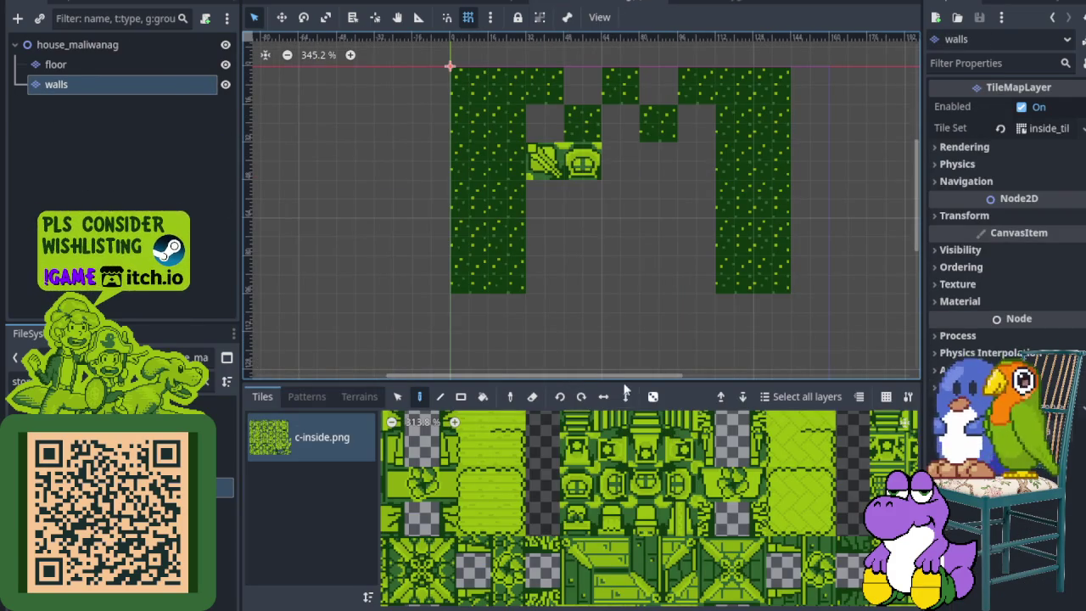
left_click_drag(617, 381, 617, 138)
scroll(905, 180, "up", 3)
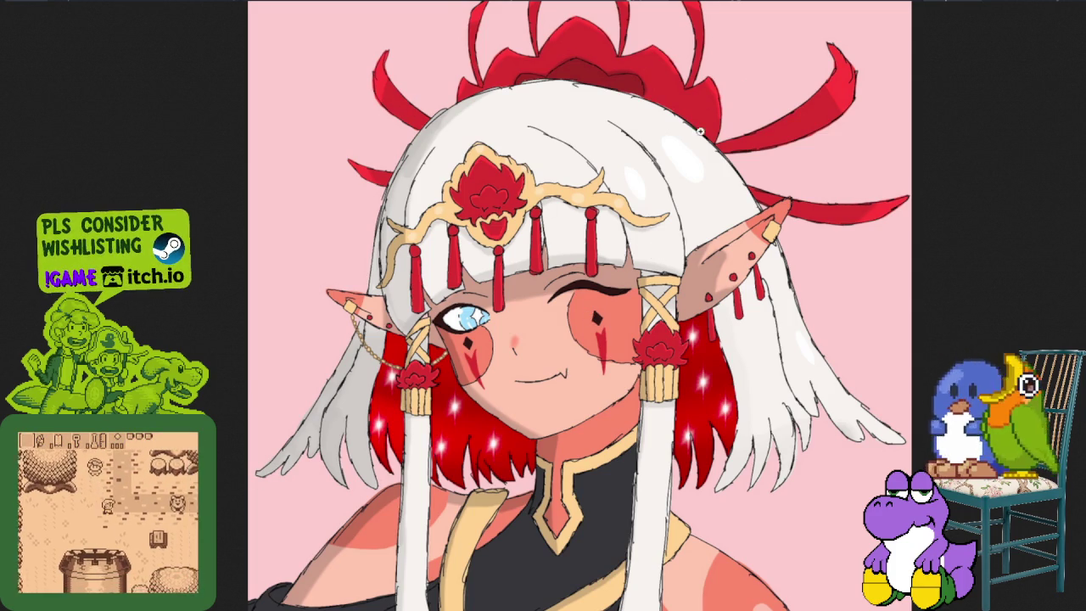
scroll(525, 215, "up", 1)
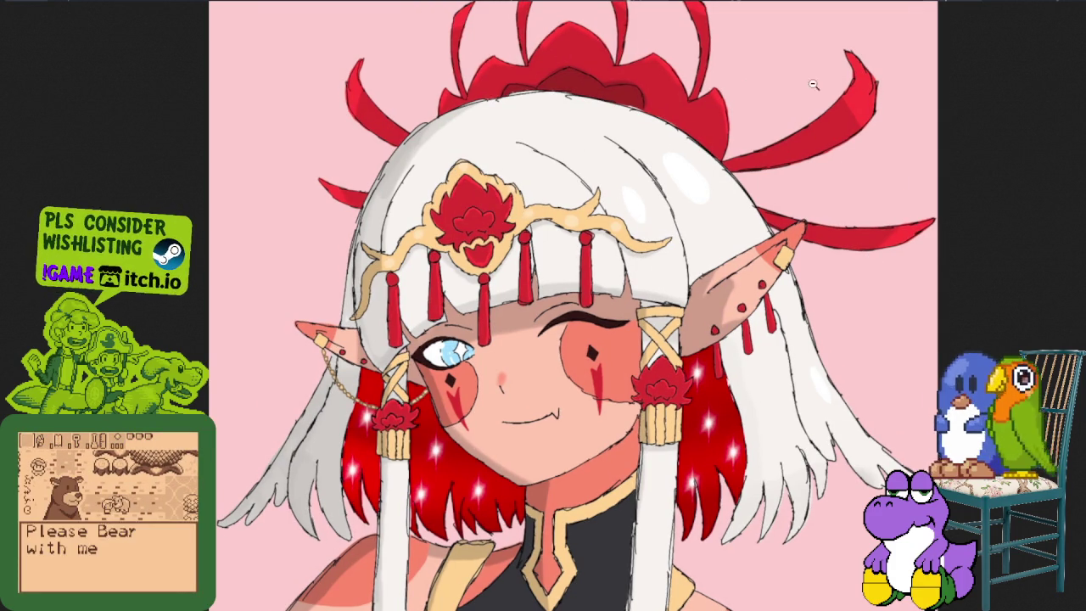
scroll(527, 317, "down", 2)
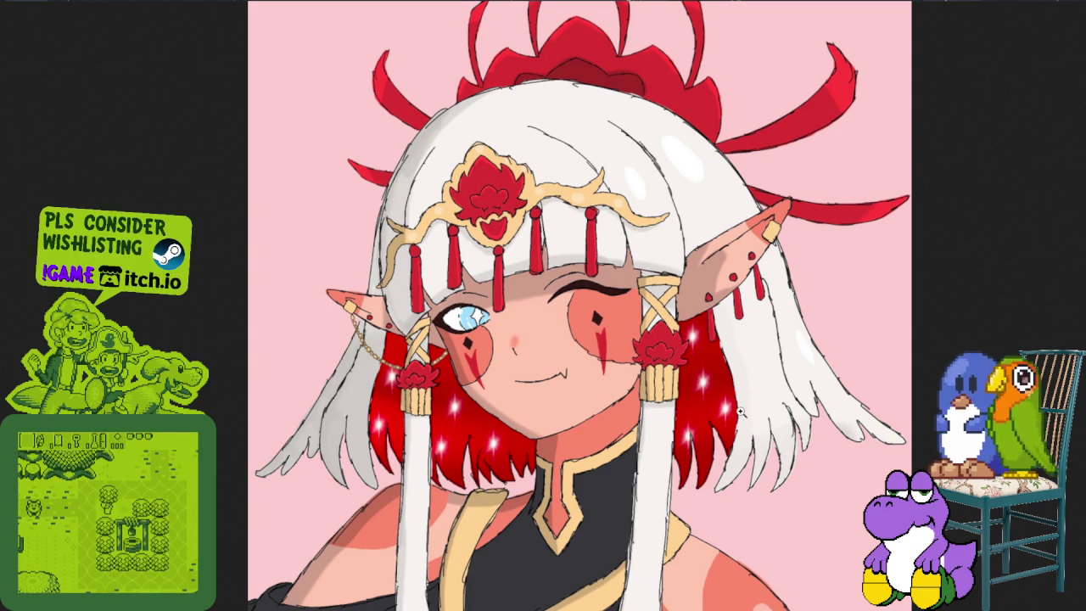
scroll(501, 459, "up", 1)
scroll(465, 462, "up", 3)
scroll(497, 314, "up", 3)
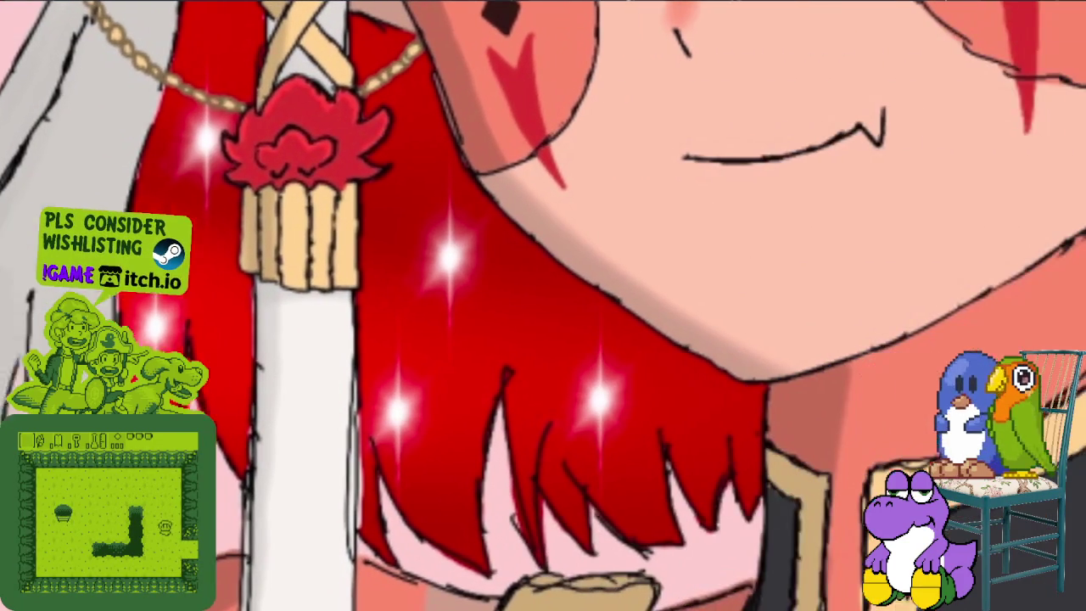
scroll(438, 384, "down", 2)
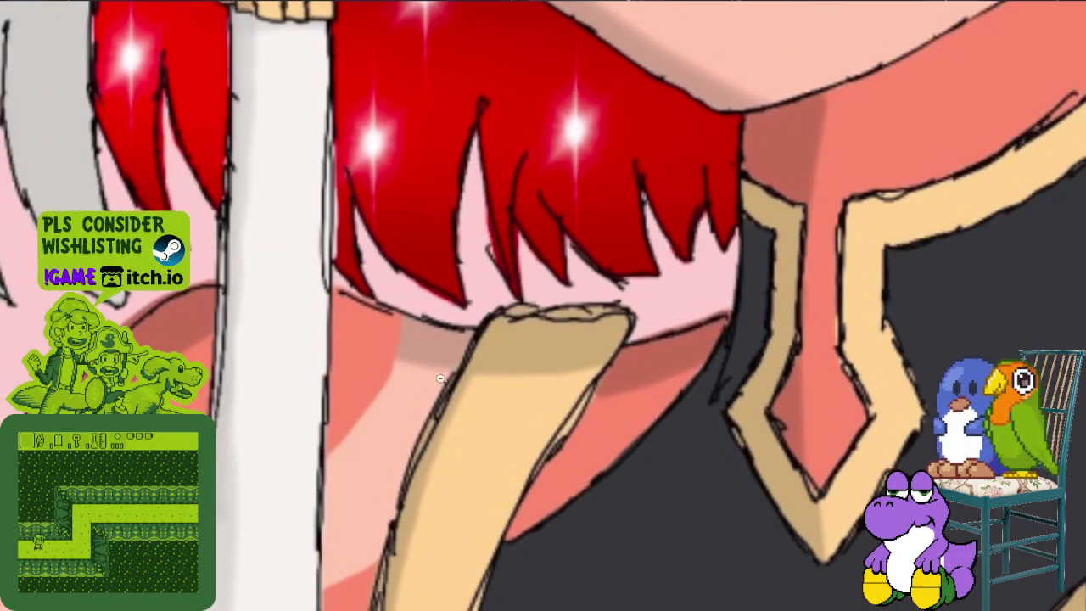
scroll(438, 384, "down", 2)
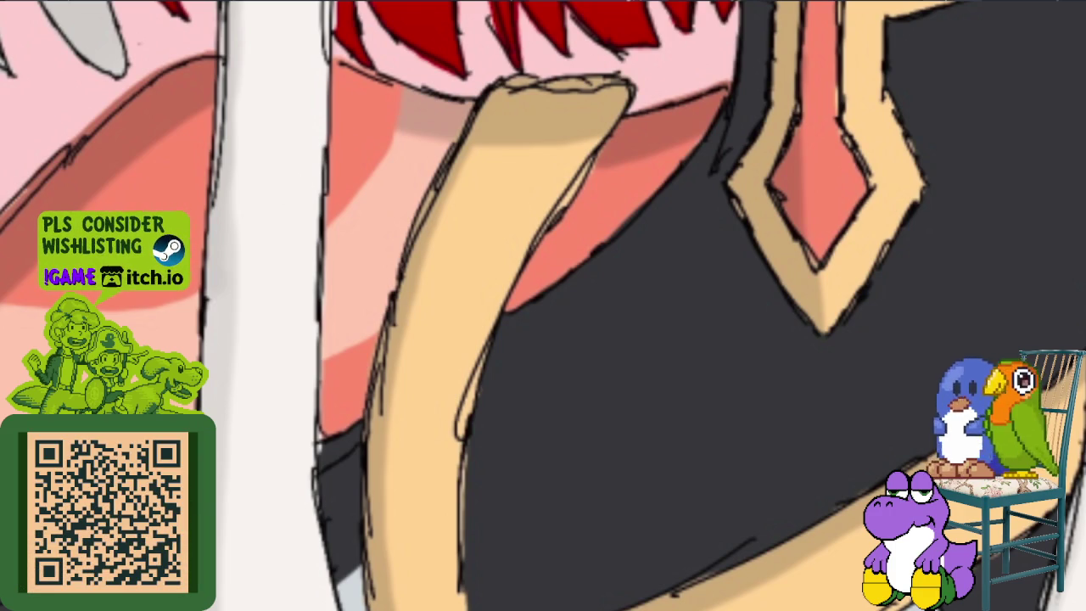
left_click(581, 223, "alt")
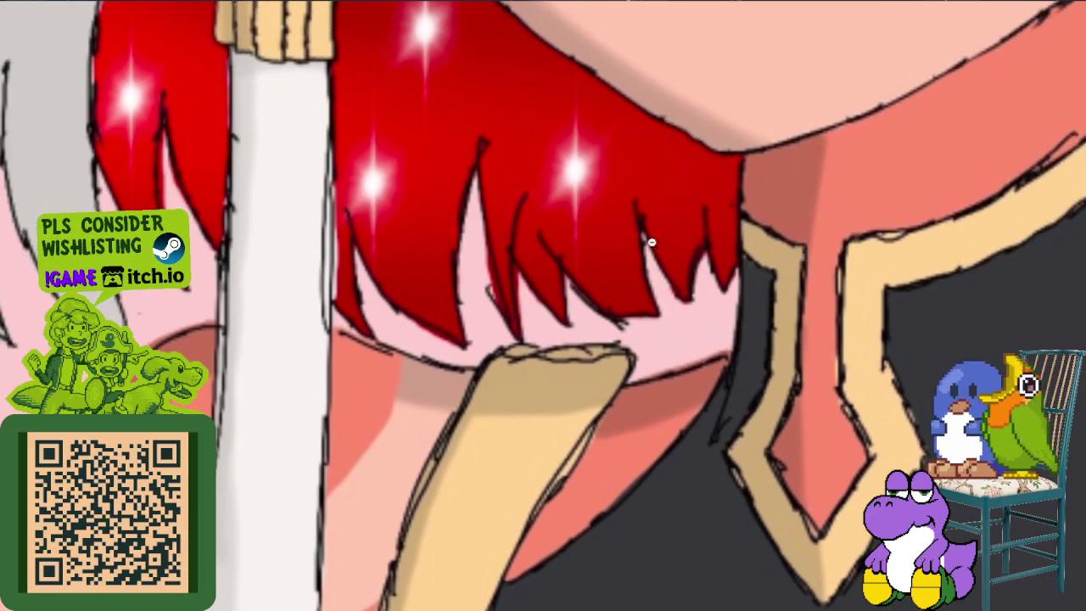
left_click(837, 220)
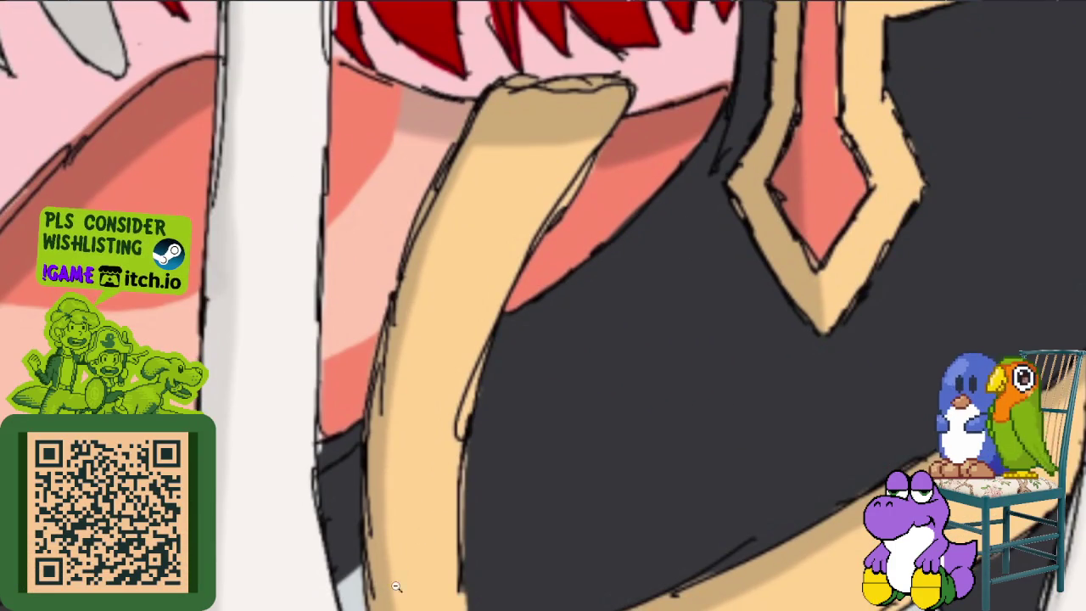
key("h")
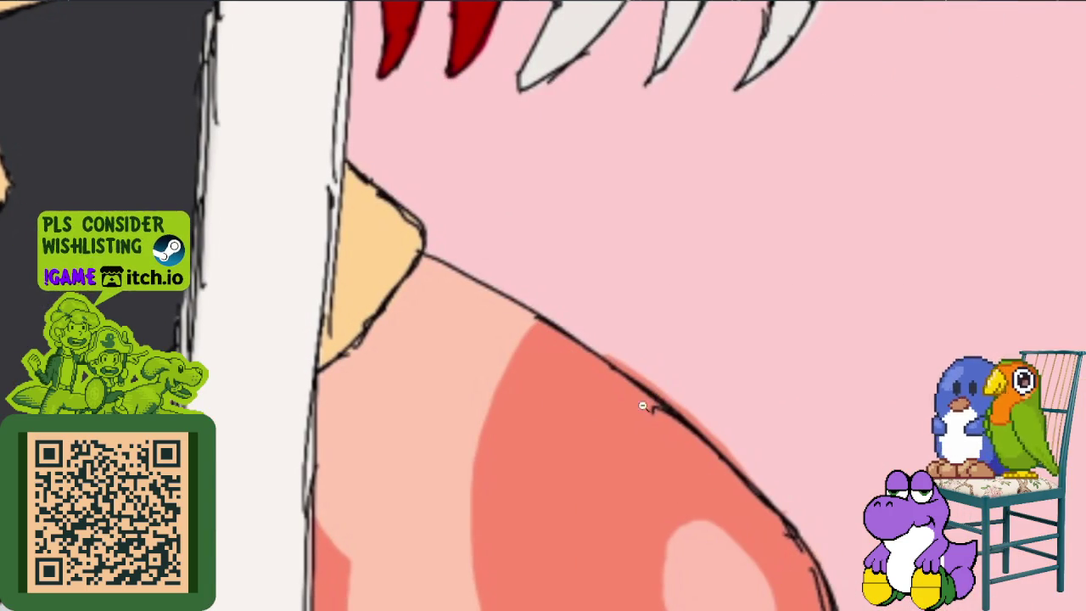
left_click(495, 396, "alt")
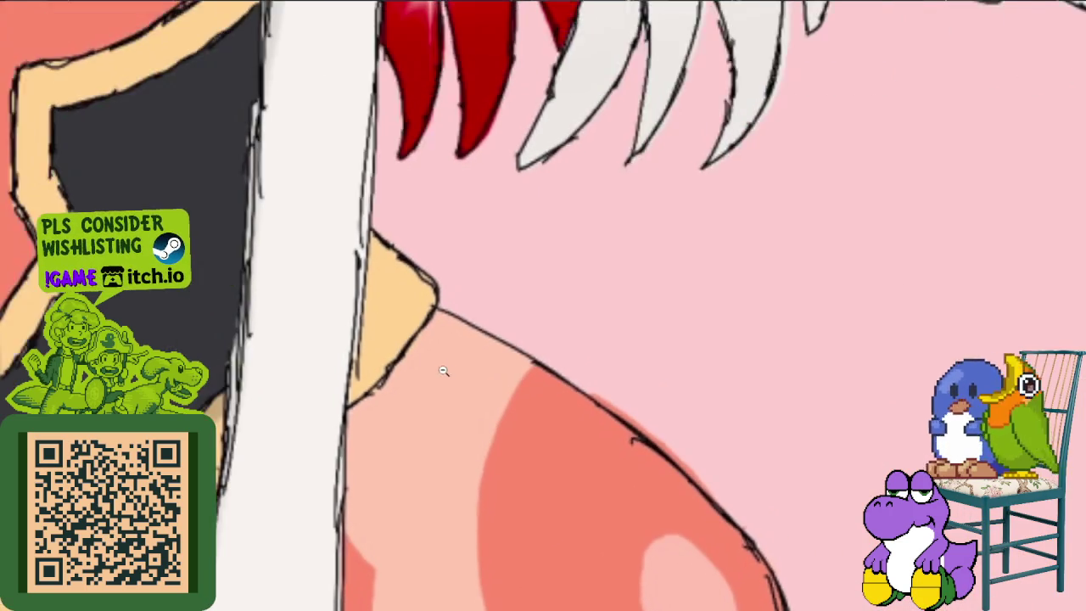
key("ctrl+0")
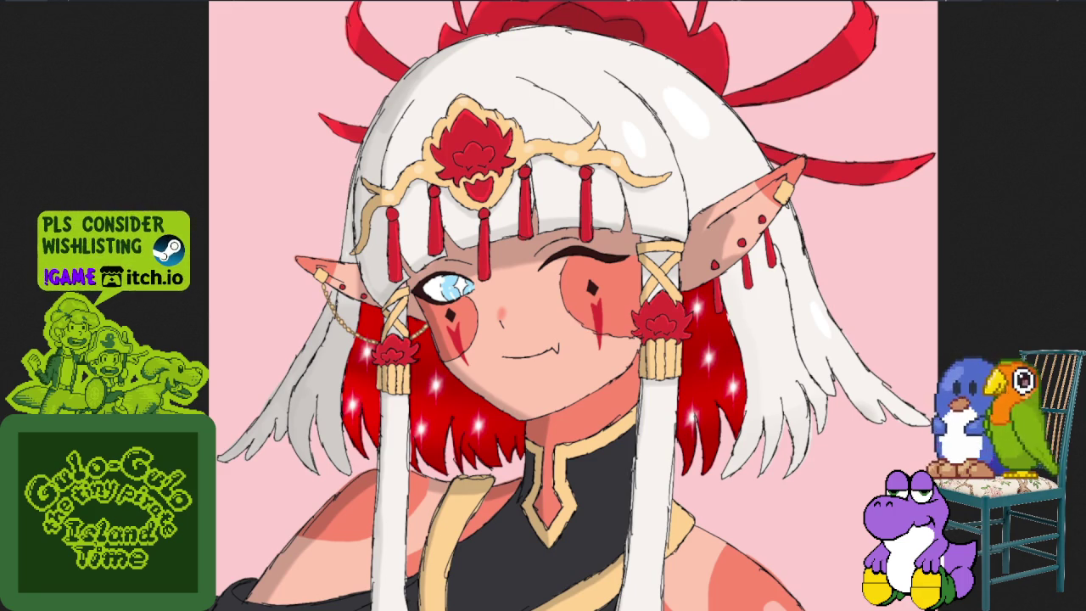
- Zoom in toward the portrait's hair ornament
left_click_drag(544, 390, 777, 514)
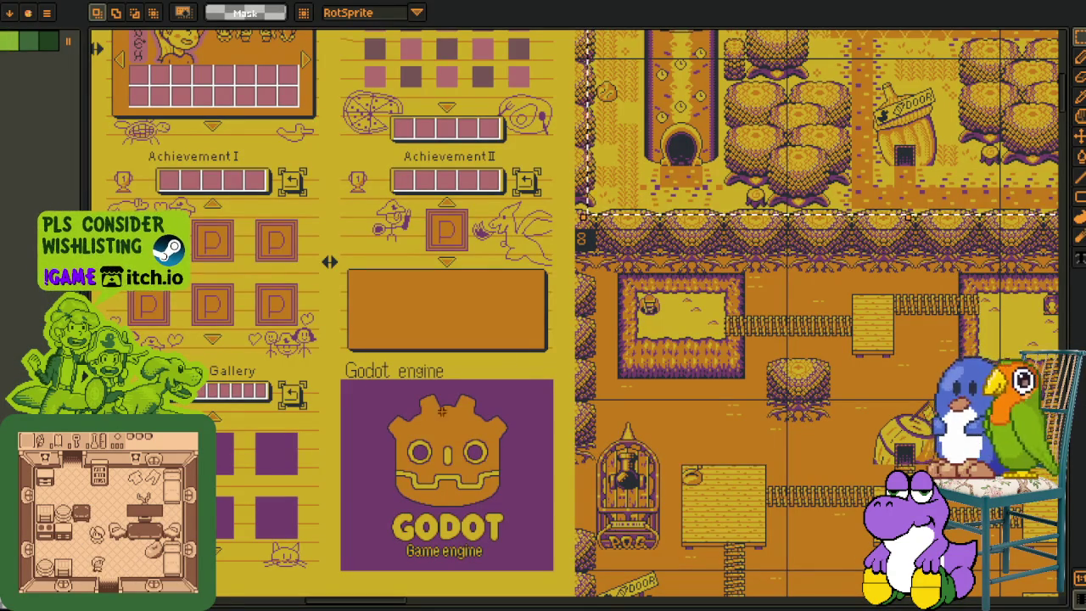
scroll(312, 515, "up", 5)
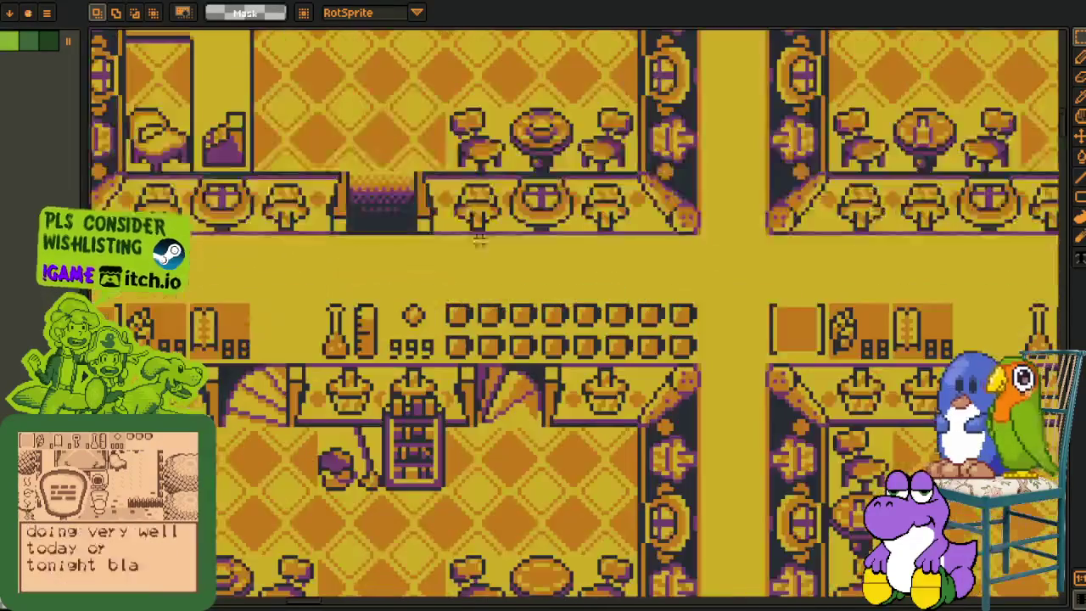
scroll(480, 240, "down", 1)
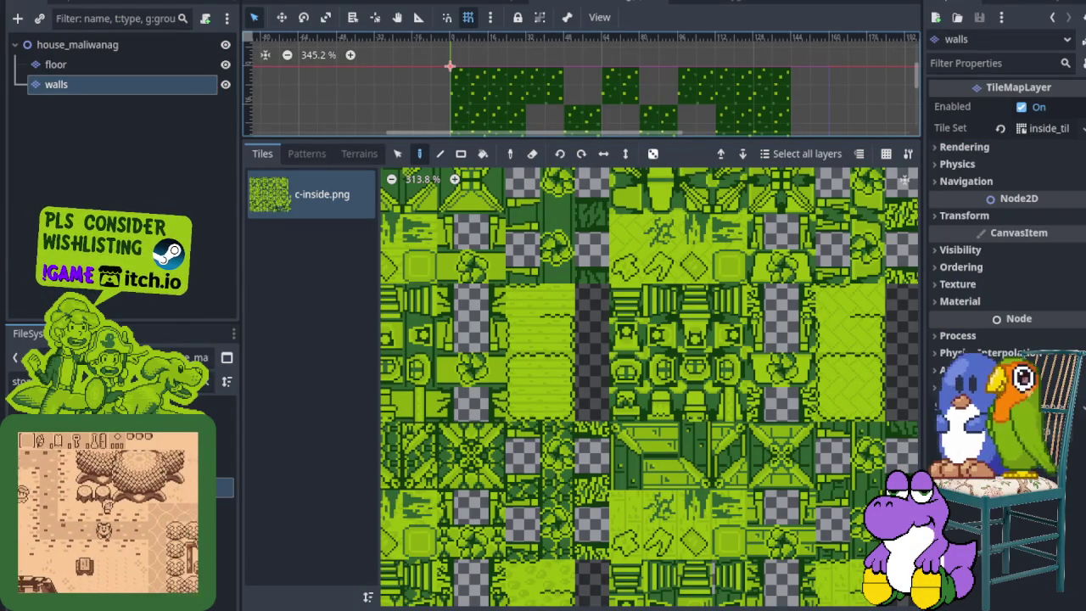
- Shrink the TileMap panel to enlarge the scene view, then scroll the atlas to the furniture tiles
left_click(693, 135)
left_click_drag(687, 147, 688, 397)
scroll(389, 296, "down", 2)
left_click_drag(389, 296, 575, 294)
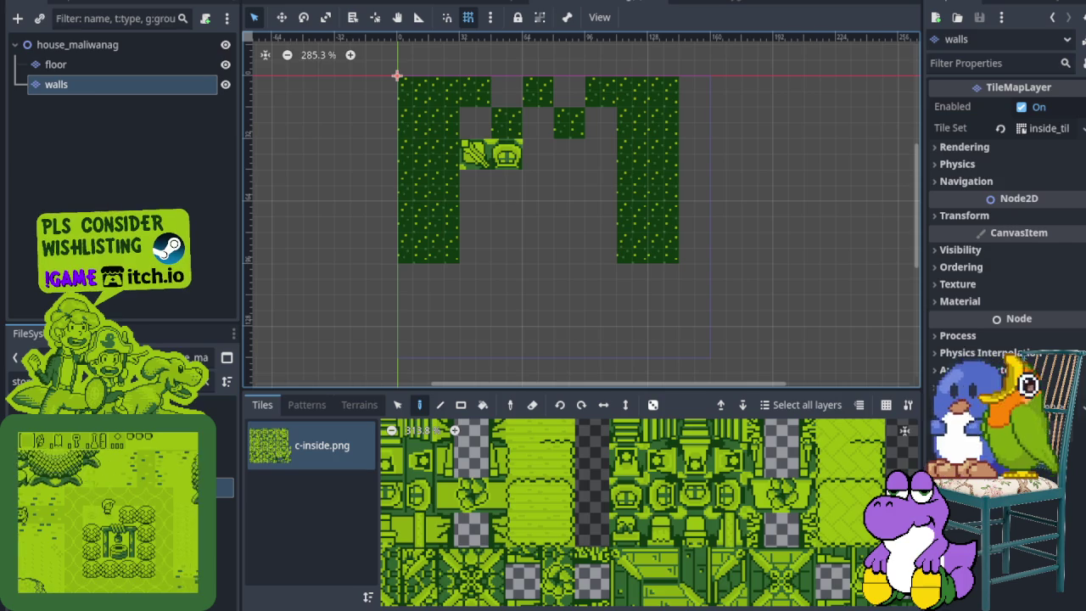
scroll(600, 520, "up", 3)
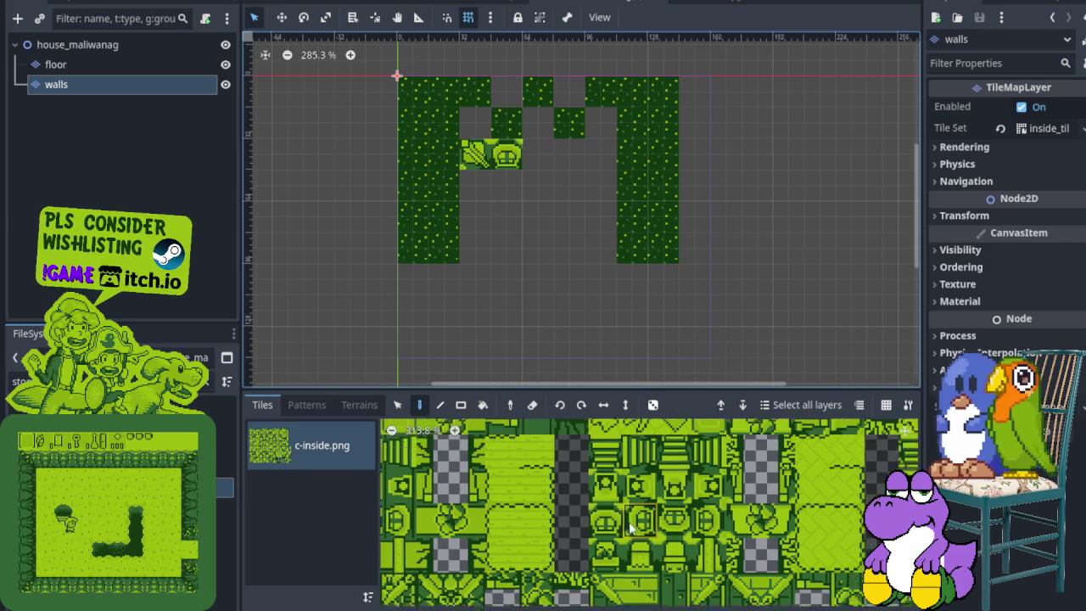
scroll(599, 520, "up", 3)
scroll(603, 526, "right", 2)
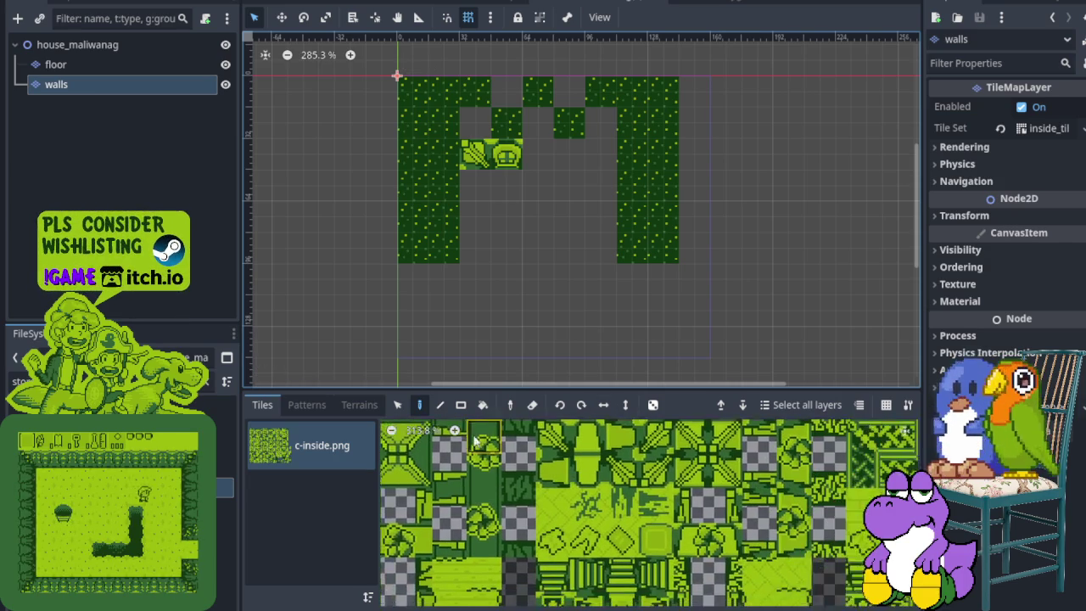
scroll(618, 541, "down", 5)
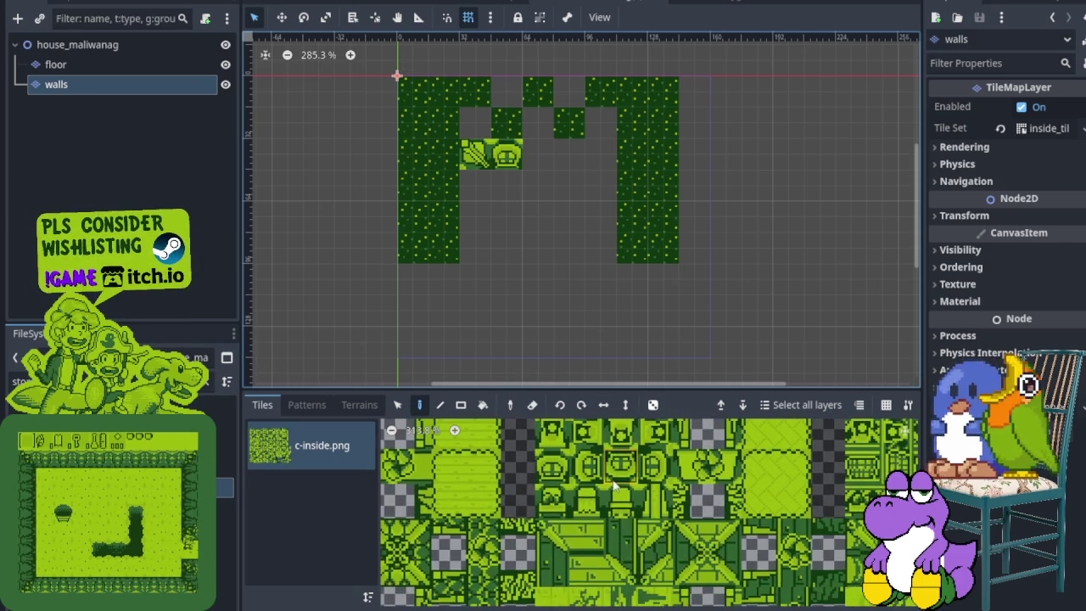
- Paint the bell tile and two more furniture tiles to the right of the shelf row
left_click(620, 501)
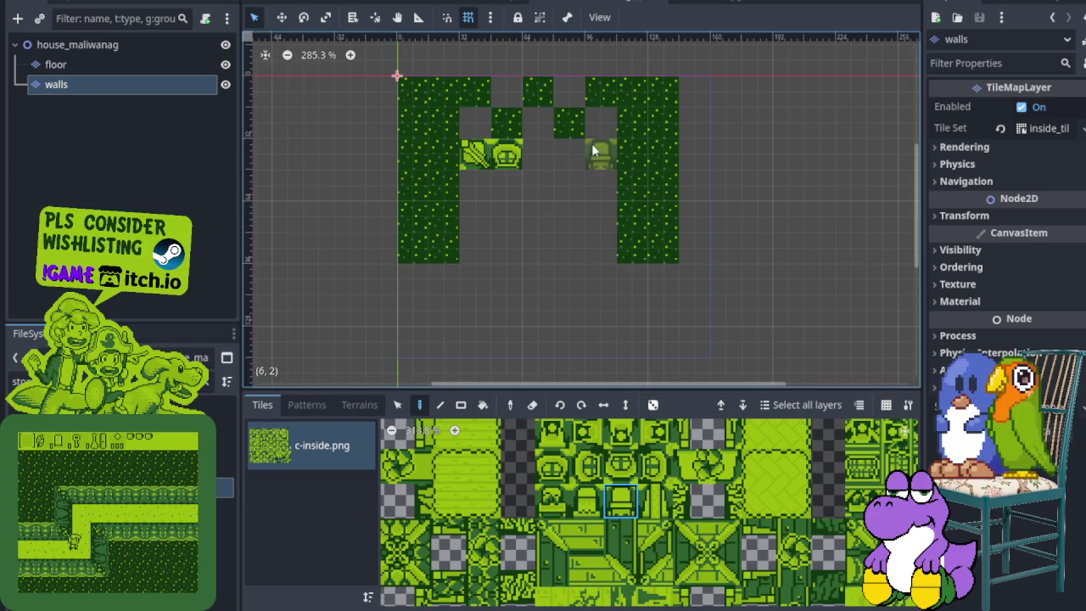
scroll(564, 135, "up", 2)
left_click(519, 167)
left_click(585, 501)
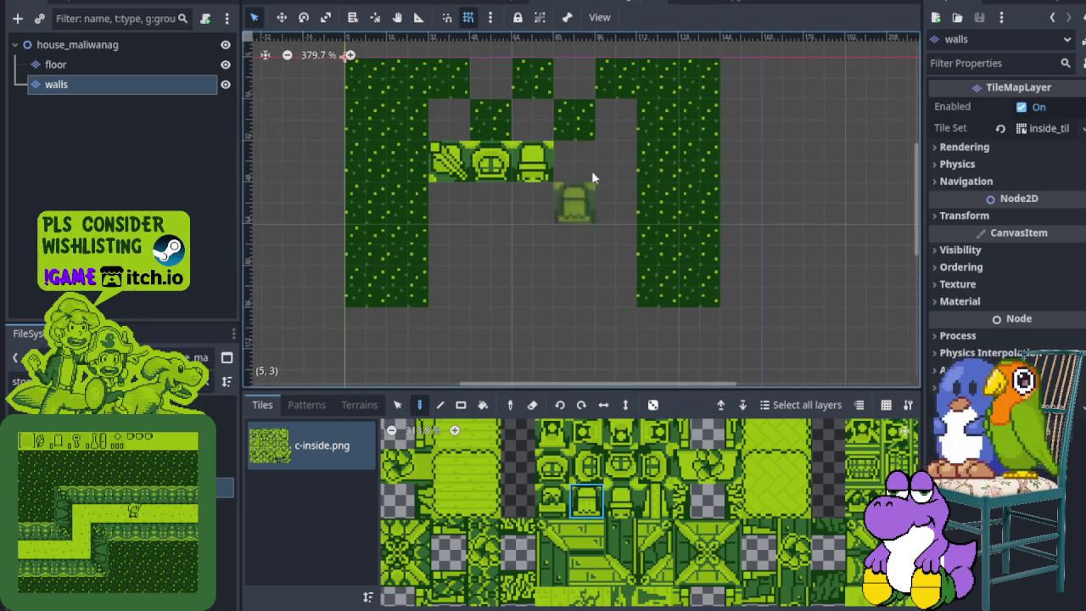
left_click(573, 161)
left_click(552, 500)
left_click(608, 146)
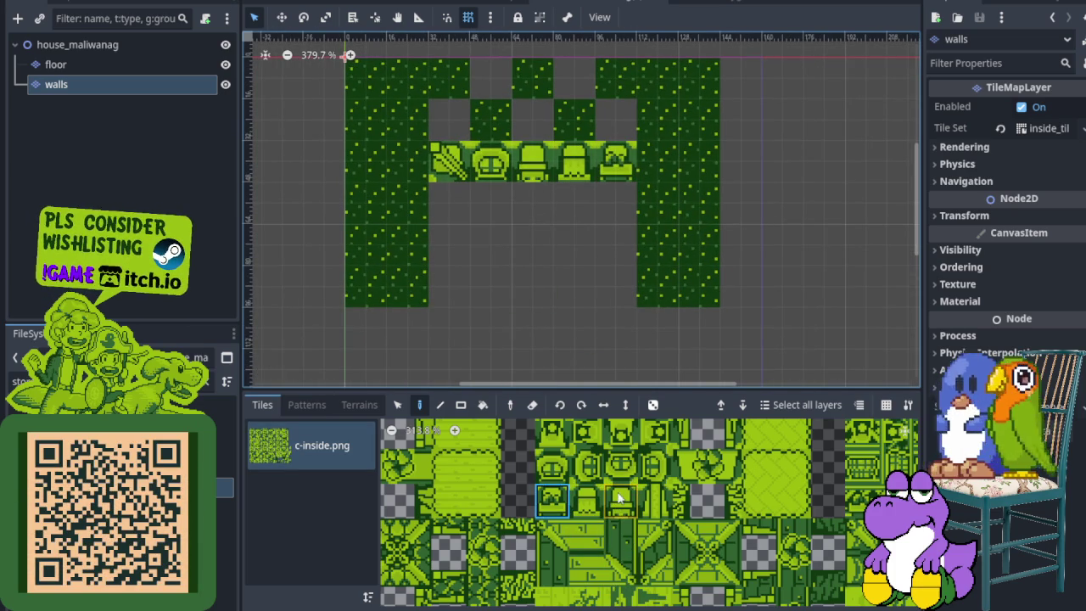
- Try the leafy corner tile on the map at the row's right end
scroll(620, 526, "up", 3)
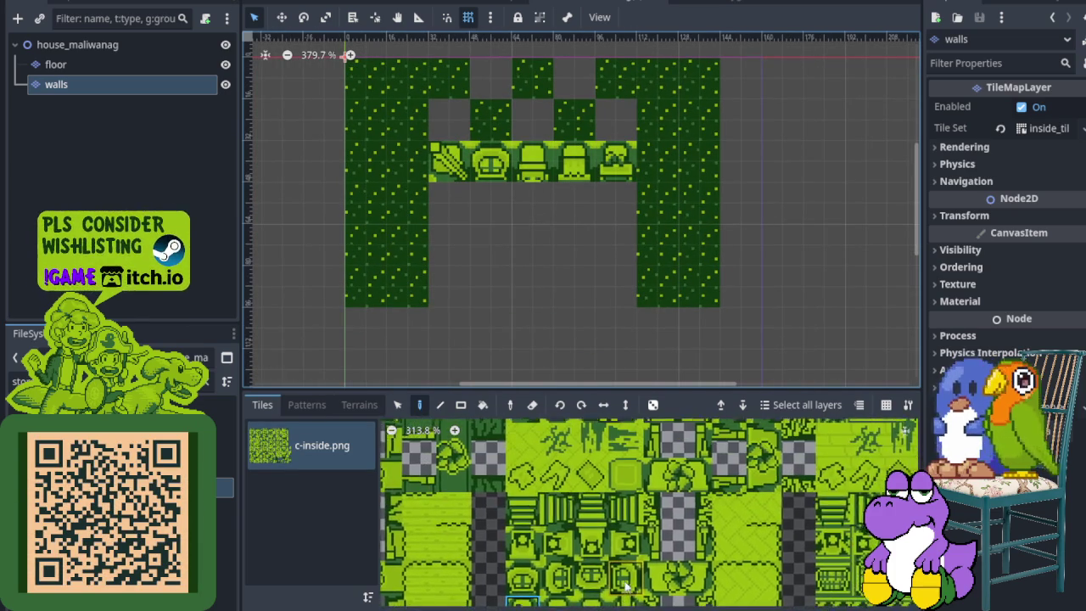
scroll(622, 544, "up", 3)
left_click(611, 493)
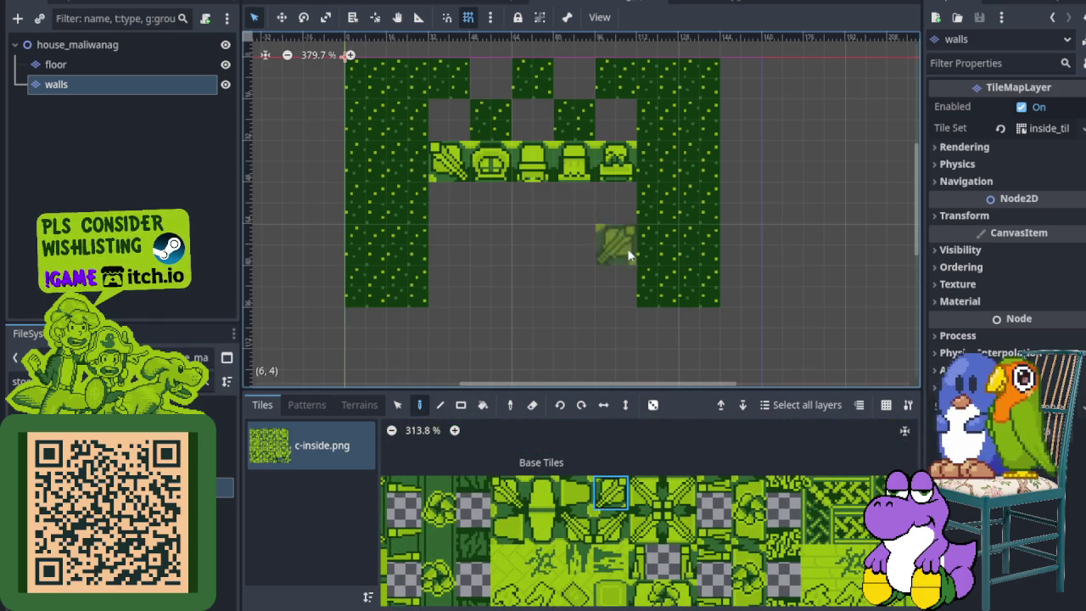
left_click(657, 167)
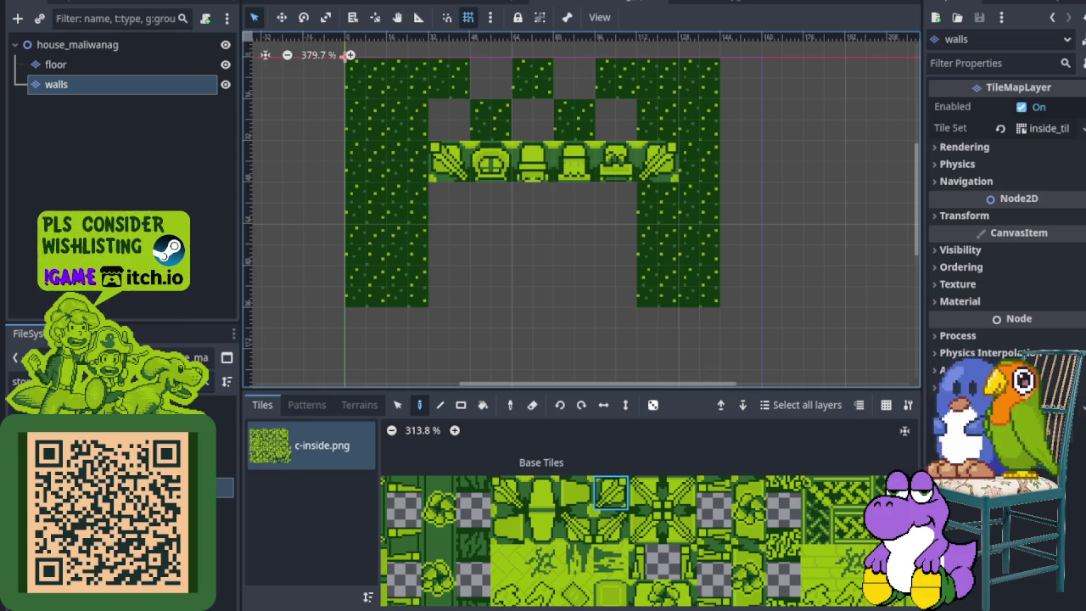
- Paint the short cabinet tile beneath the left end of the furniture row
left_click_drag(518, 538, 535, 553)
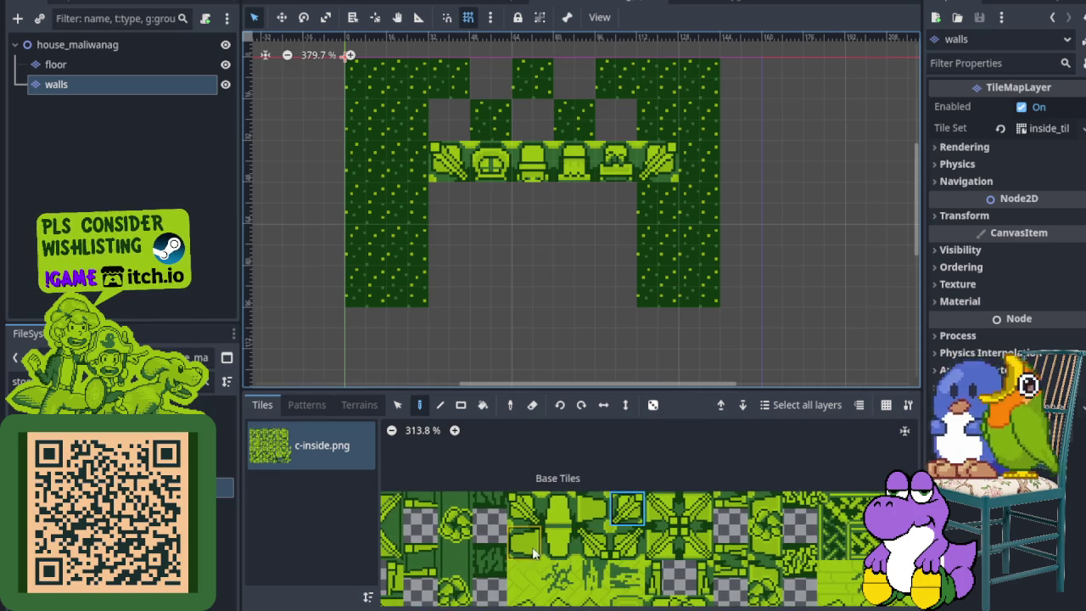
left_click(535, 552)
scroll(418, 219, "up", 3)
left_click(459, 197)
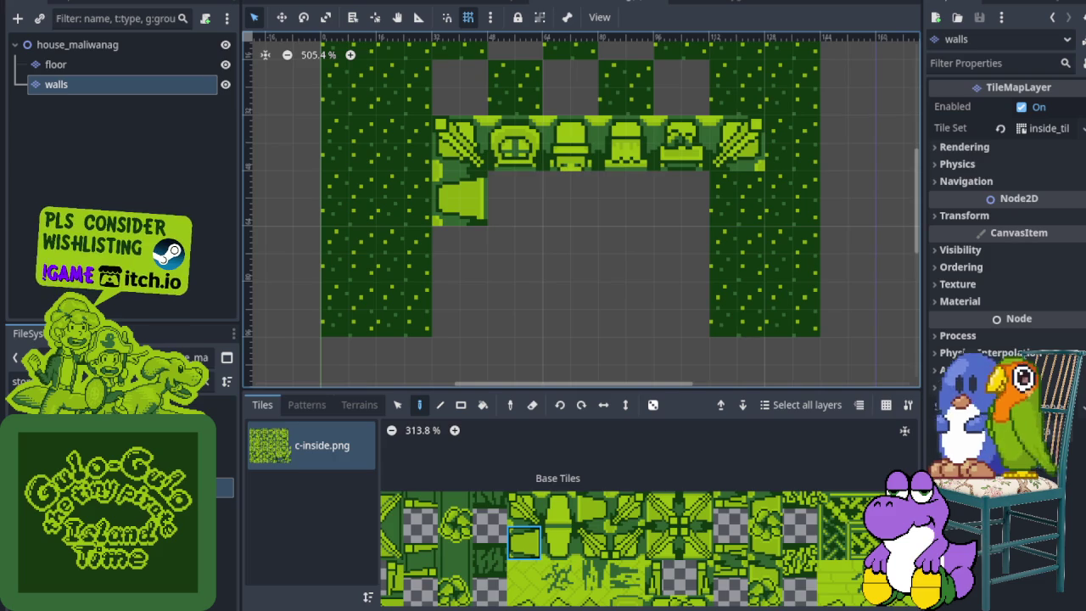
scroll(550, 263, "down", 3)
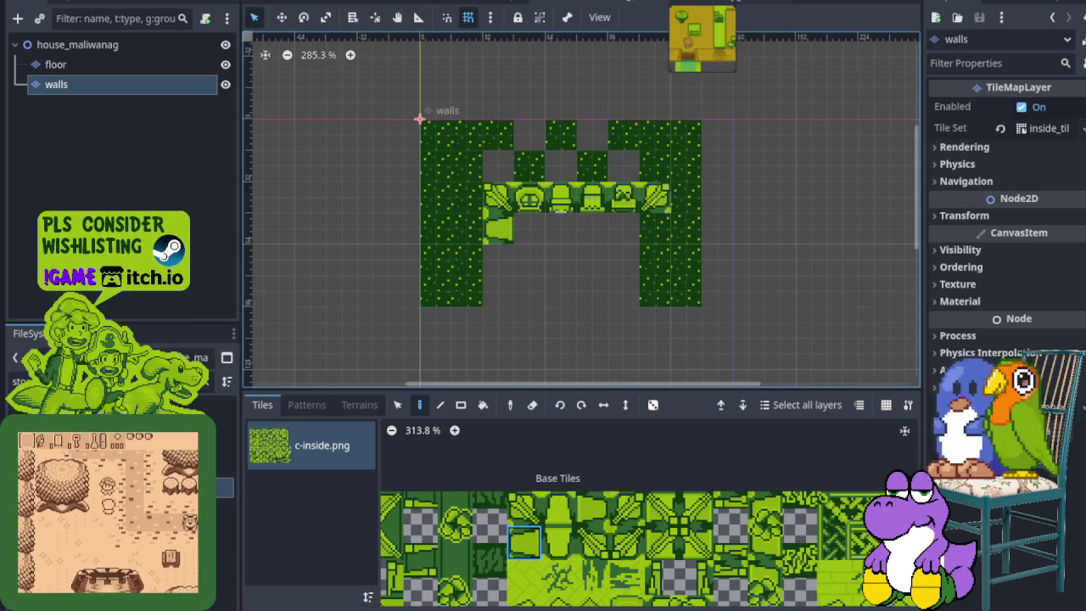
- Check the store_maygumamela scene for reference, then return to house_maliwanag
left_click(703, 2)
scroll(334, 466, "up", 1)
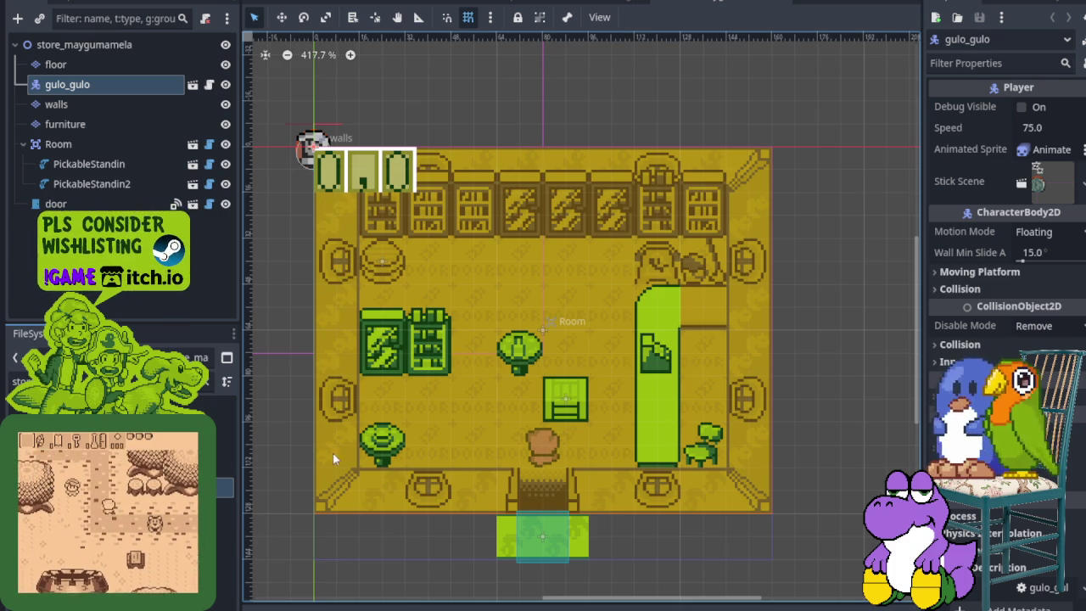
left_click(594, 4)
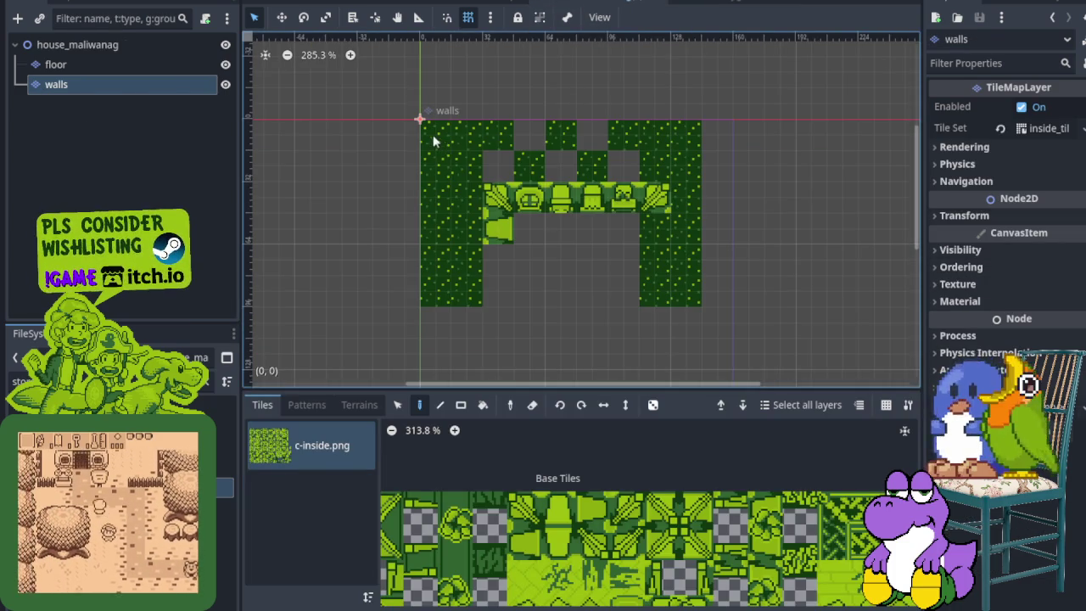